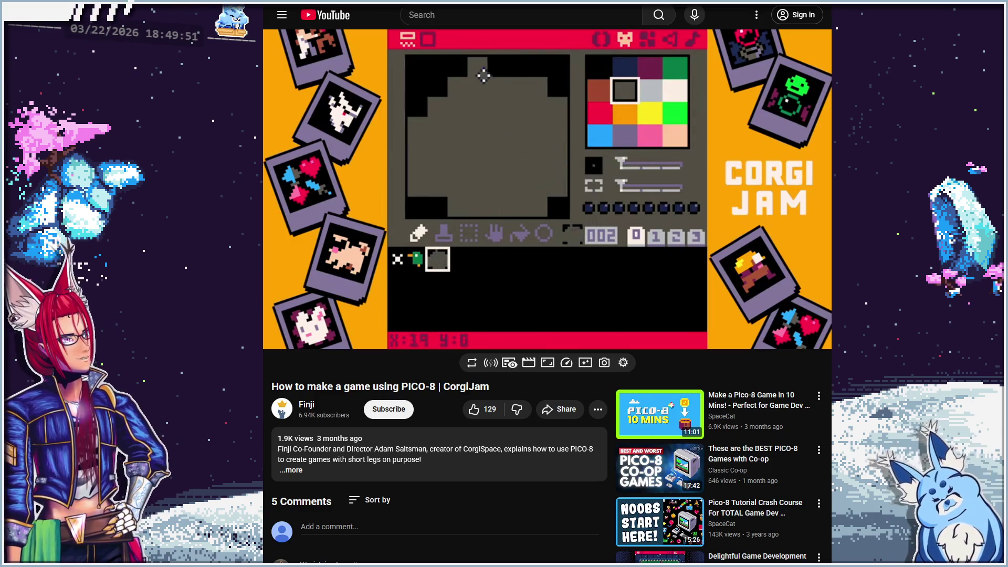
Pause the CorgiJam tutorial and bring up the PICO-8 sprite editor showing the duck sprite
key("space")
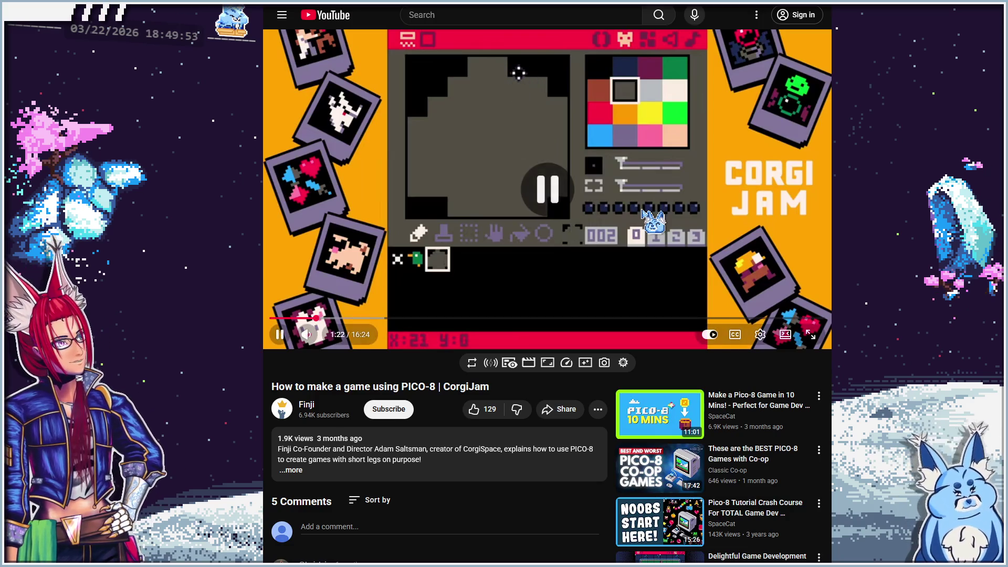
key("alt+Tab")
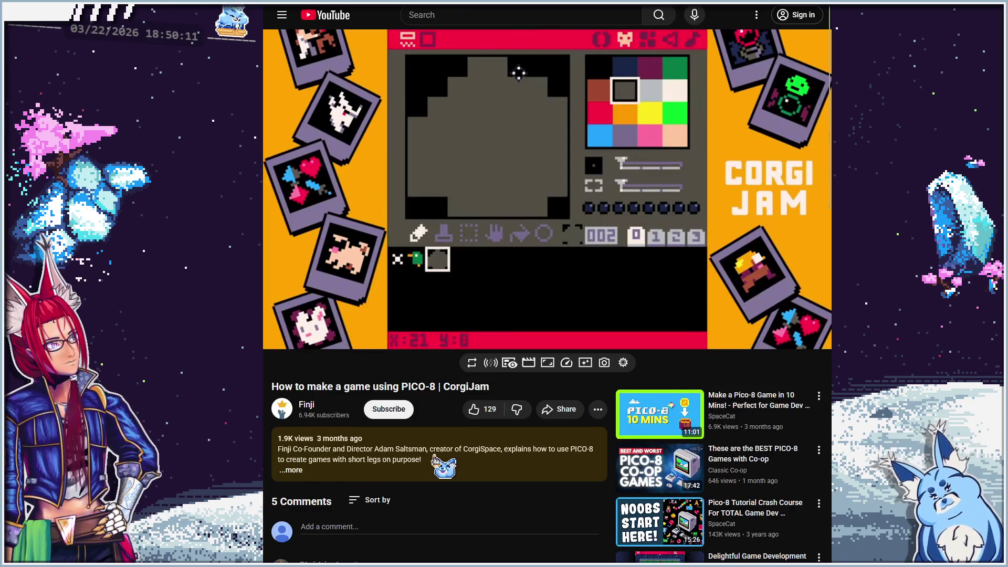
mouse_move(336, 202)
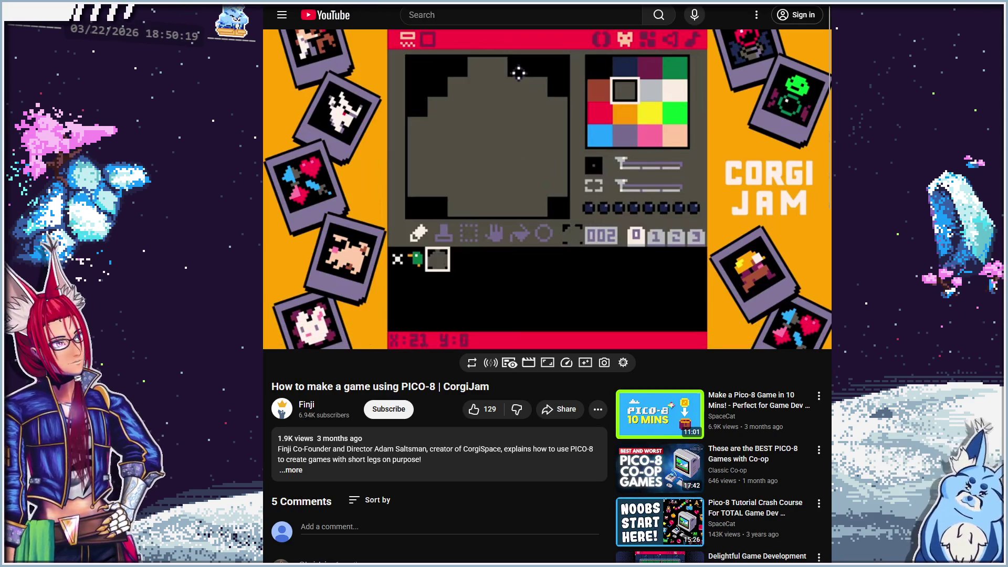
key("alt+Tab")
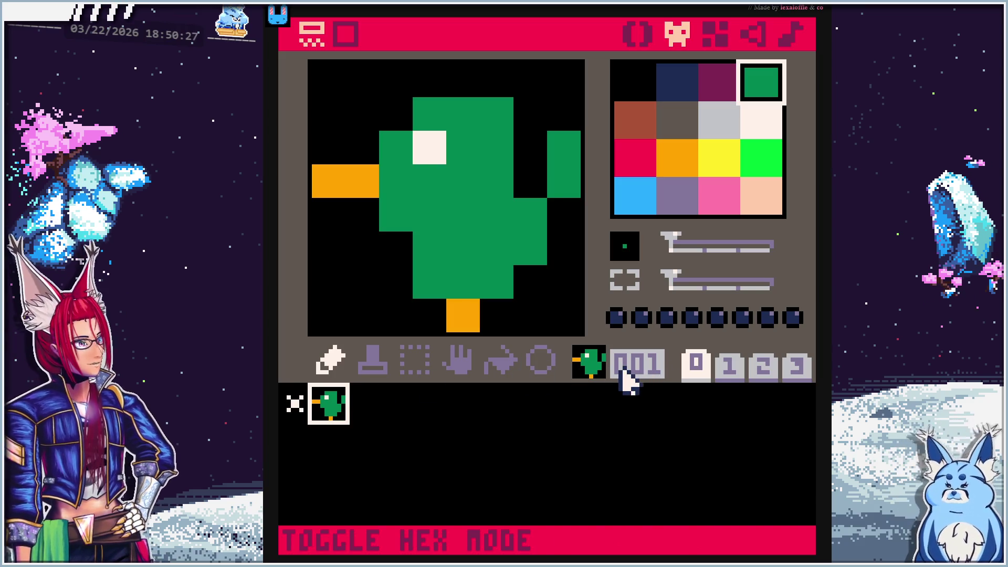
Browse the first sprite sheet page from placeholder sprite 0 through sprite 63
left_click(295, 403)
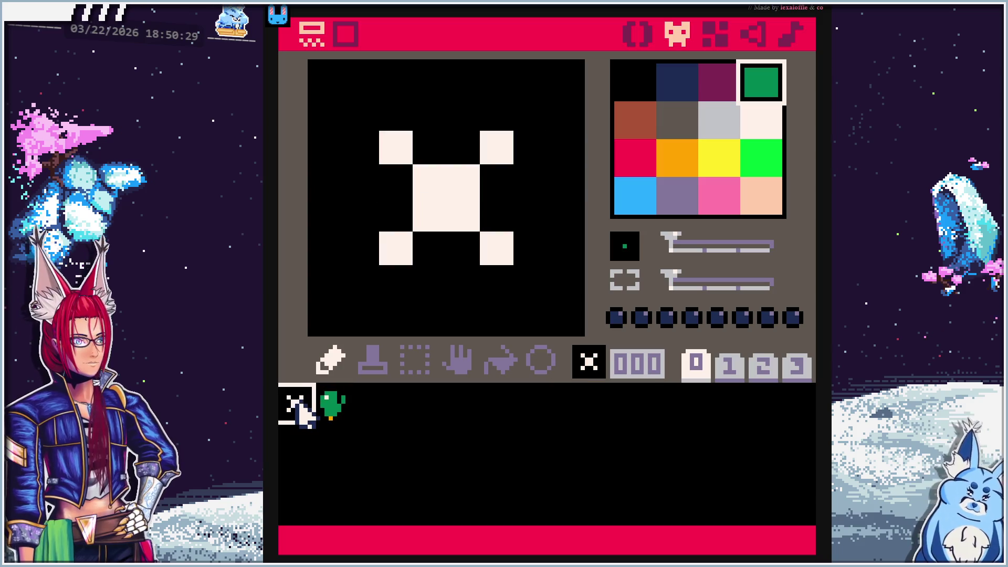
left_click(342, 404)
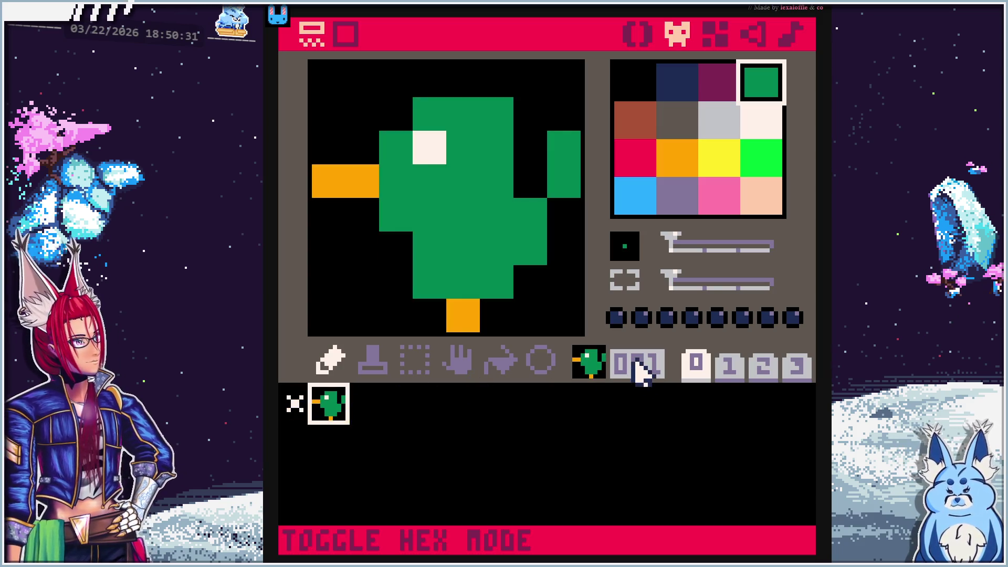
left_click(301, 410)
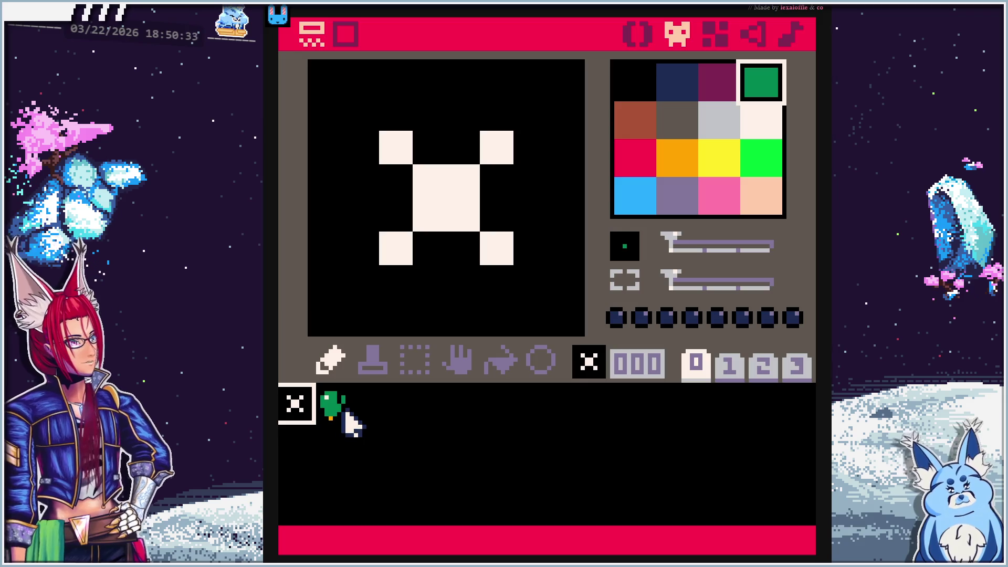
left_click(364, 414)
left_click(402, 415)
mouse_move(428, 404)
left_mouse_down()
mouse_move(567, 432)
mouse_move(640, 389)
left_mouse_up()
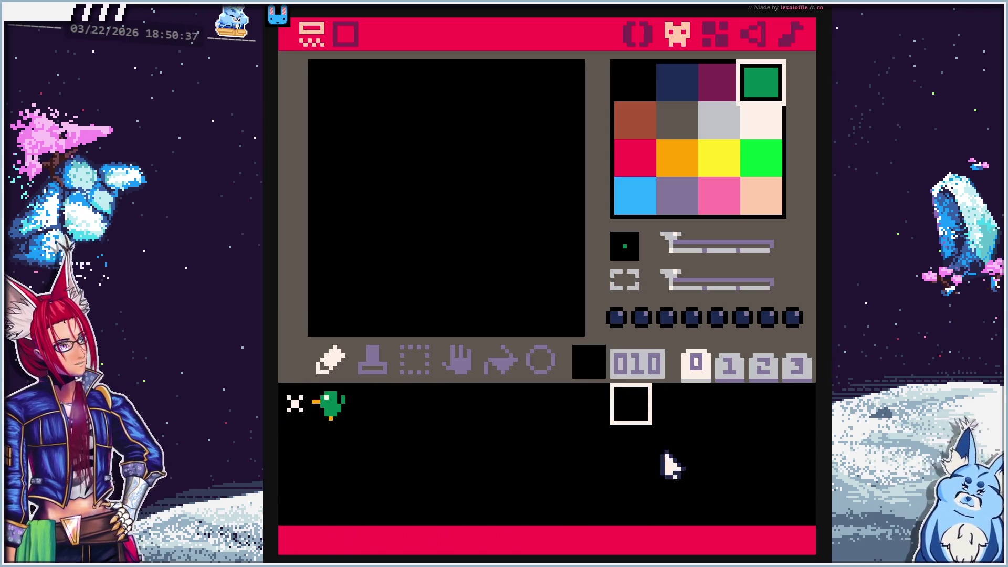
left_click_drag(663, 462, 756, 460)
left_click(793, 497)
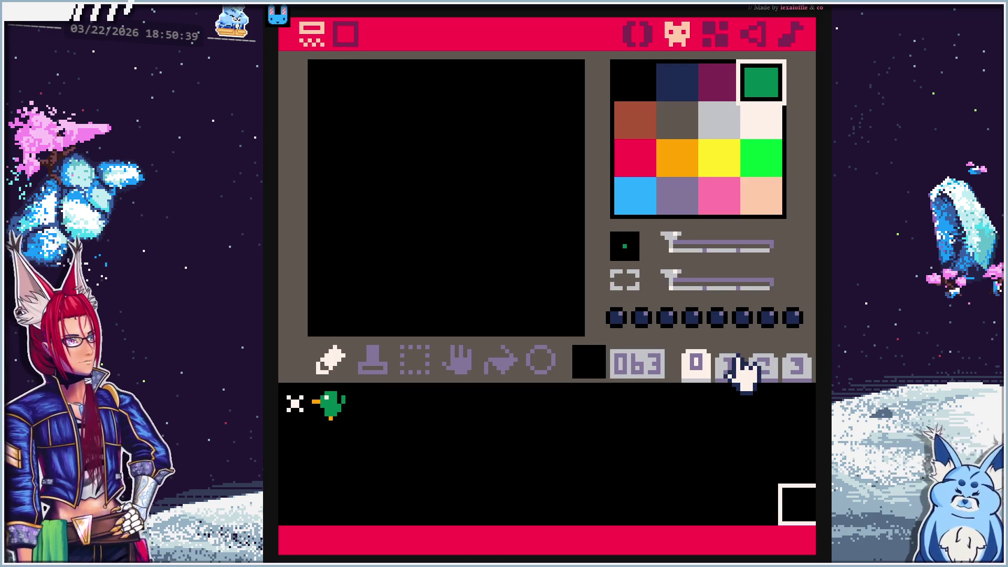
Look through sprite sheet pages 1–3, ending on the last sprite, 255
left_click(730, 365)
left_click(699, 437)
left_click_drag(518, 479, 429, 476)
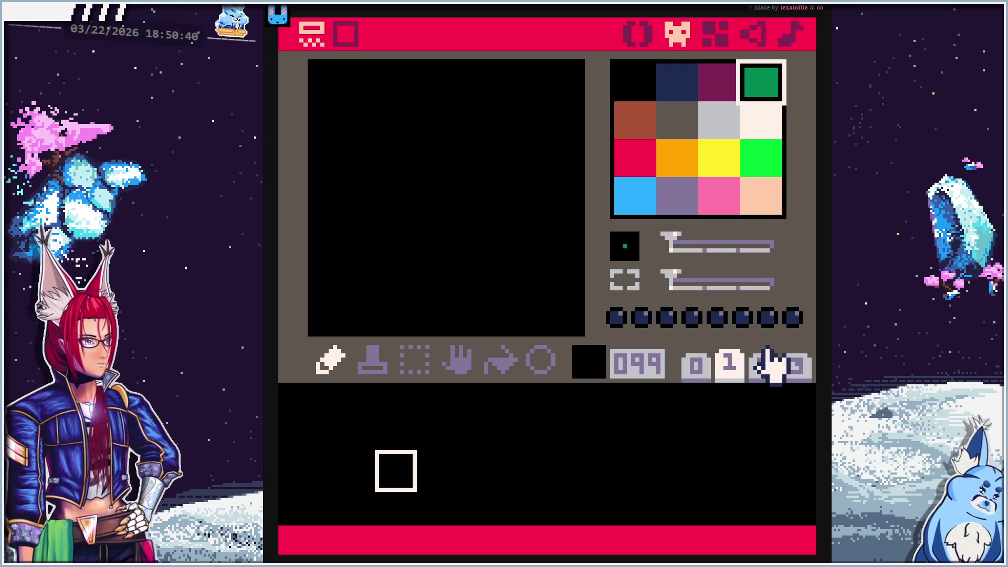
left_click(763, 365)
left_click(699, 470)
left_click_drag(498, 479, 444, 451)
left_click(664, 435)
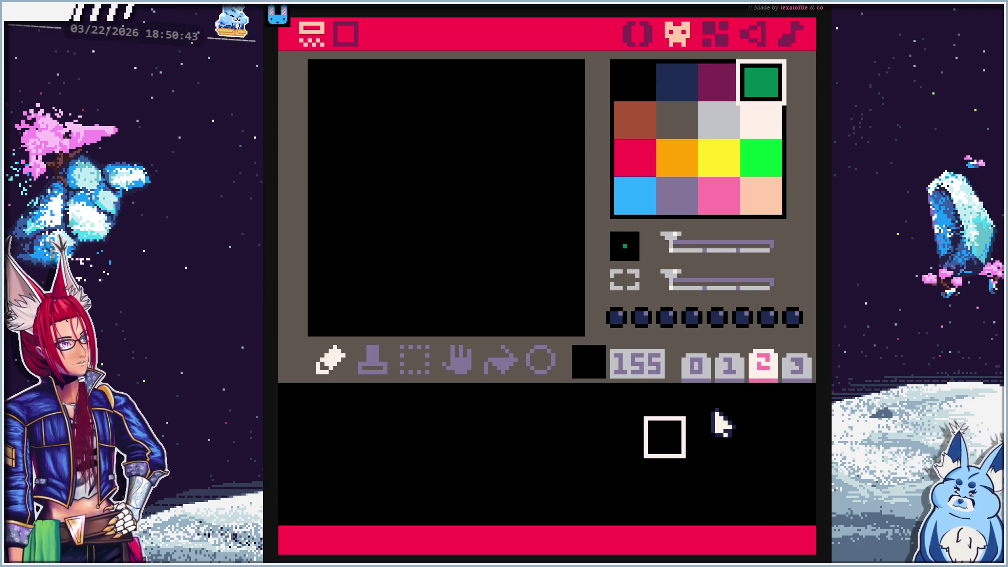
left_click(796, 366)
left_click(807, 516)
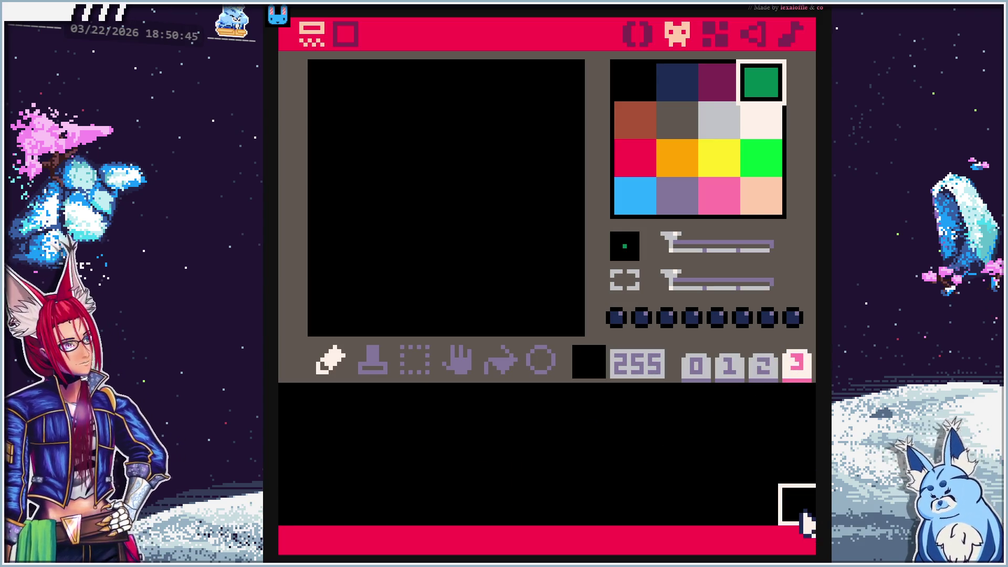
Return to the first page and select empty slot 002 beside the duck
left_click(697, 366)
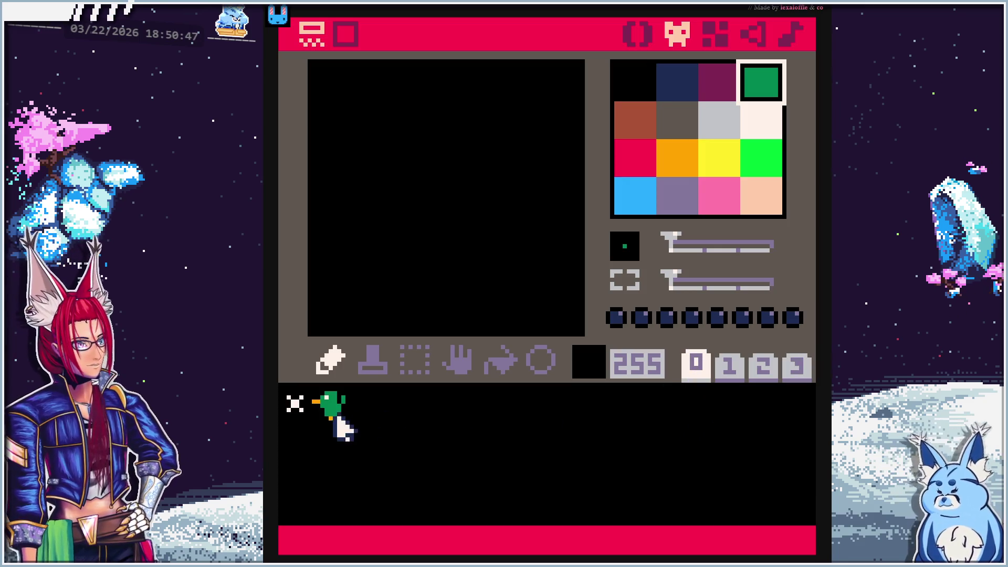
left_click(336, 417)
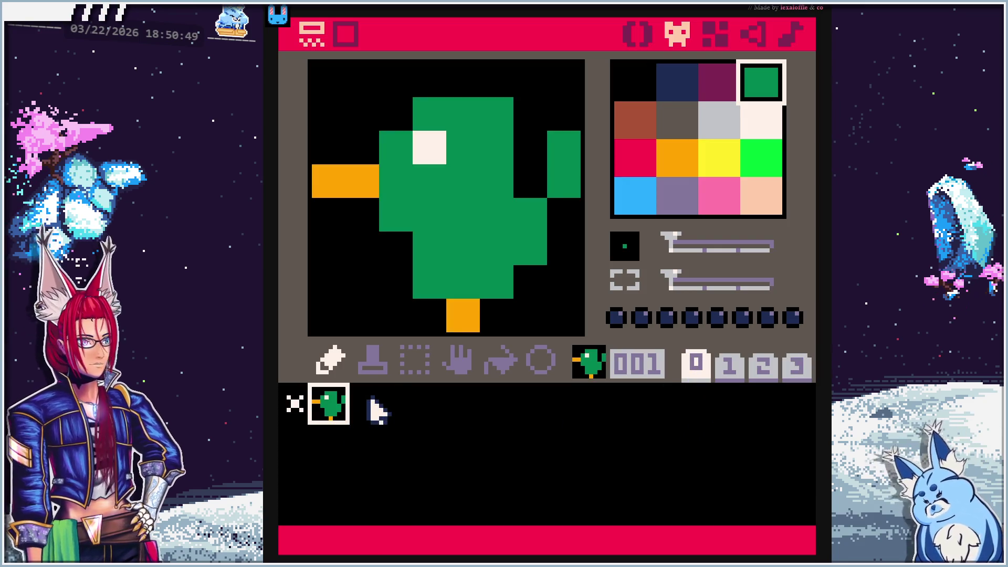
left_click(377, 419)
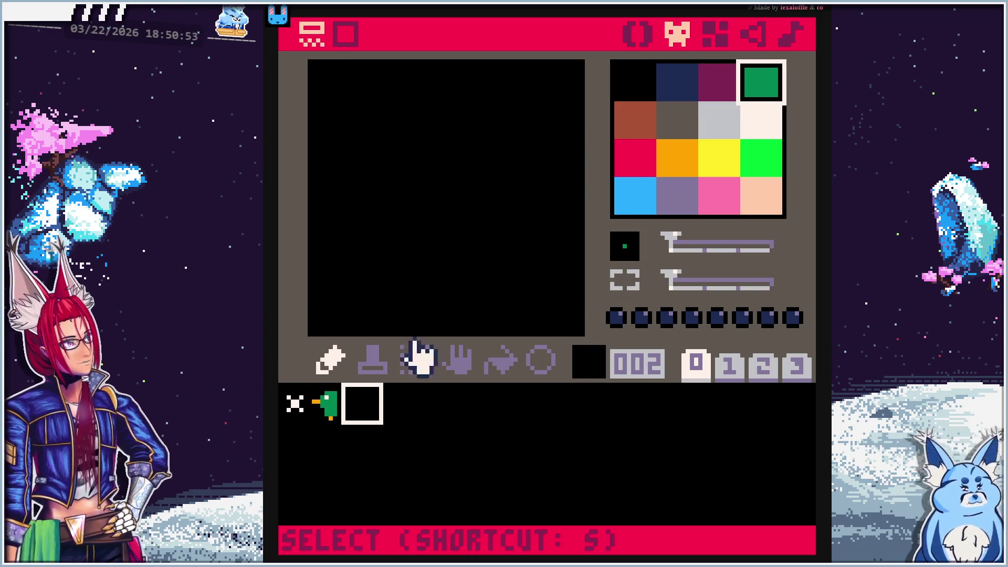
Pencil a dark-grey rock shape into sprite 002, trimming its top-right corner in black
left_click(678, 120)
mouse_move(326, 290)
left_mouse_down()
mouse_move(367, 289)
mouse_move(394, 313)
mouse_move(524, 320)
mouse_move(559, 288)
left_mouse_up()
mouse_move(326, 250)
left_mouse_down()
mouse_move(333, 169)
mouse_move(371, 142)
mouse_move(371, 108)
left_mouse_up()
mouse_move(339, 153)
left_mouse_down()
mouse_move(401, 99)
mouse_move(493, 80)
mouse_move(556, 163)
mouse_move(545, 178)
mouse_move(566, 217)
mouse_move(551, 253)
mouse_move(416, 268)
mouse_move(353, 263)
mouse_move(540, 220)
mouse_move(331, 216)
mouse_move(428, 171)
mouse_move(524, 157)
mouse_move(399, 153)
mouse_move(477, 112)
mouse_move(547, 108)
mouse_move(529, 108)
mouse_move(499, 82)
left_mouse_up()
left_click(637, 87)
left_click(677, 118)
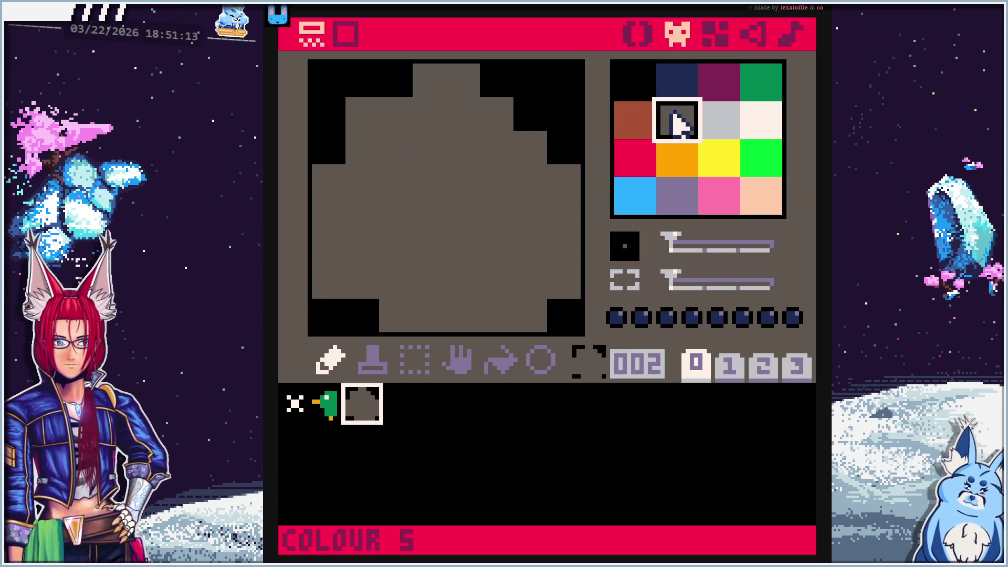
left_click(397, 83)
Carve black notches, a lower groove and a left pit into the rock, touching up one edge pixel
left_click(630, 84)
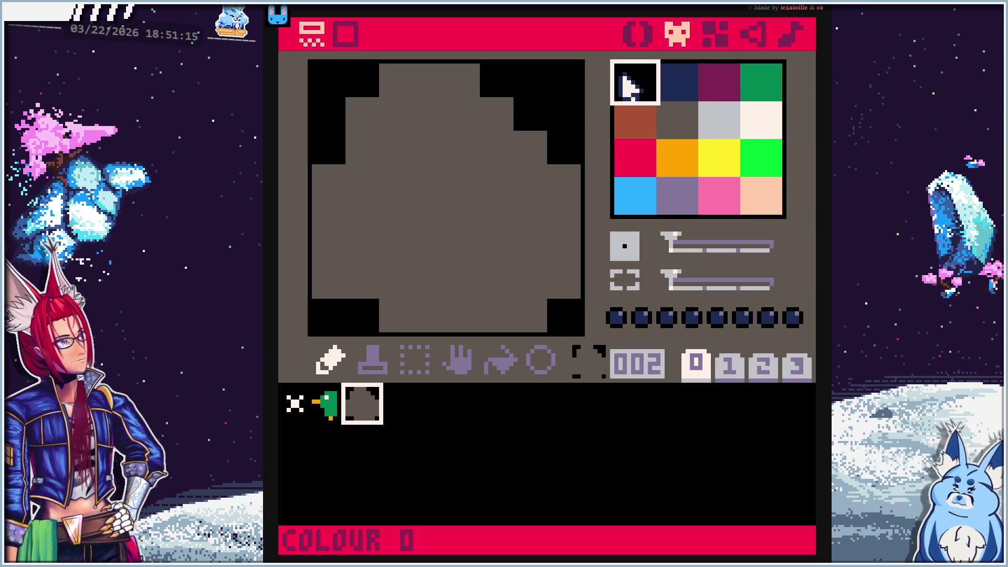
left_click_drag(567, 180, 440, 189)
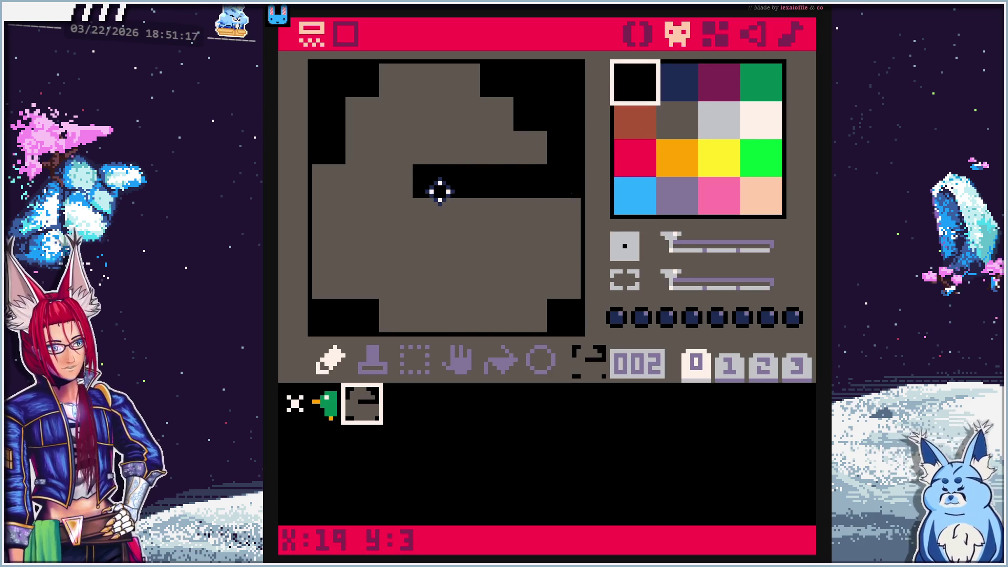
left_click_drag(403, 279, 464, 282)
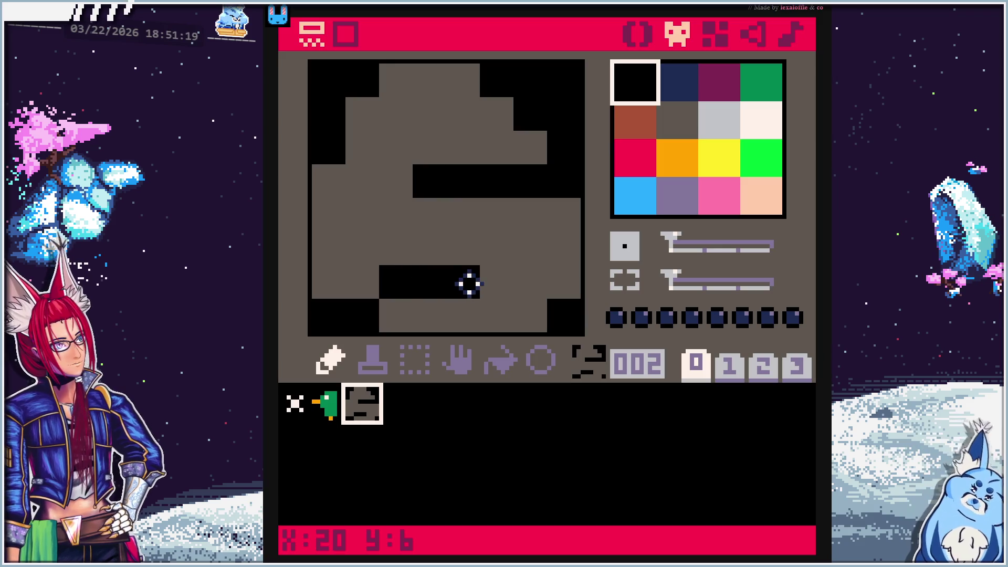
left_click(362, 245)
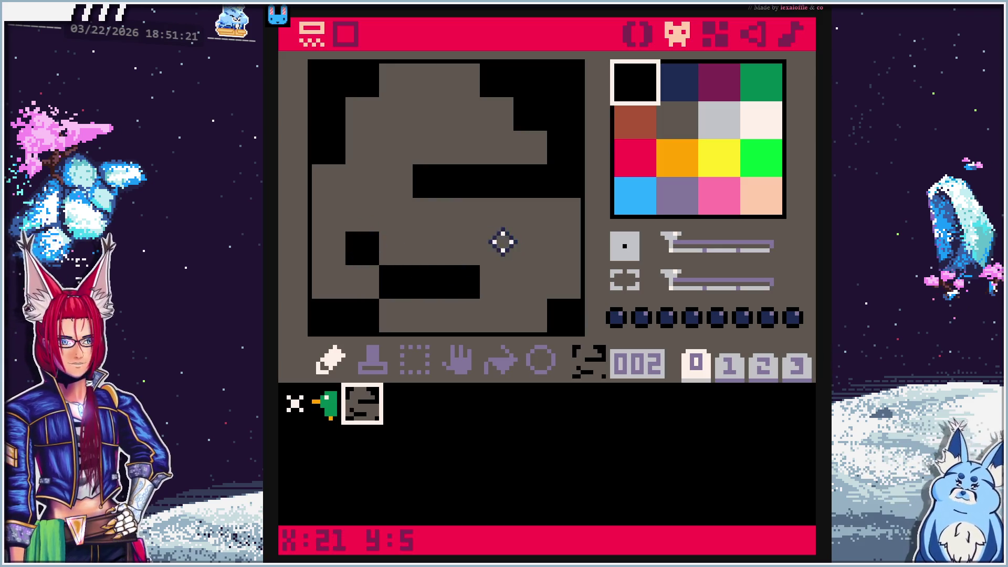
left_click(574, 213)
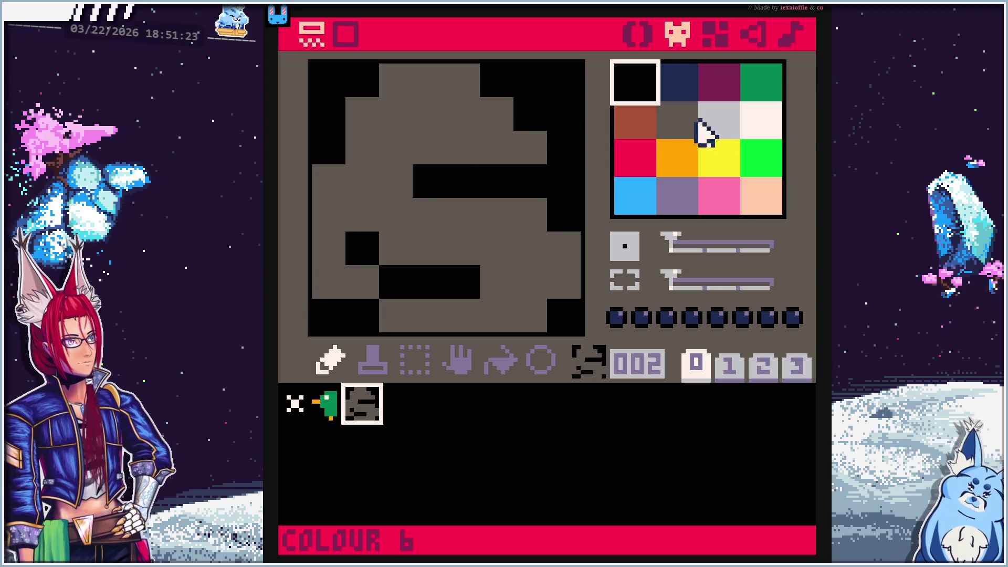
left_click(678, 119)
left_click(557, 186)
scroll(437, 248, "down", 3)
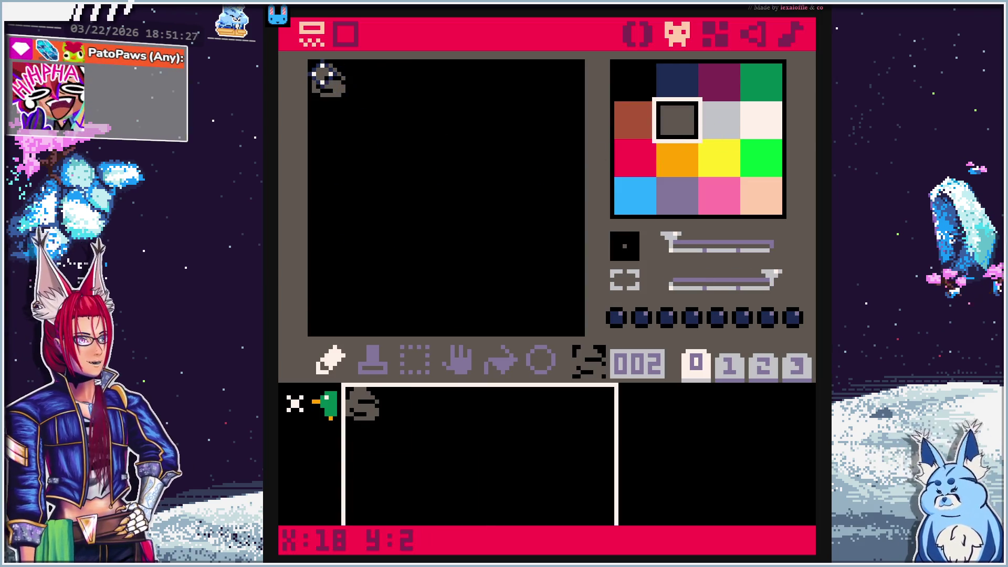
scroll(364, 125, "up", 1)
scroll(363, 125, "up", 1)
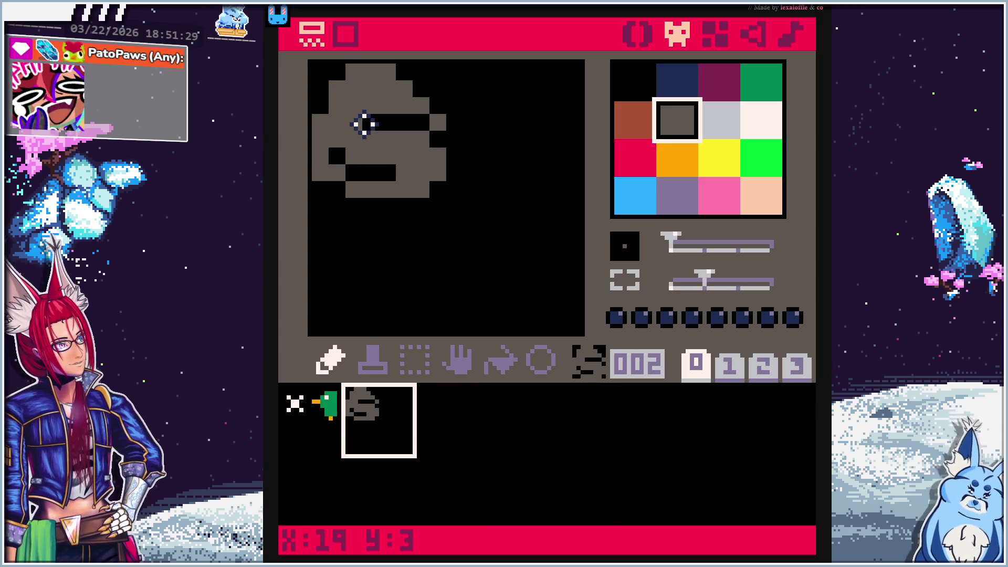
scroll(363, 125, "down", 1)
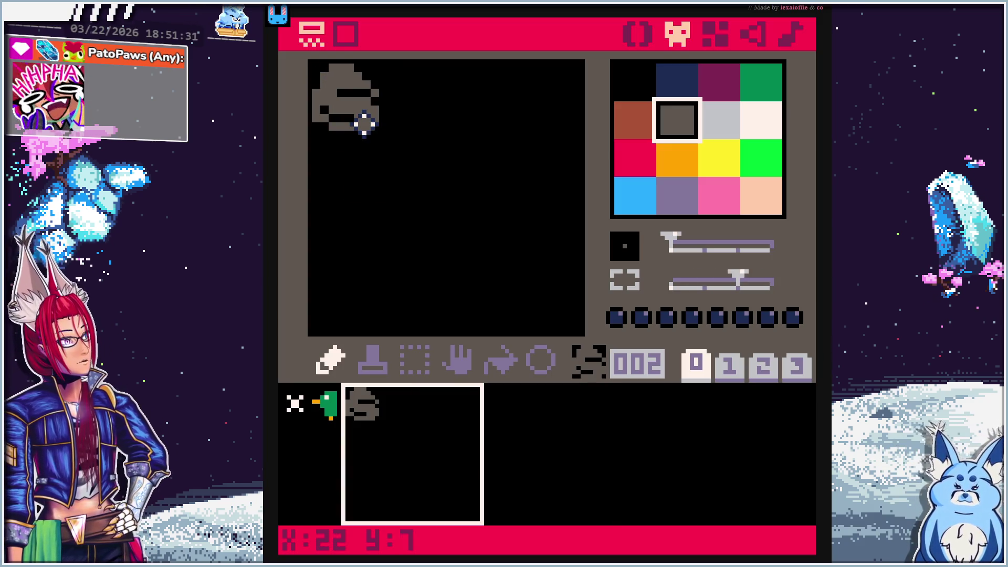
scroll(365, 125, "down", 1)
scroll(364, 125, "up", 1)
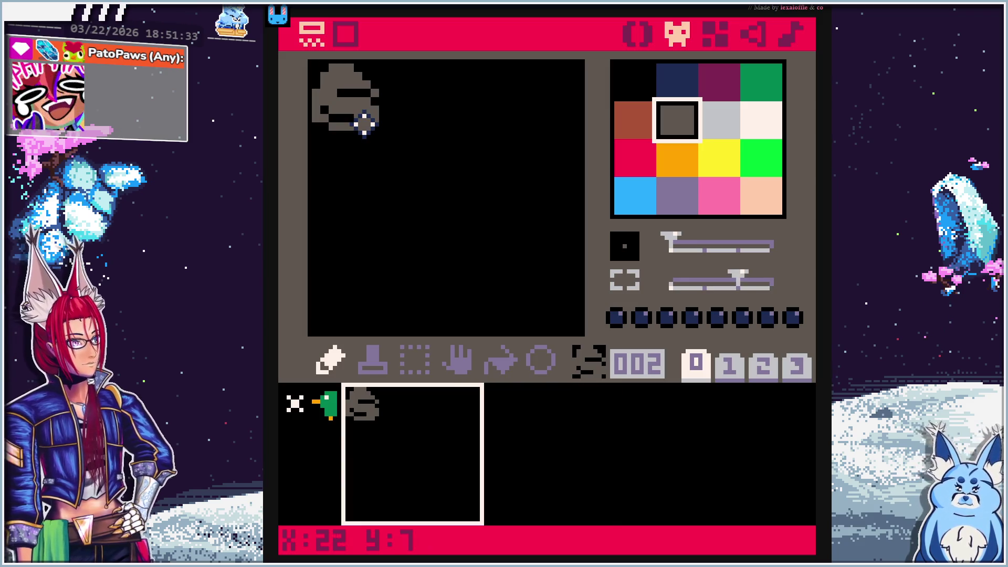
scroll(364, 125, "up", 1)
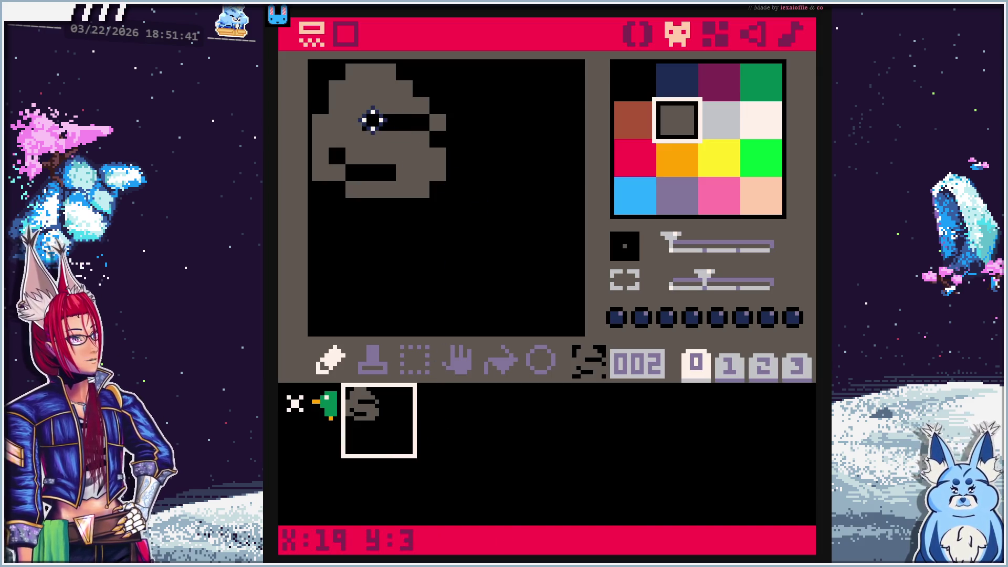
scroll(348, 103, "up", 1)
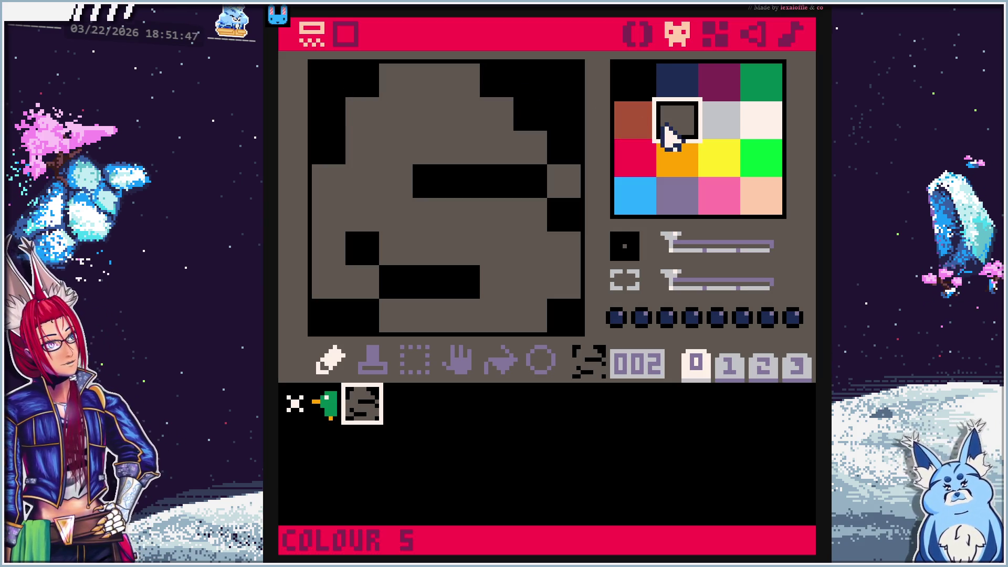
Add black pixels near the rock's top and bottom, reverting one bottom pixel to dark grey
left_click(636, 84)
left_click(395, 152)
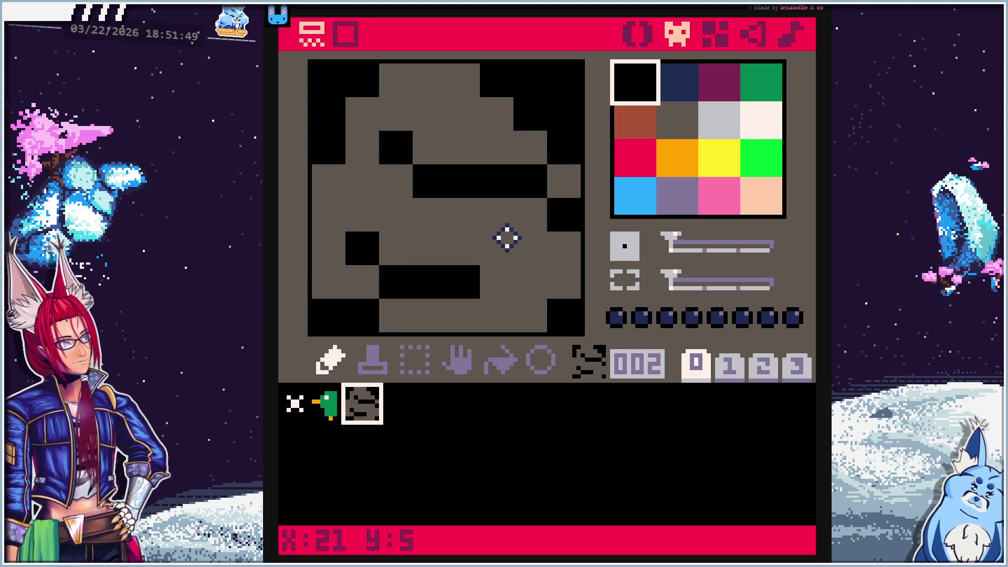
left_click(671, 124)
left_click(632, 87)
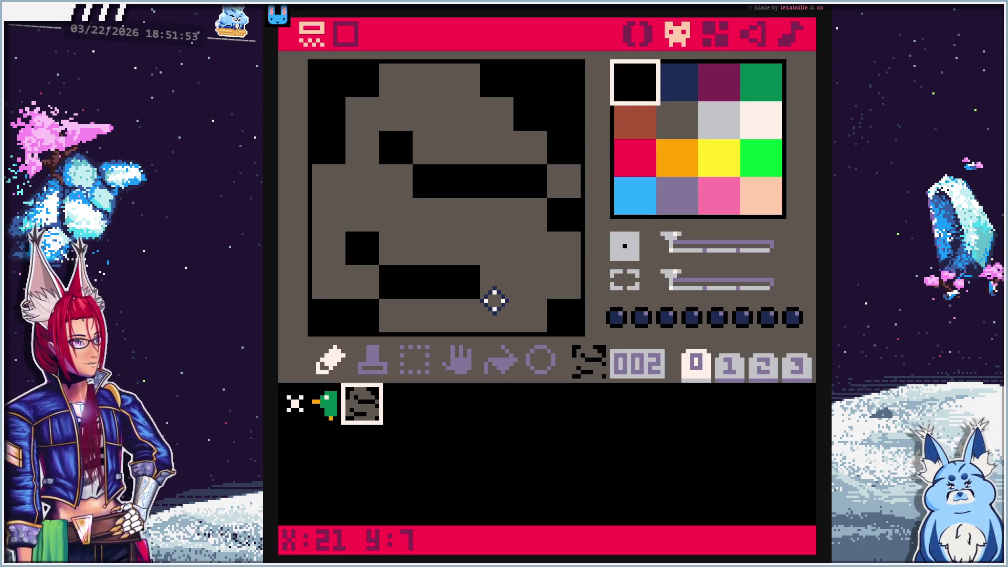
left_click(497, 314)
left_click(676, 117)
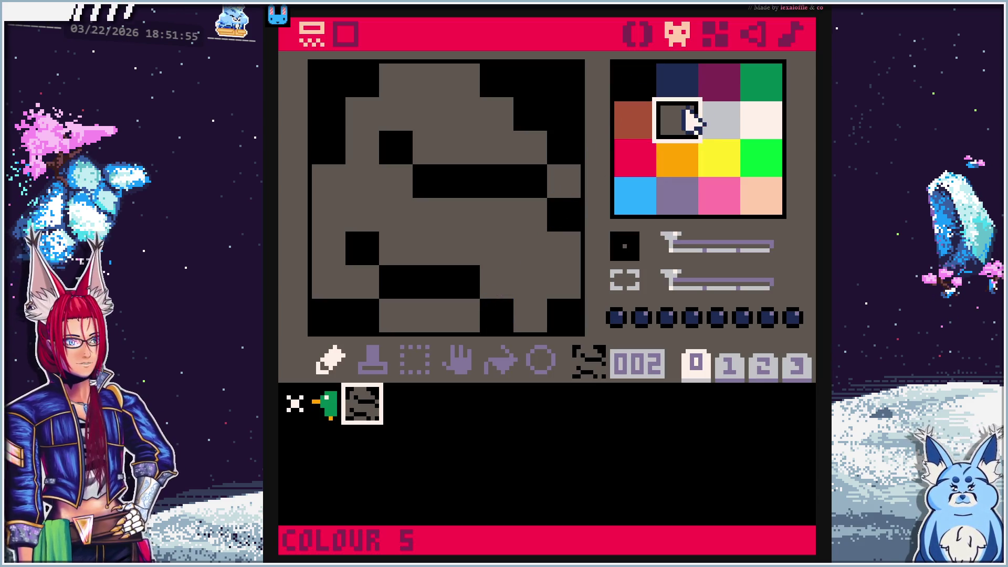
left_click(505, 317)
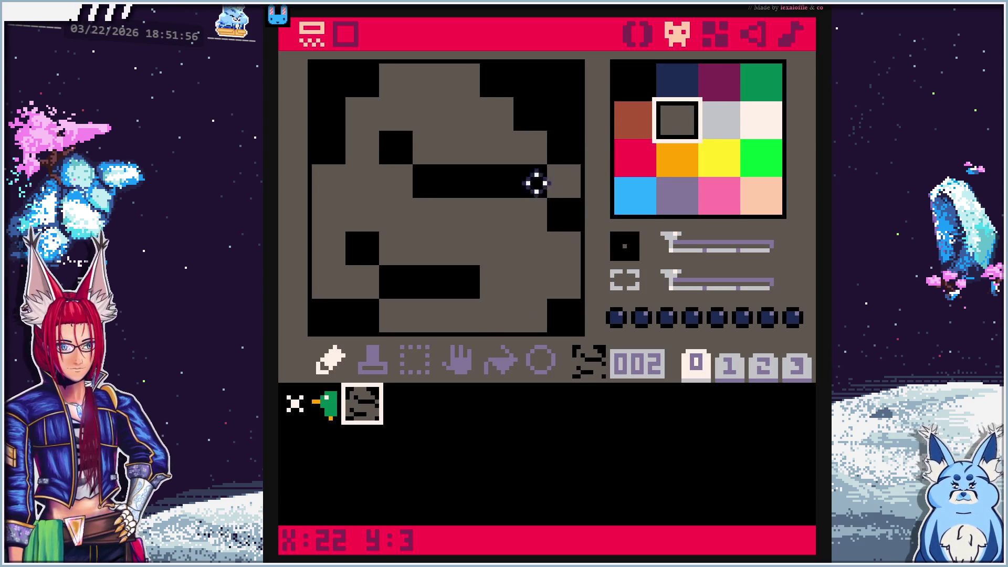
Paint two top-right rock pixels dark grey, then restore both to black
left_click(544, 112)
left_click(565, 153)
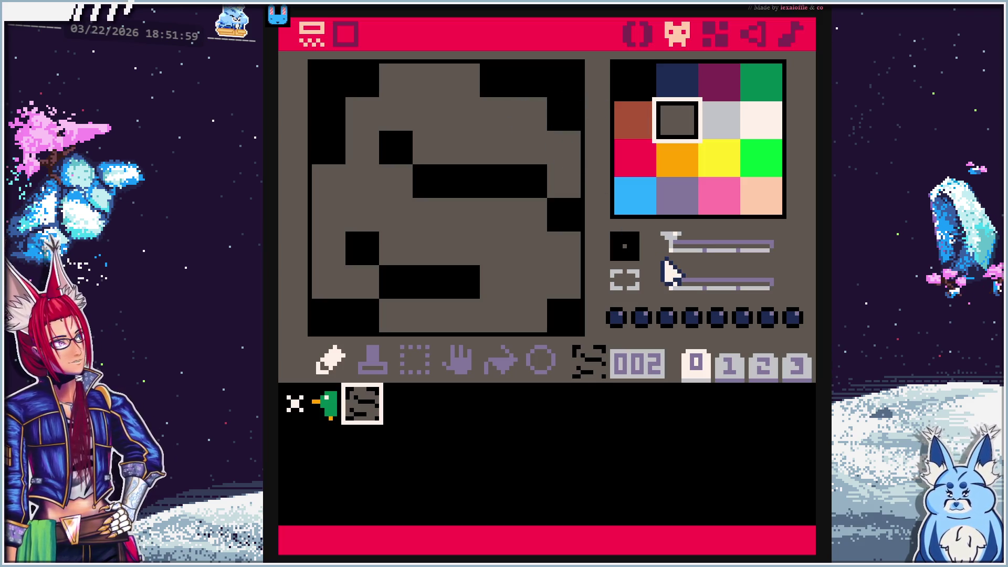
left_click(634, 83)
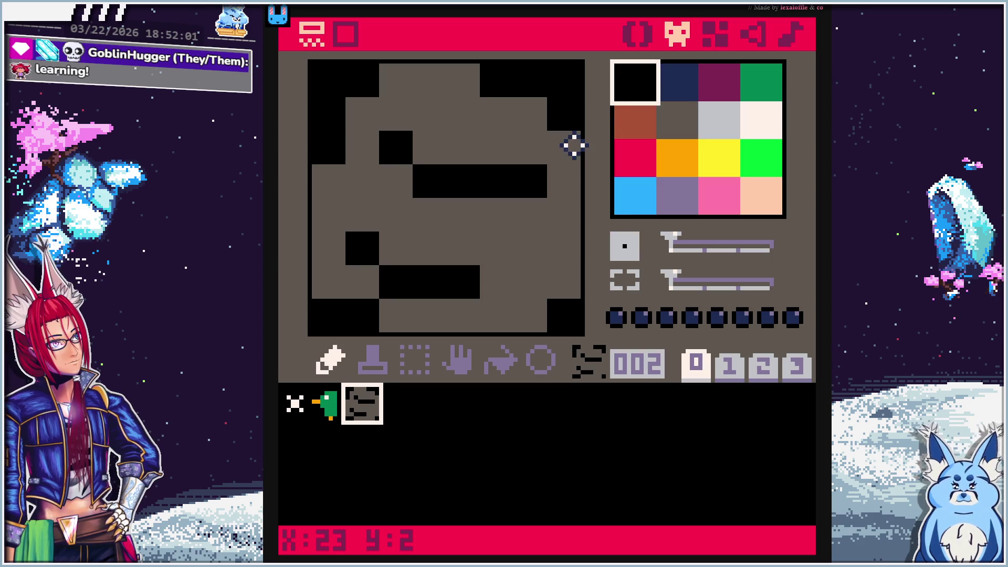
left_click(573, 147)
left_click(528, 112)
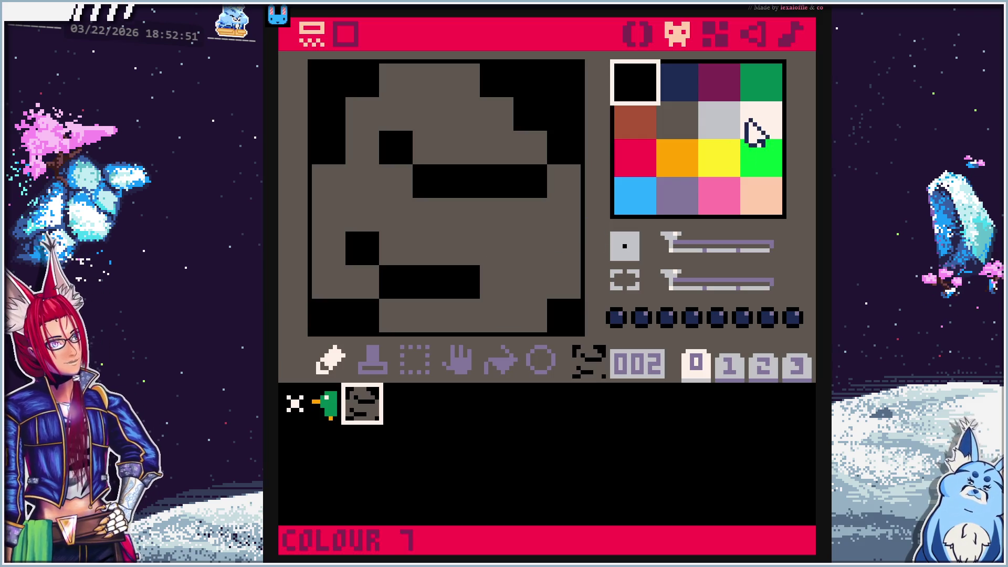
Extend the rock's lower black bar, turn two crack pixels grey, and return to the tutorial
left_click(495, 283)
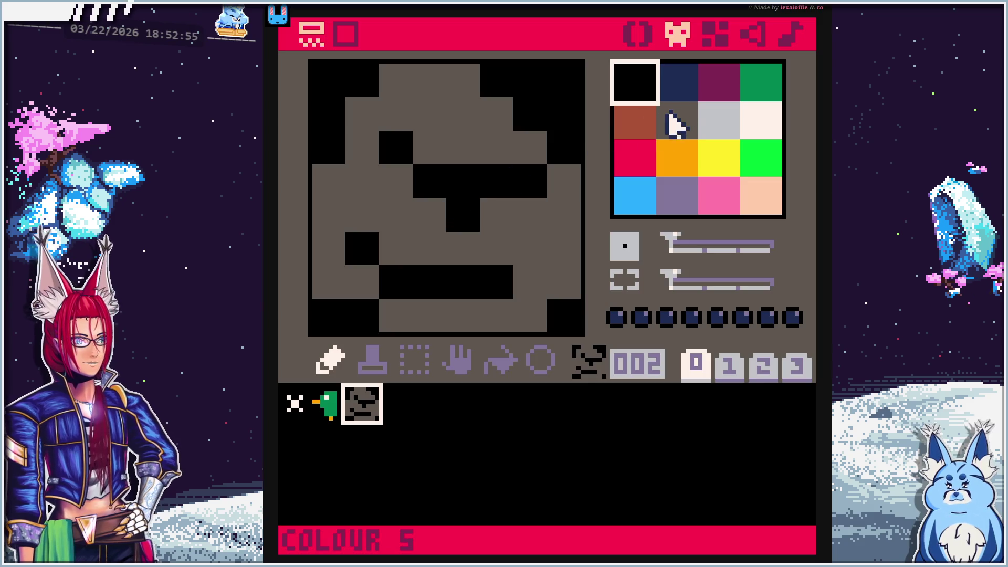
left_click(671, 127)
left_click(463, 181)
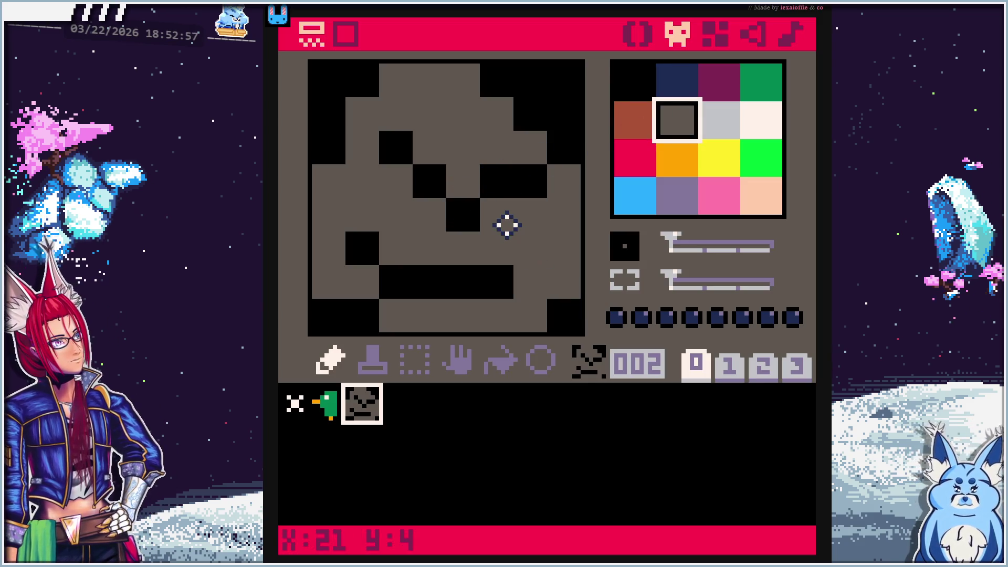
left_click(499, 181)
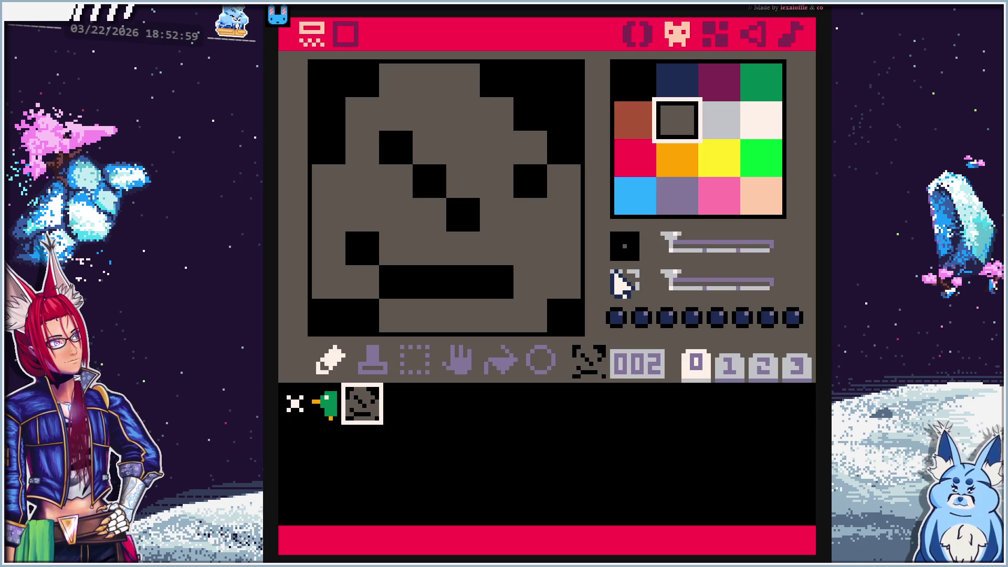
key("ctrl+Tab")
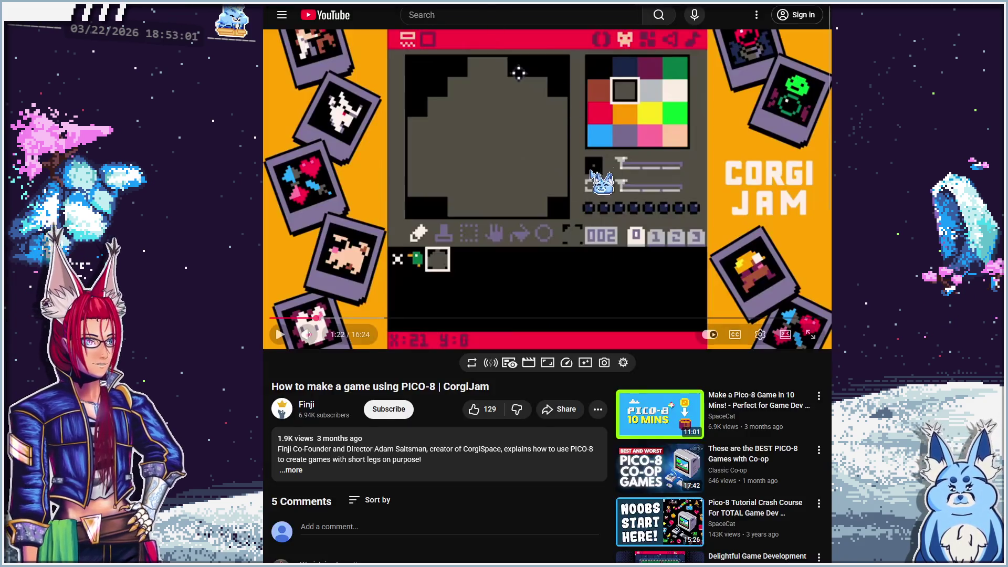
Play the tutorial on to its map-editor section near 2:23, pause it, and return to PICO-8
left_click(769, 251)
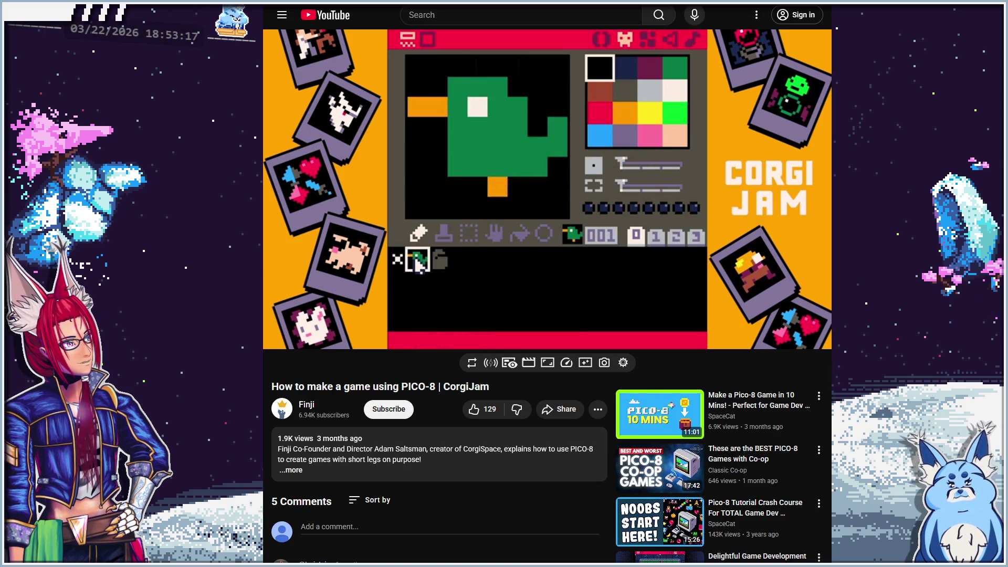
mouse_move(743, 258)
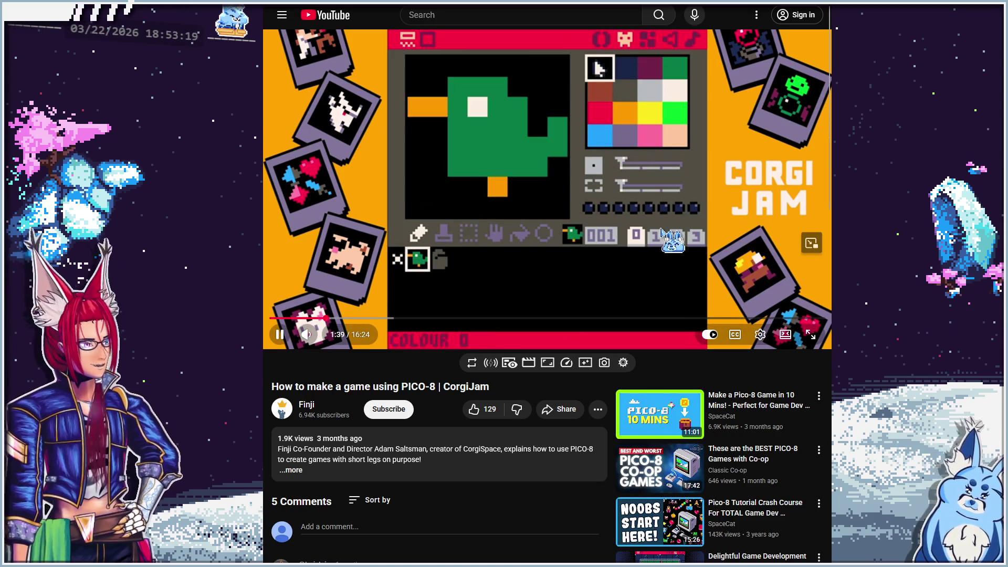
key("space")
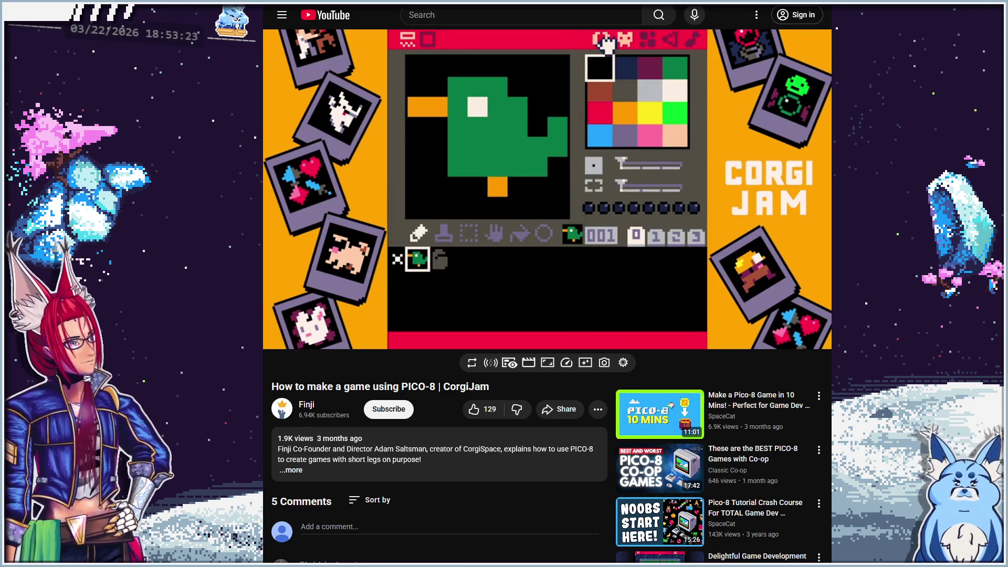
mouse_move(700, 152)
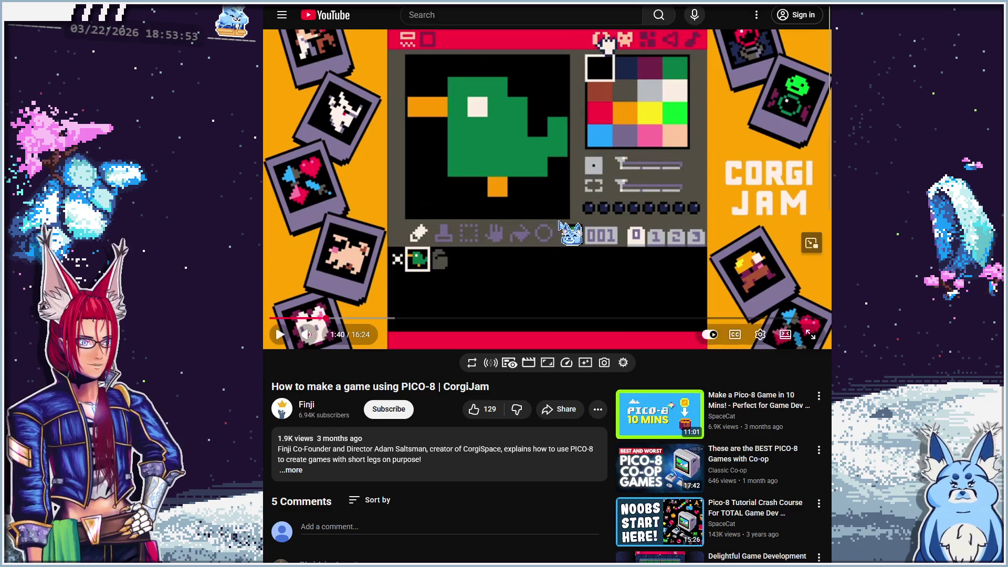
left_click(580, 193)
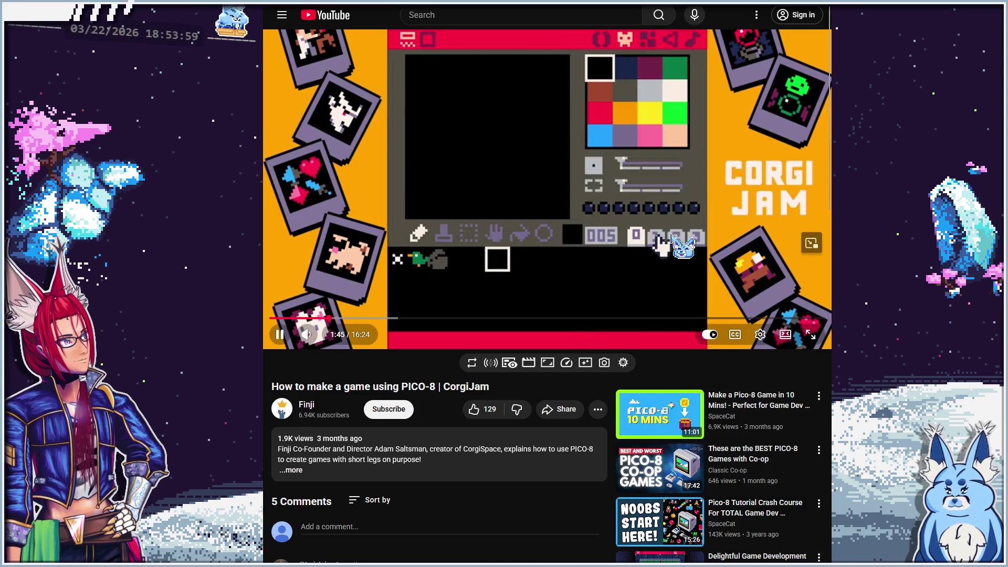
left_click(652, 218)
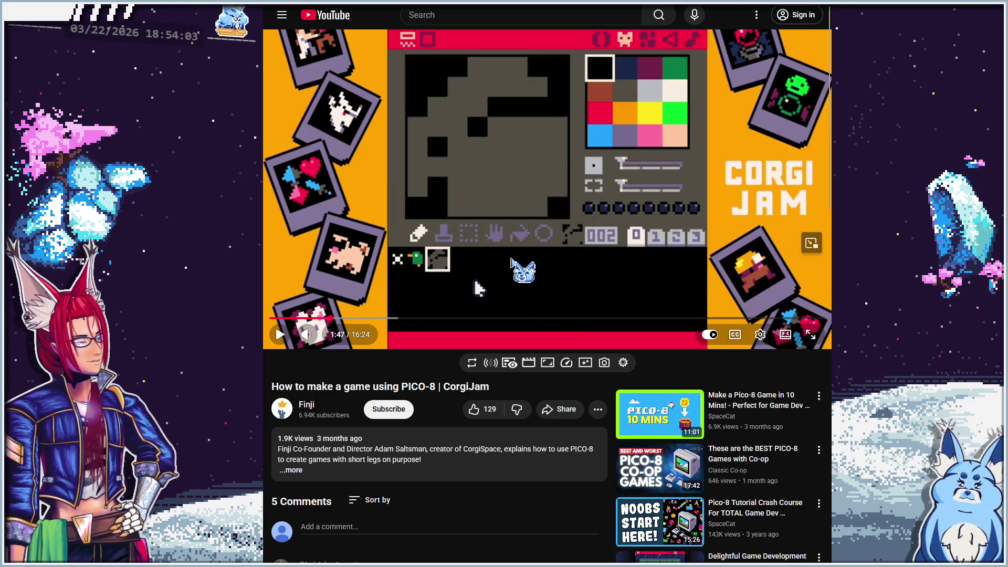
left_click(578, 226)
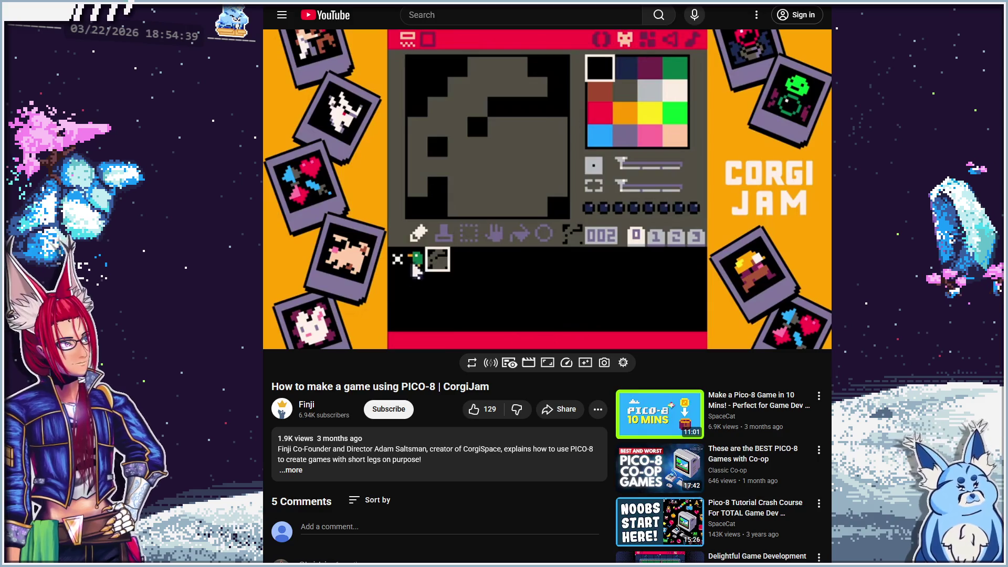
left_click(597, 274)
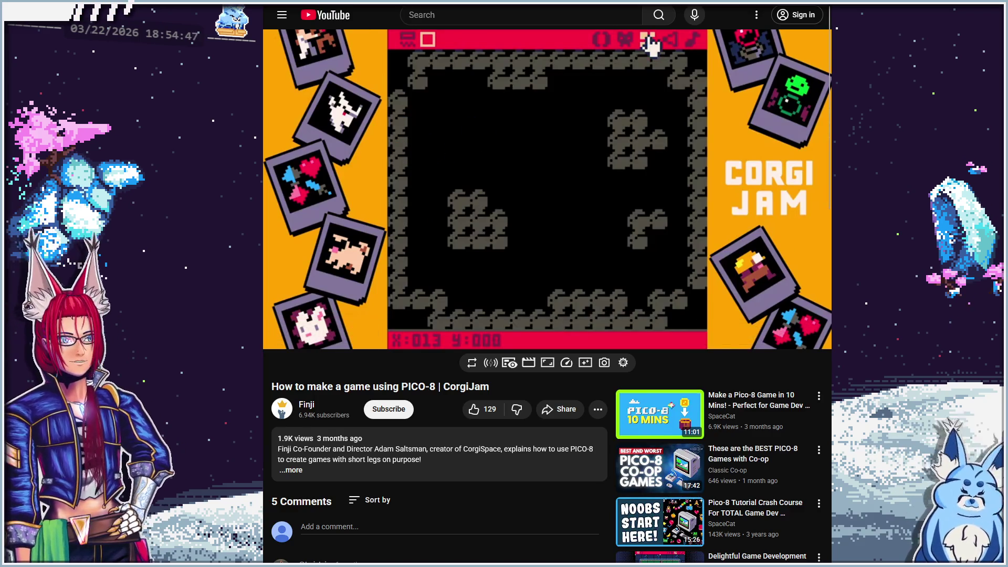
key("alt+Tab")
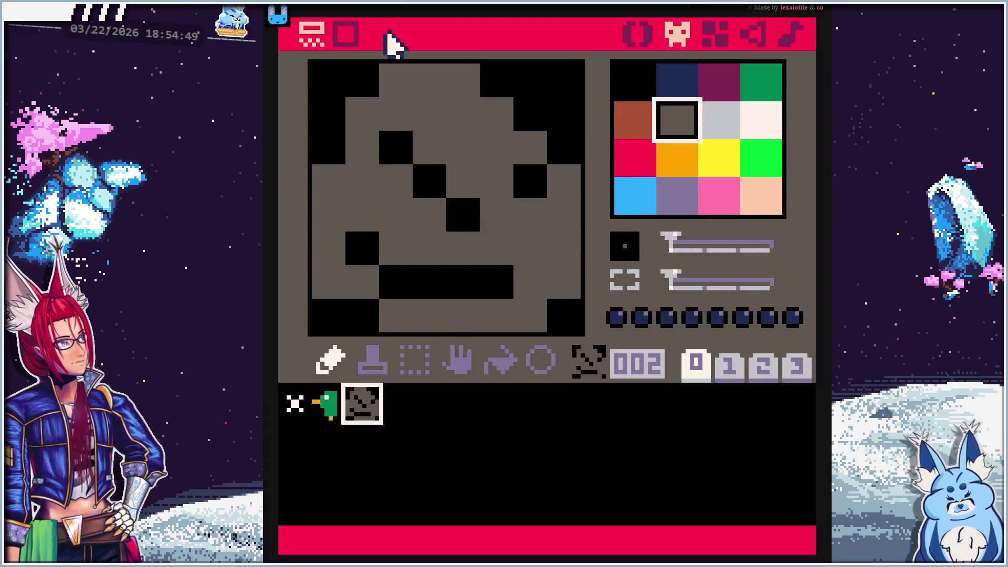
Look through the map, sprite and code editors, ending in the map editor
left_click(715, 36)
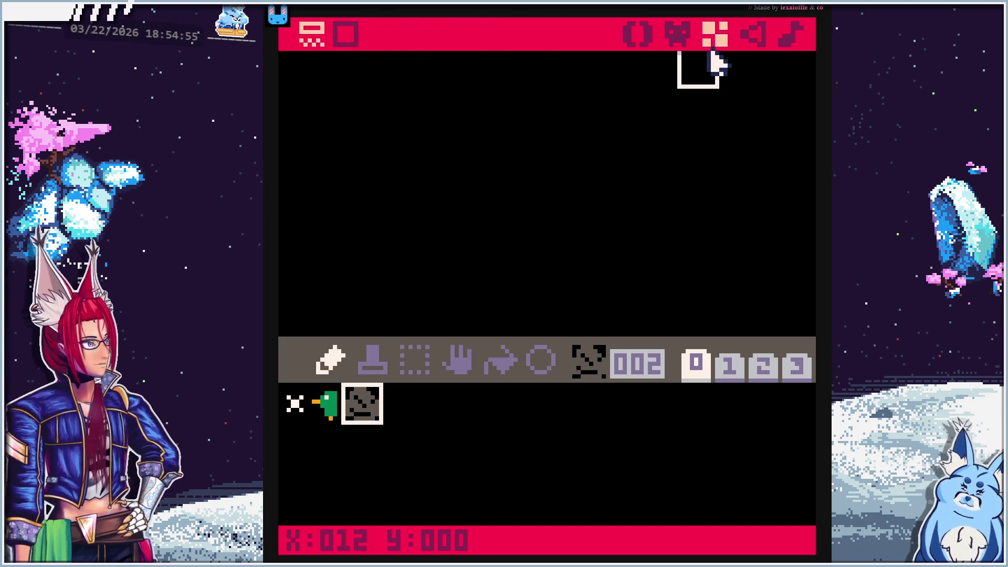
left_click(680, 38)
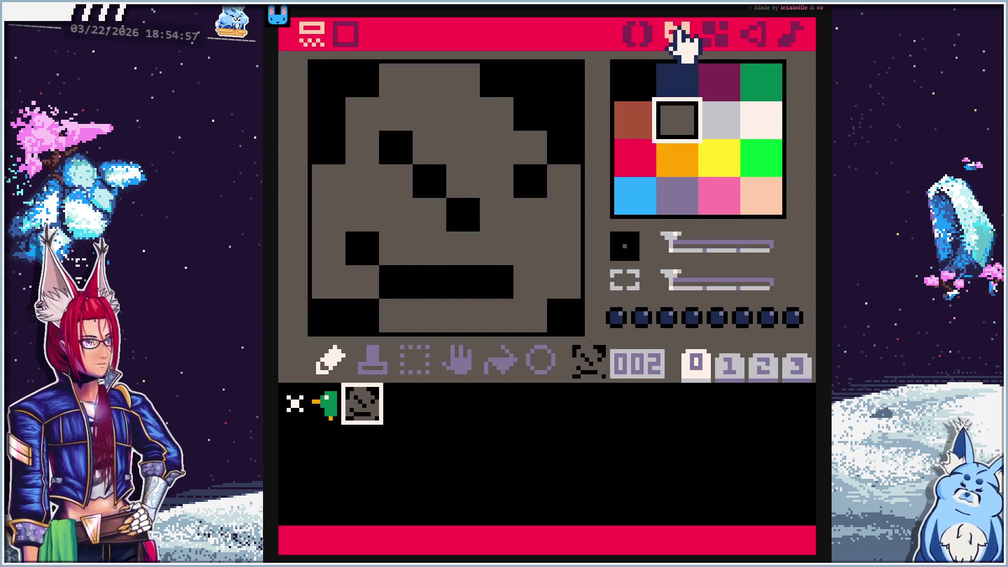
left_click(638, 36)
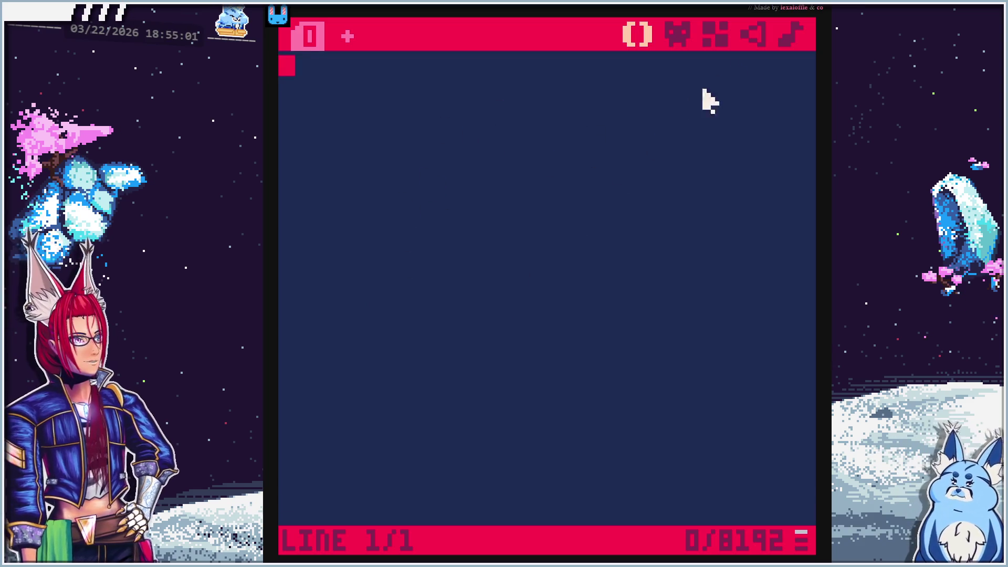
left_click(679, 36)
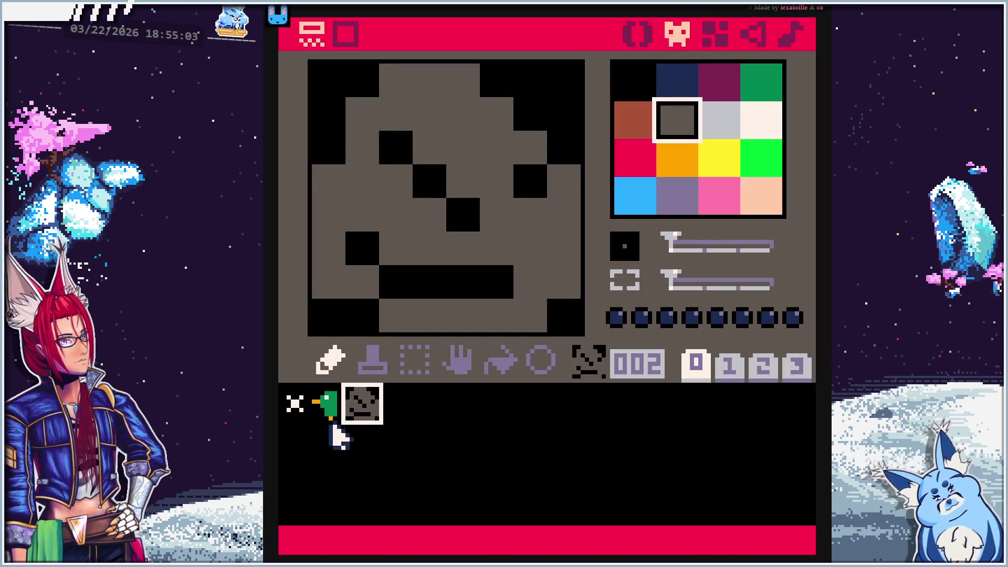
left_click(717, 33)
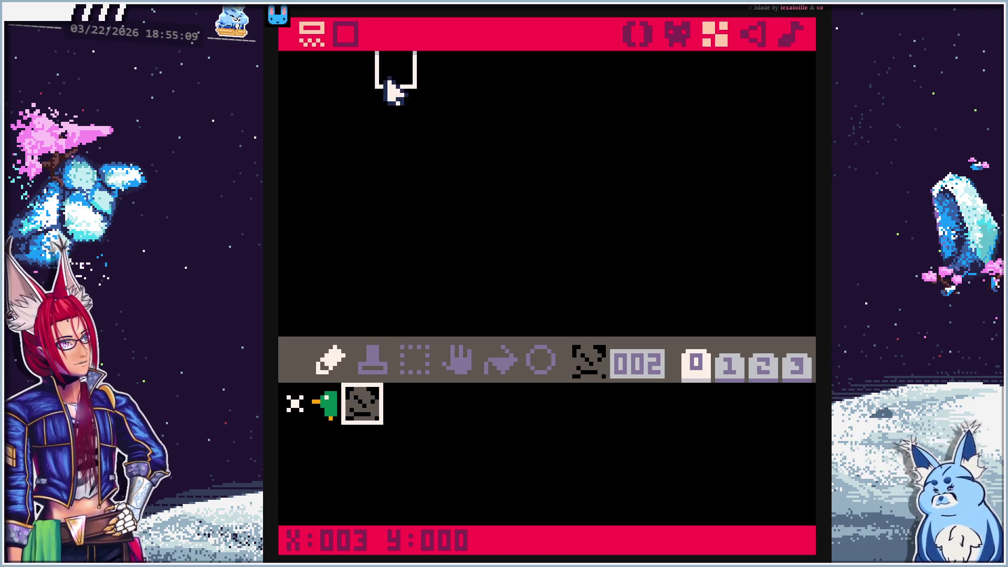
Stamp three test rock tiles, erase them with tile 0, and enlarge the map to full view
left_click(389, 79)
left_click(430, 73)
left_click(464, 73)
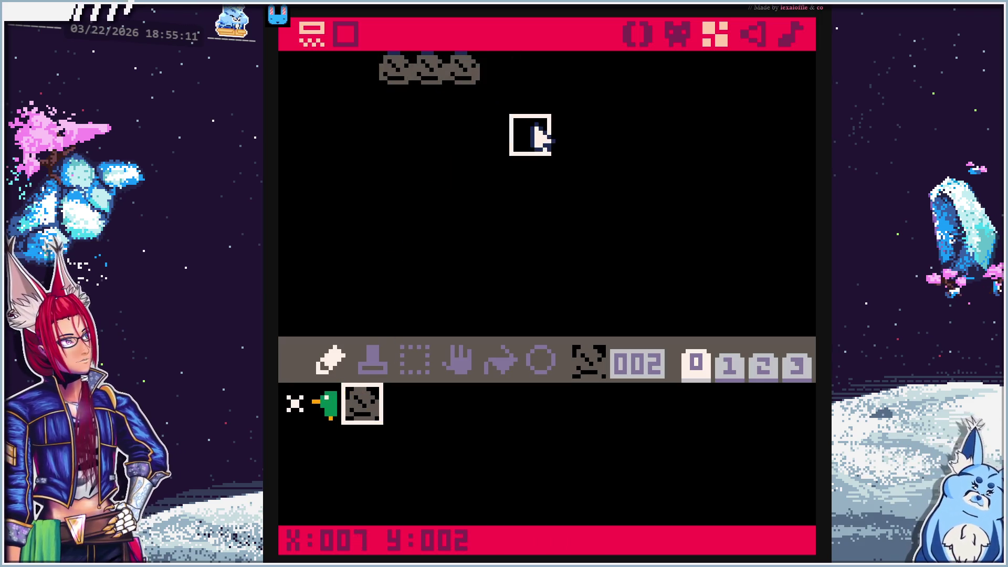
left_click(296, 406)
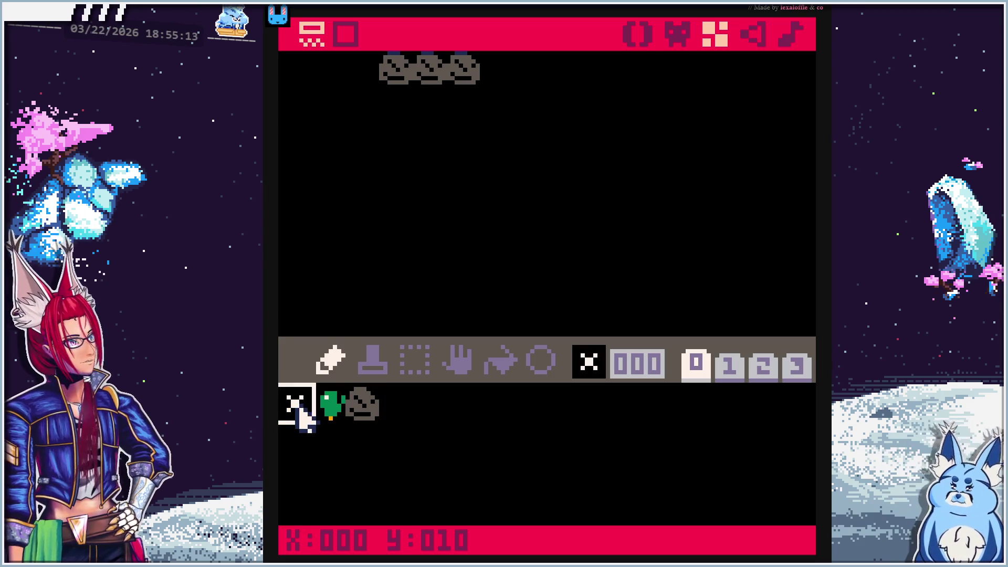
left_click_drag(461, 79, 397, 81)
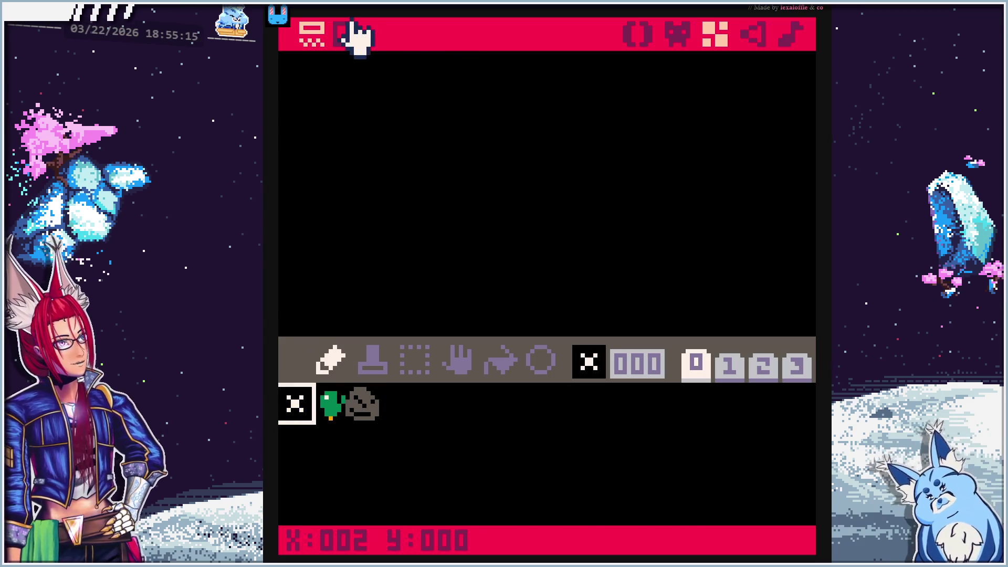
left_click(376, 402)
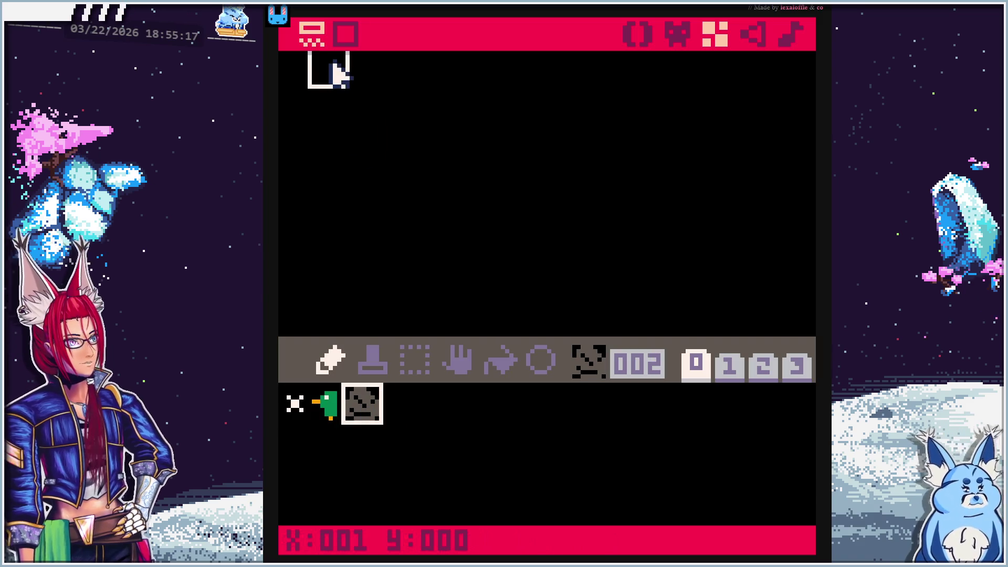
left_click(347, 38)
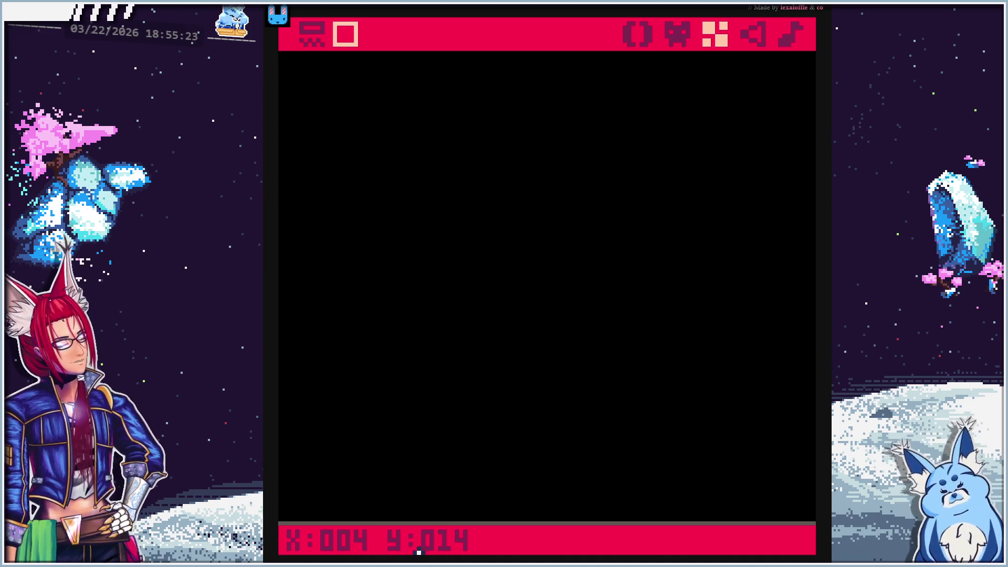
left_click(300, 100)
Paint rock walls down the left edge, along the bottom and across the top of the map
mouse_move(298, 131)
left_mouse_down()
mouse_move(304, 481)
mouse_move(345, 504)
mouse_move(395, 512)
mouse_move(769, 514)
mouse_move(786, 468)
mouse_move(809, 479)
mouse_move(781, 198)
mouse_move(793, 100)
left_mouse_up()
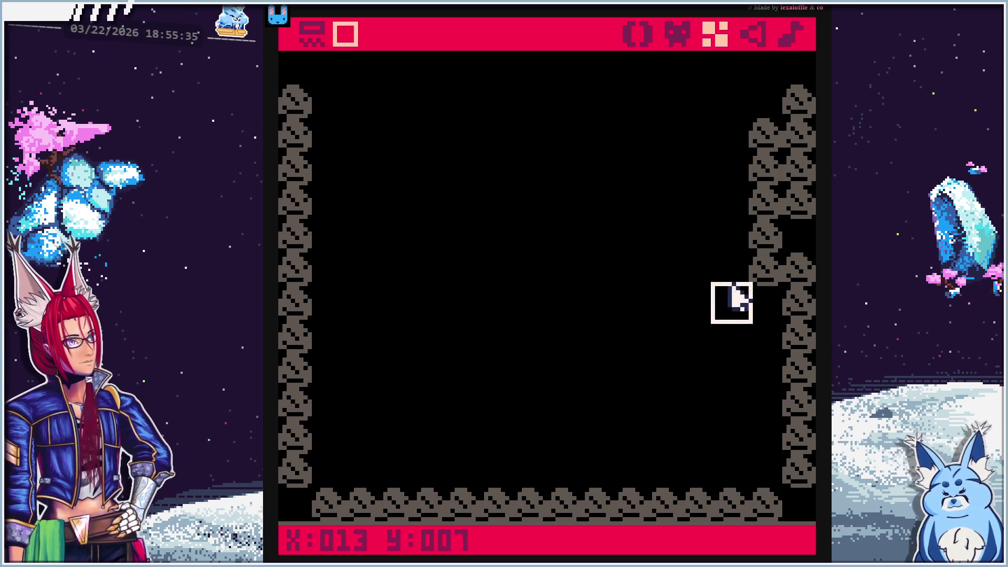
left_click_drag(536, 475, 671, 472)
mouse_move(344, 79)
left_mouse_down()
mouse_move(378, 83)
mouse_move(394, 72)
mouse_move(338, 74)
left_mouse_up()
mouse_move(455, 68)
left_mouse_down()
mouse_move(743, 70)
mouse_move(763, 95)
mouse_move(736, 100)
mouse_move(733, 138)
left_mouse_up()
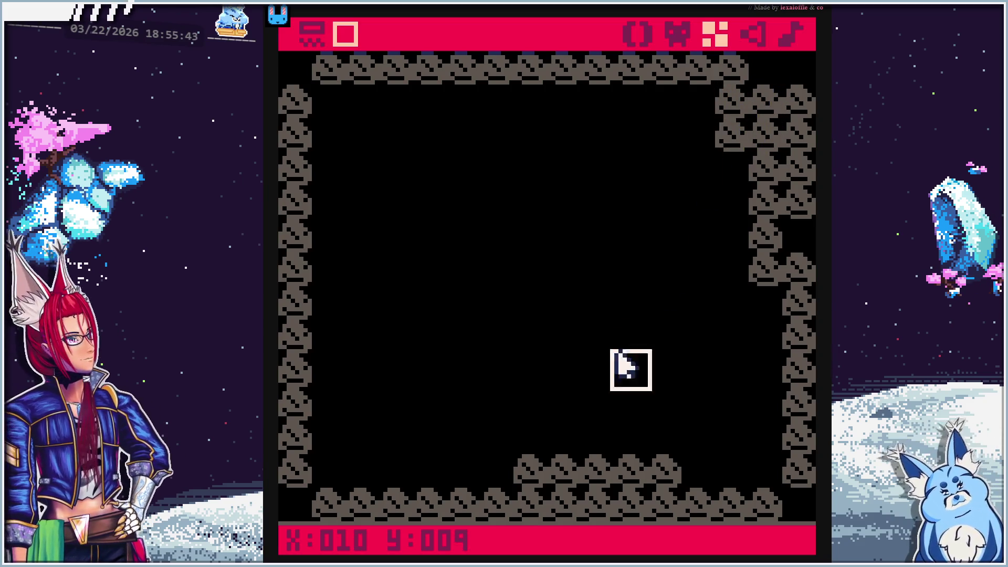
Add inner rocks: a lower-left ledge, a clump right of centre, one lower right, one near the top
mouse_move(363, 403)
left_mouse_down()
mouse_move(461, 402)
mouse_move(389, 376)
left_mouse_up()
left_click(461, 378)
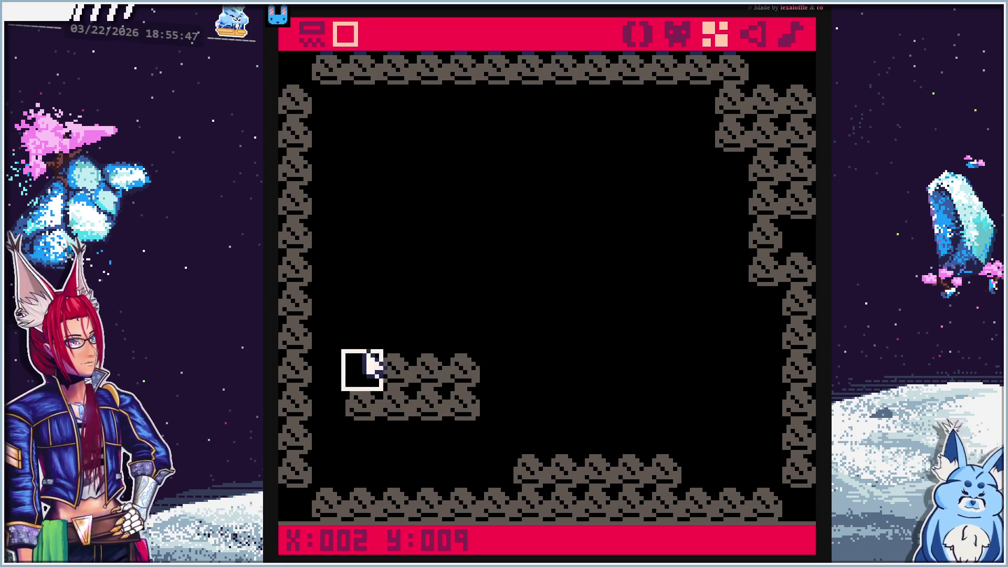
mouse_move(669, 241)
left_mouse_down()
mouse_move(672, 281)
mouse_move(638, 305)
left_mouse_up()
left_click(671, 295)
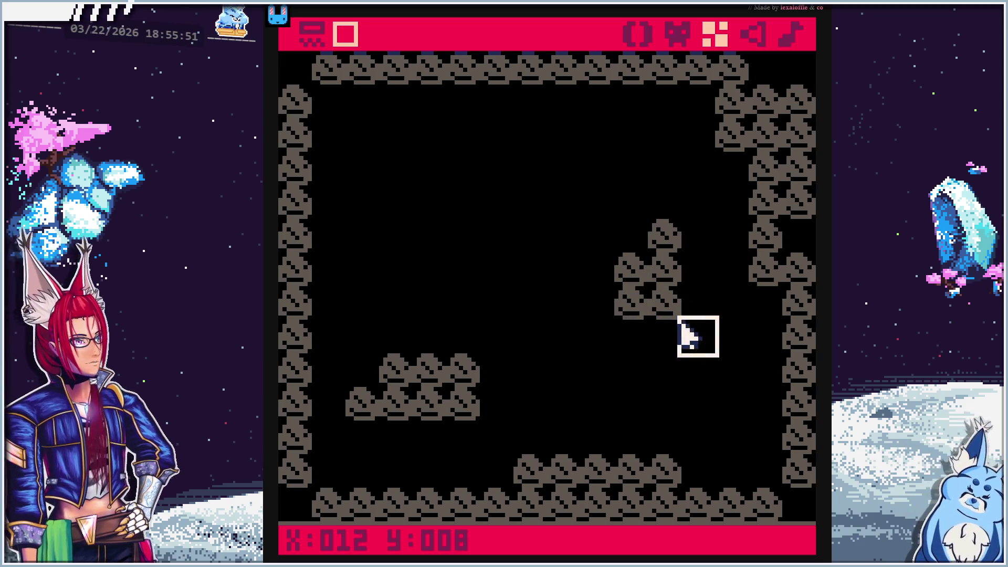
left_click(698, 374)
mouse_move(513, 216)
left_mouse_down()
mouse_move(525, 178)
mouse_move(552, 174)
left_mouse_up()
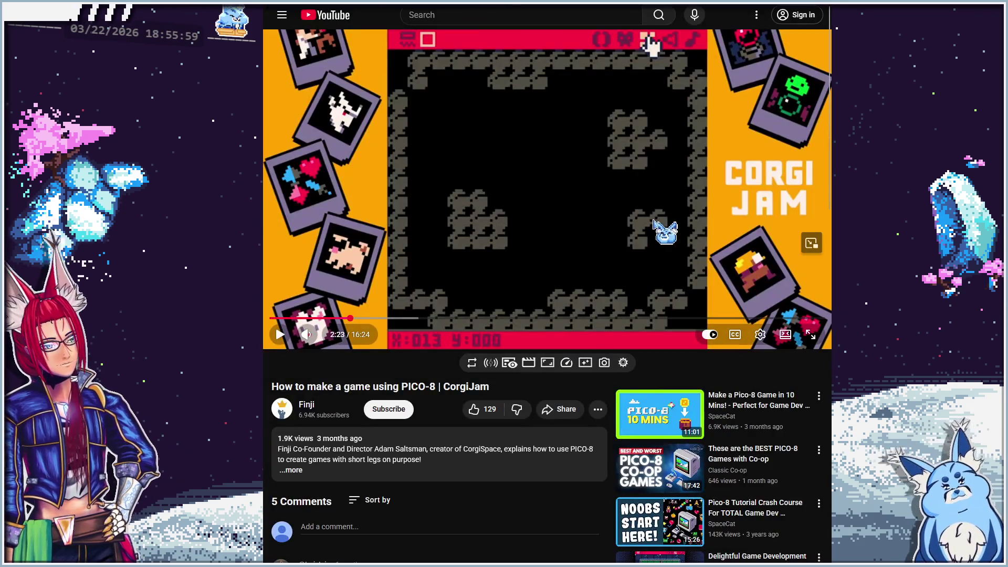
Play the tutorial to 2:32, pause it, and return to the PICO-8 map editor
left_click(664, 227)
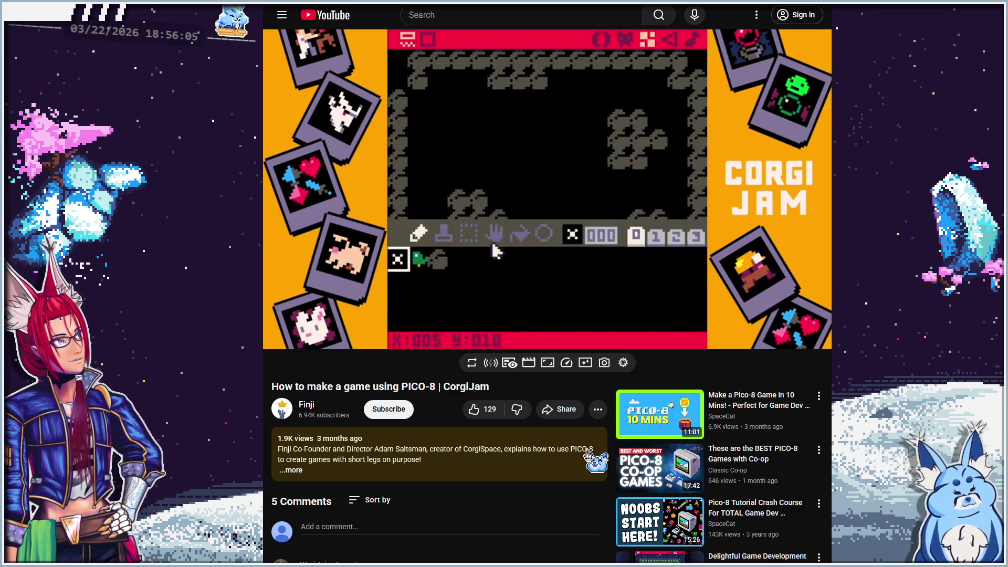
left_click(591, 192)
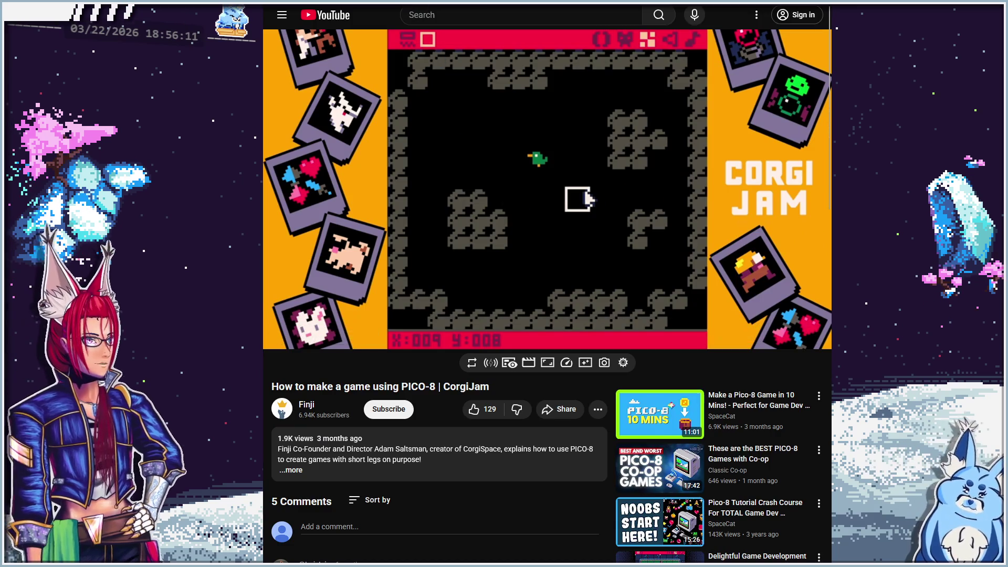
key("ctrl+Tab")
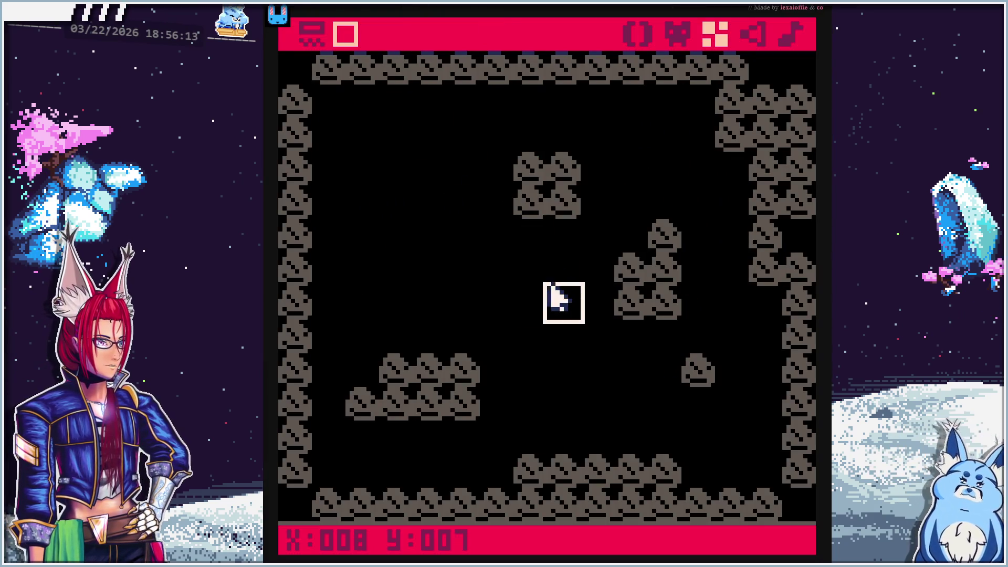
Place a lone rock tile near the room centre, just left of the tall clump
left_click(544, 297)
scroll(557, 315, "down", 1)
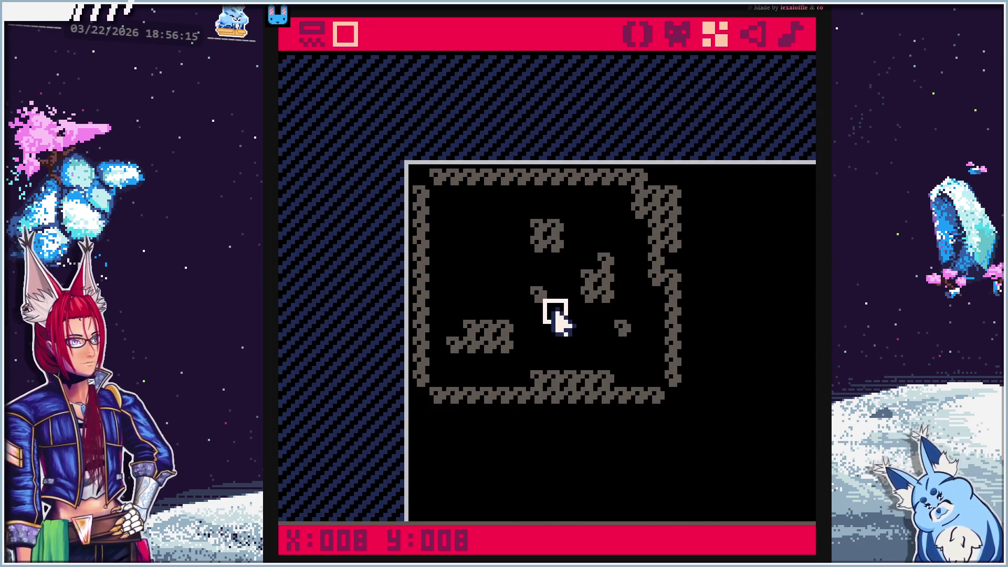
scroll(475, 249, "down", 1)
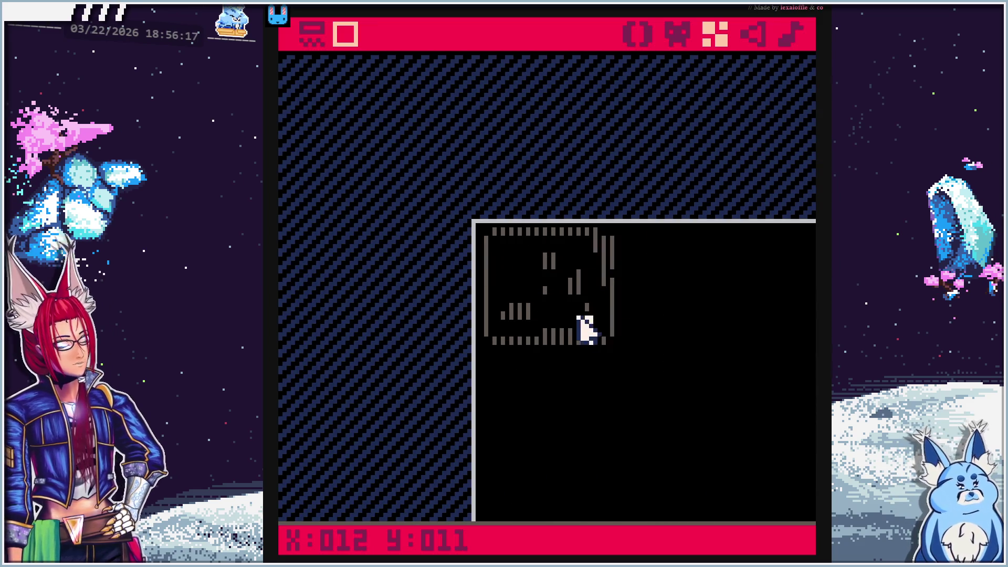
mouse_move(650, 371)
left_mouse_down()
mouse_move(430, 145)
mouse_move(563, 317)
left_mouse_up()
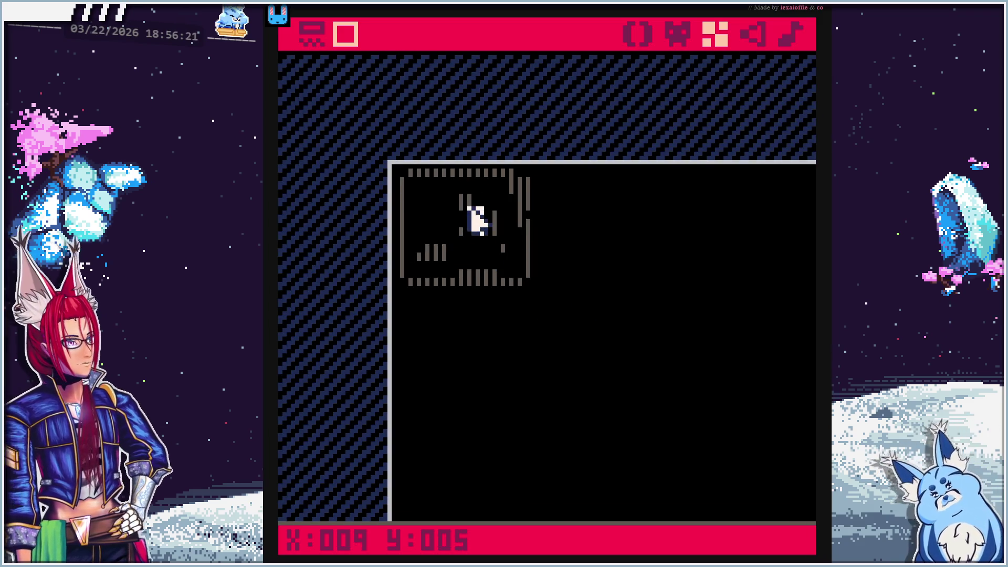
scroll(476, 220, "up", 1)
left_click_drag(440, 219, 538, 257)
Zoom and pan the map until the whole rock-walled room is back in view
scroll(488, 226, "up", 1)
scroll(489, 228, "down", 1)
scroll(454, 265, "down", 1)
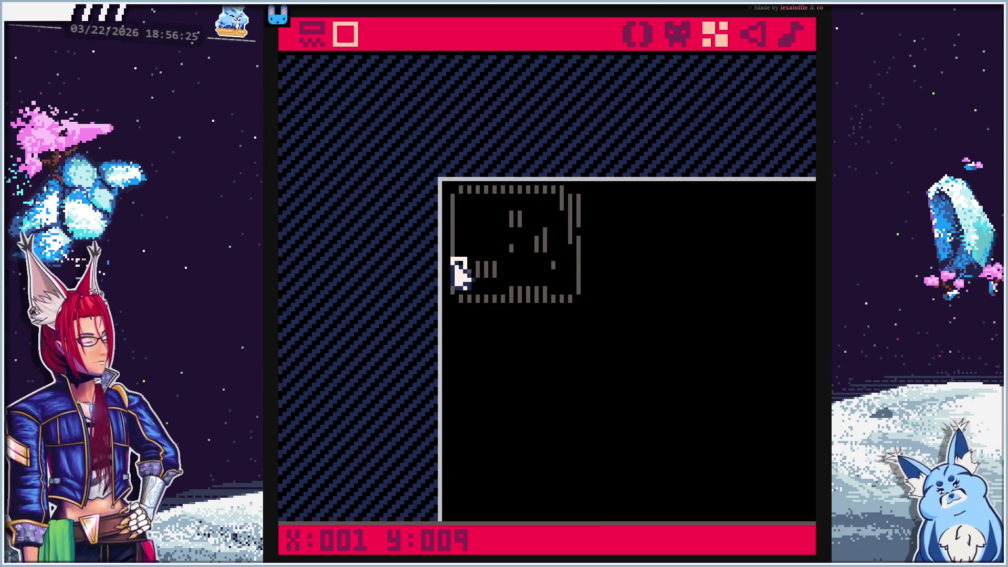
scroll(508, 270, "up", 1)
scroll(475, 221, "up", 1)
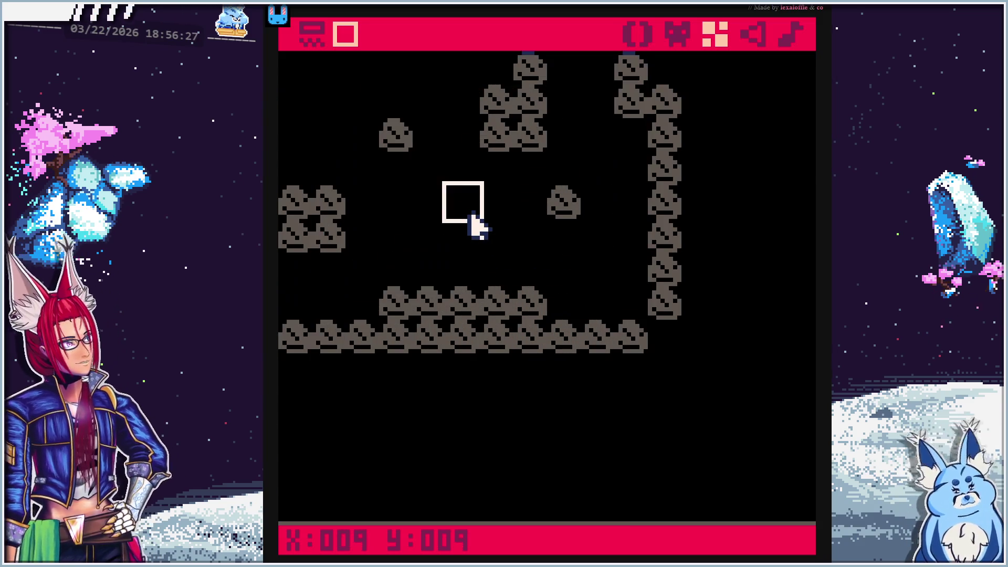
mouse_move(442, 219)
left_mouse_down()
mouse_move(541, 286)
mouse_move(590, 355)
mouse_move(592, 409)
mouse_move(546, 410)
mouse_move(544, 373)
left_mouse_up()
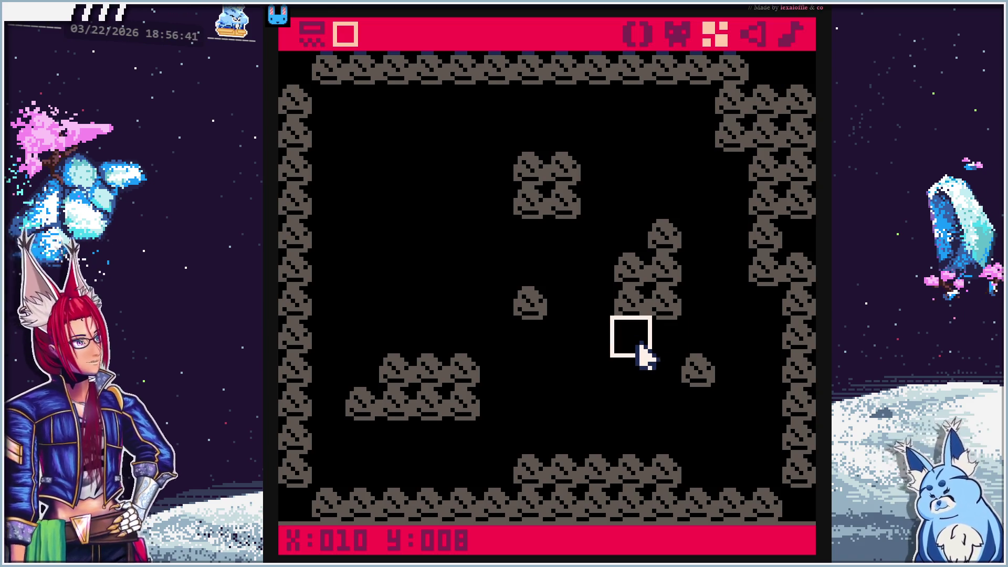
mouse_move(659, 408)
left_mouse_down()
mouse_move(653, 415)
mouse_move(648, 387)
left_mouse_up()
mouse_move(643, 428)
left_mouse_down()
mouse_move(635, 392)
mouse_move(670, 394)
mouse_move(686, 467)
left_mouse_up()
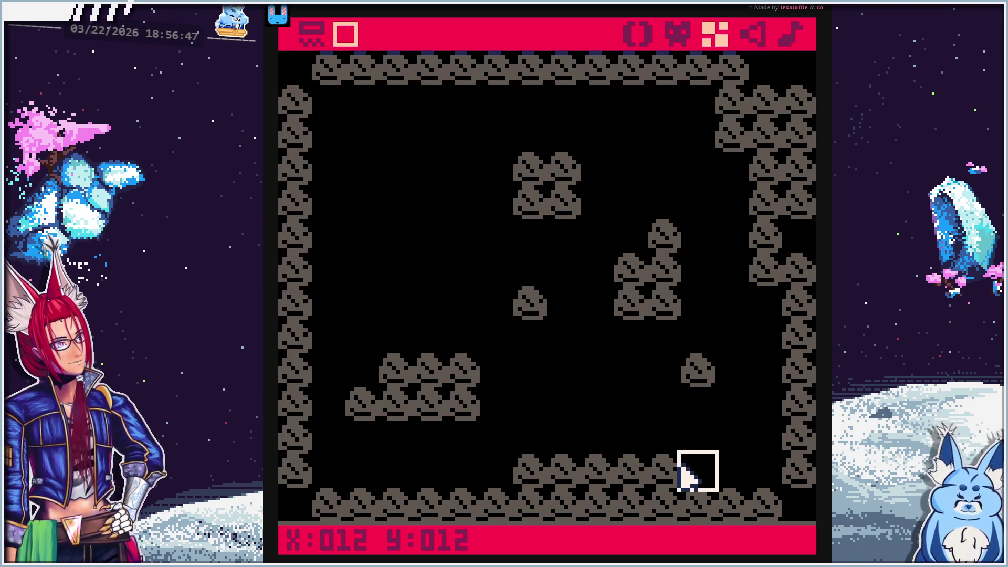
mouse_move(663, 384)
left_mouse_down()
mouse_move(463, 332)
mouse_move(511, 232)
mouse_move(664, 310)
mouse_move(588, 356)
mouse_move(679, 392)
mouse_move(680, 420)
mouse_move(678, 374)
mouse_move(704, 376)
mouse_move(657, 373)
mouse_move(622, 348)
left_mouse_up()
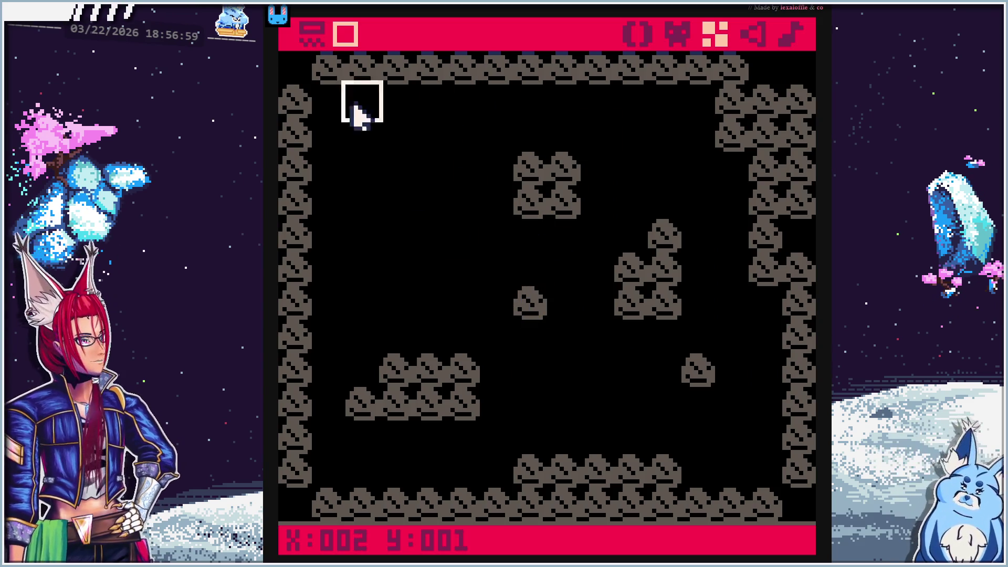
left_click(311, 38)
Pick empty tile 000 and erase the lone rock near the room centre
left_click(331, 407)
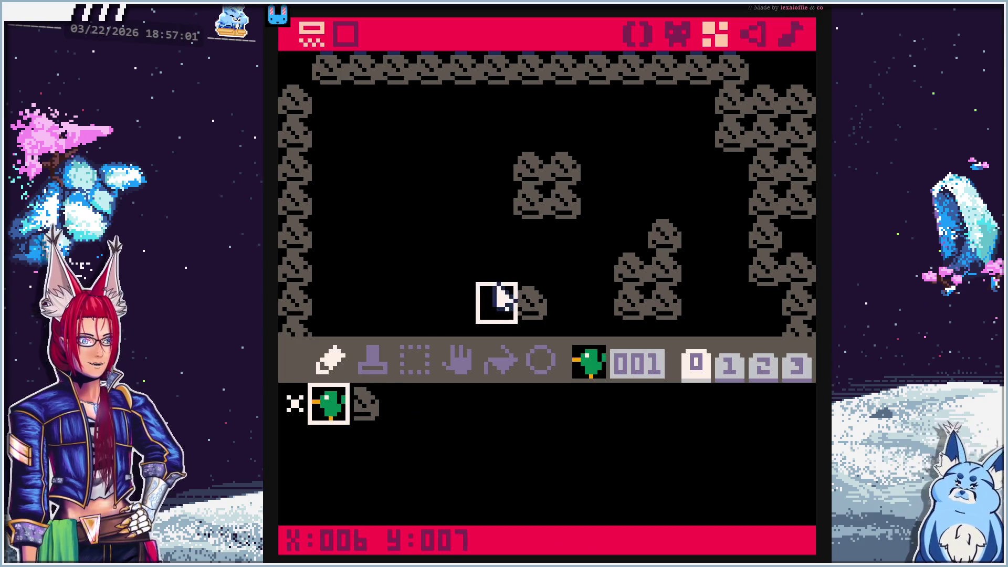
left_click(295, 403)
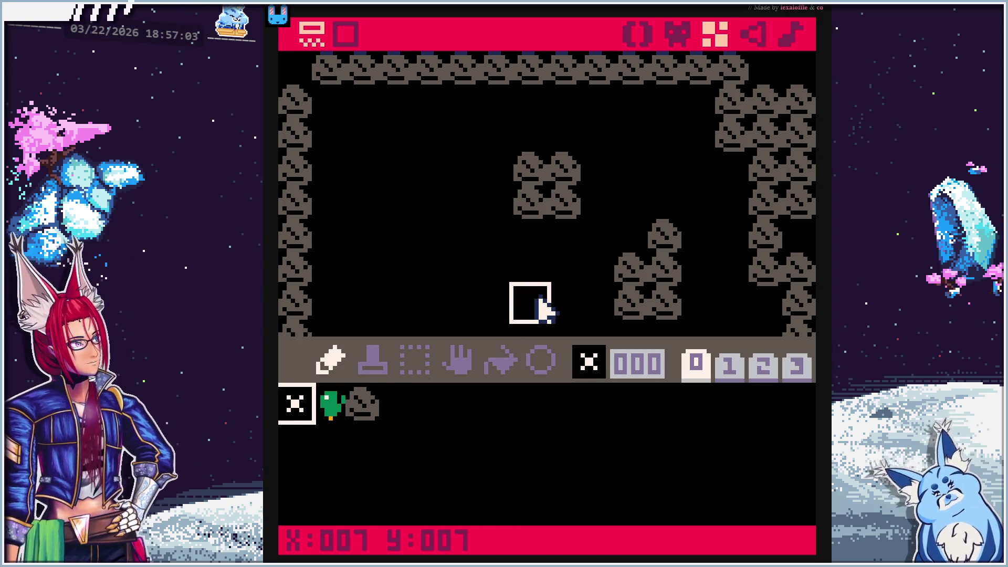
left_click(347, 35)
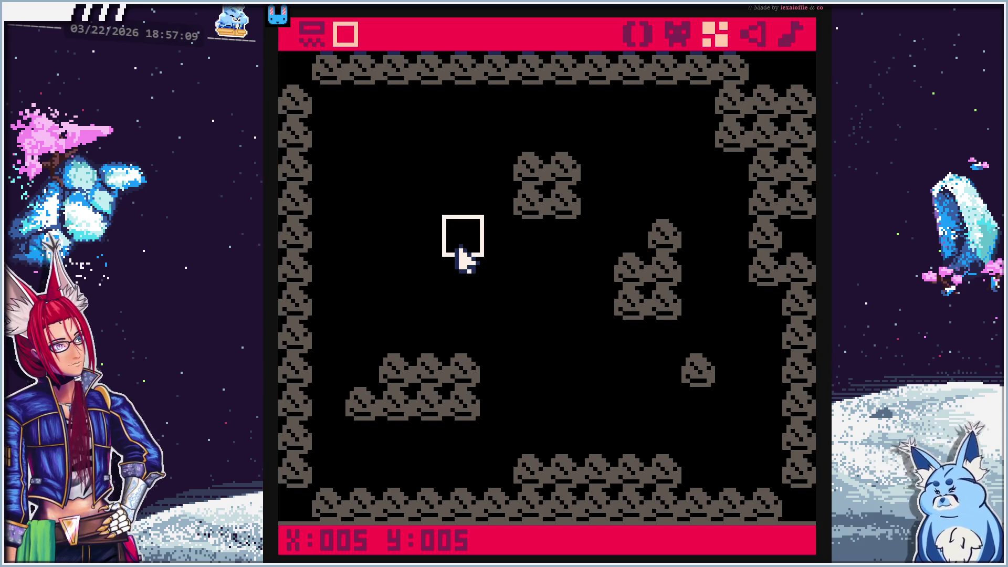
Nudge the map view with arrow keys back to X:005 Y:005, then return to the tutorial
key("Right")
key("Left")
key("Down")
key("Up")
key("Left")
key("Right")
key("Up")
key("Down")
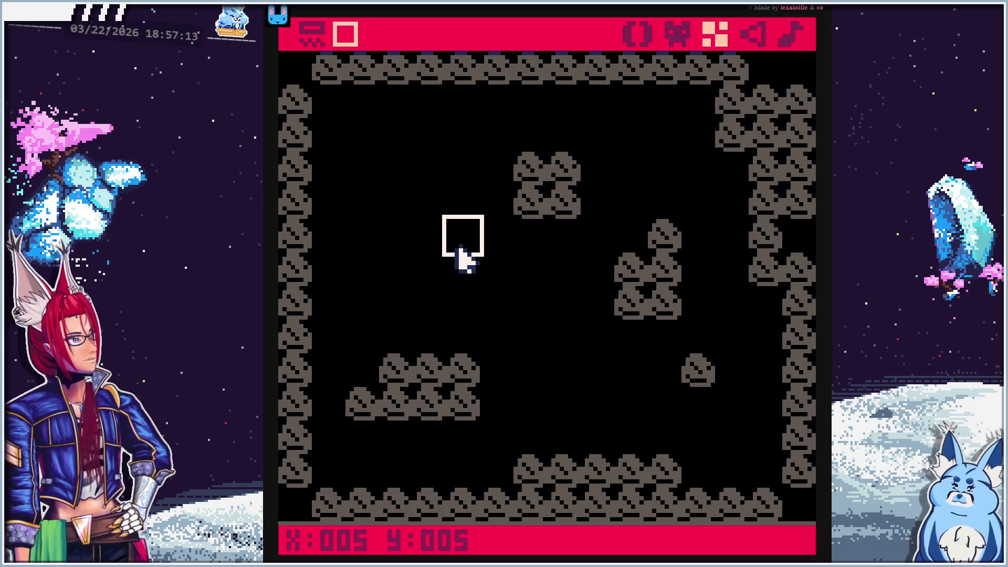
key("Left")
key("Left")
key("Up")
key("Right")
key("Right")
key("Down")
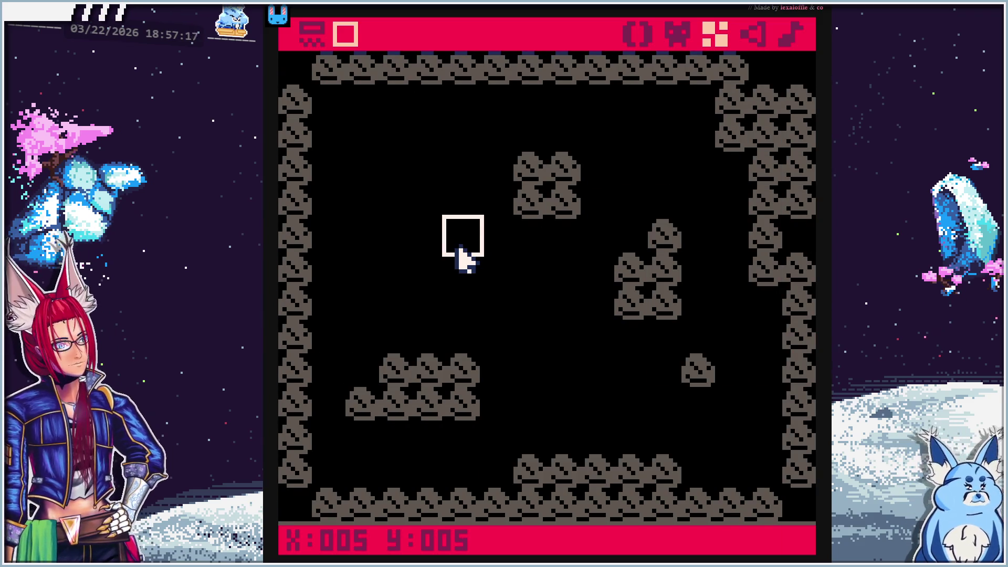
key("Down")
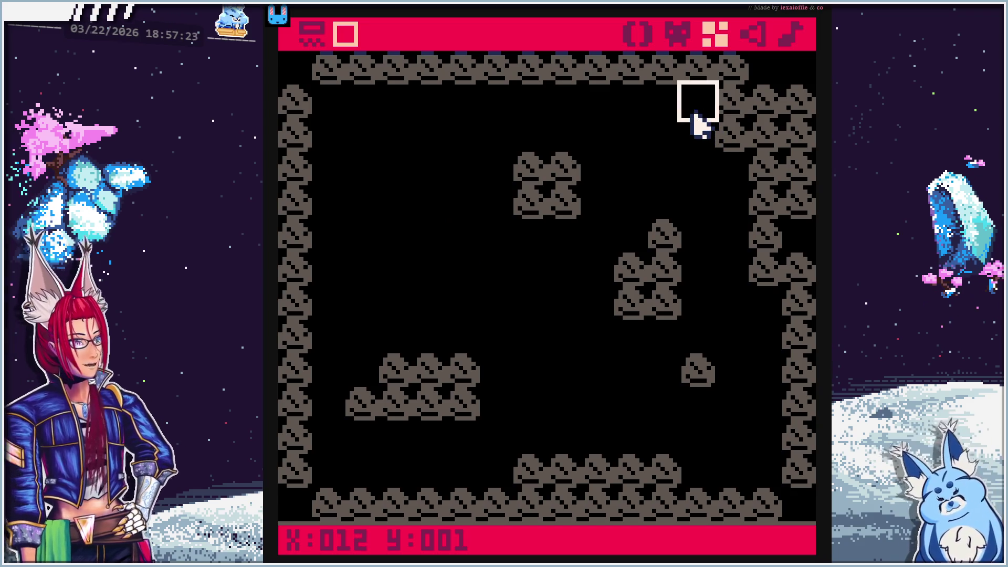
left_click(314, 37)
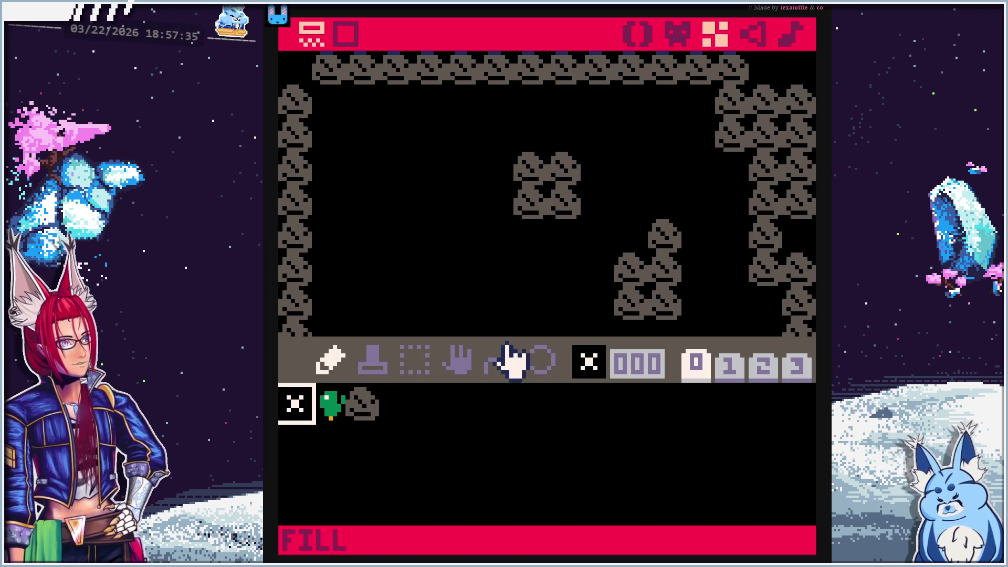
key("Escape")
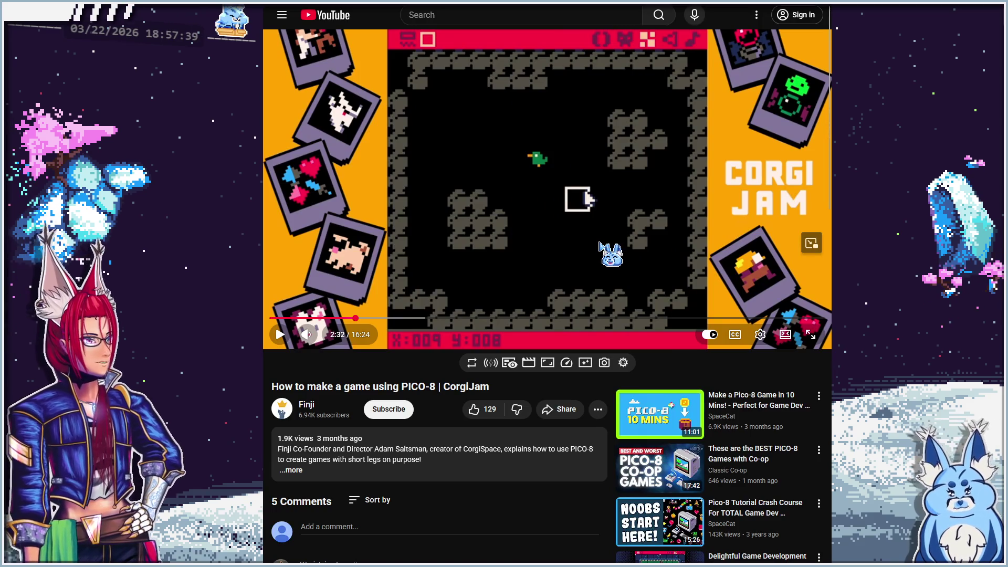
Resume the tutorial, skip ahead to about 2:50 and watch it fullscreen
left_click(599, 243)
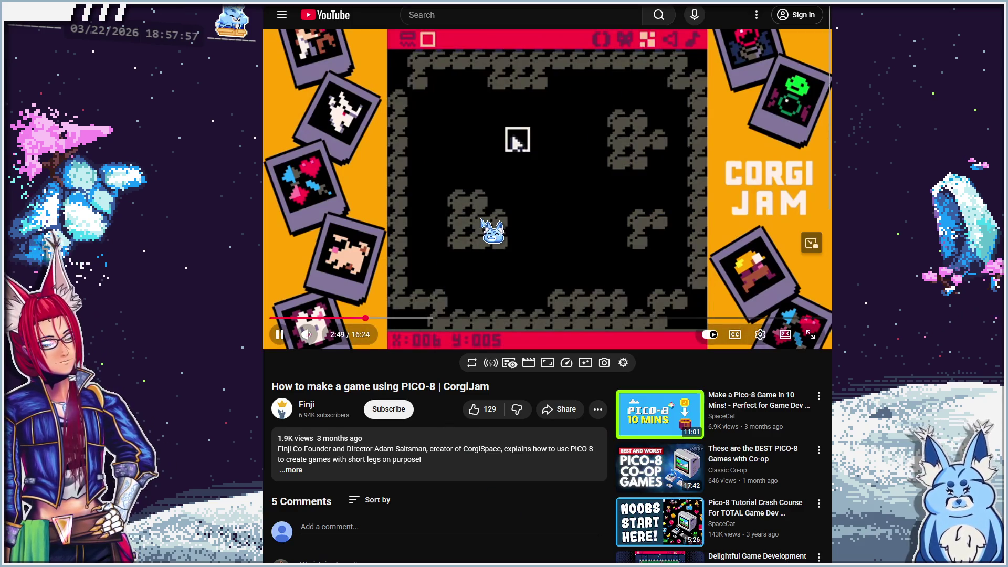
left_click(386, 144)
double_click(386, 144)
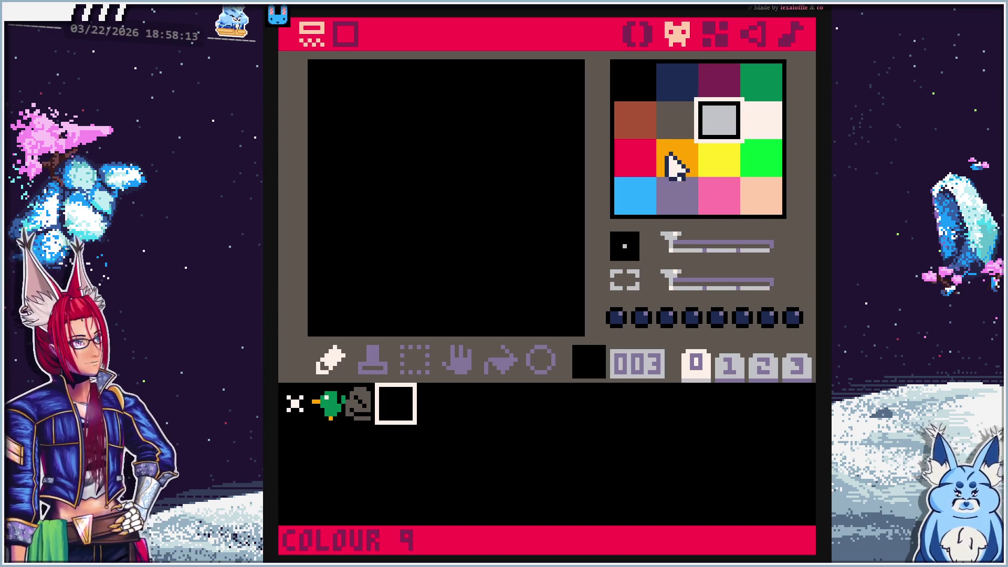
Fill sprite 003 with a dark blue background
left_click(683, 89)
mouse_move(326, 89)
left_mouse_down()
mouse_move(322, 331)
mouse_move(509, 321)
mouse_move(584, 293)
mouse_move(579, 69)
mouse_move(566, 200)
left_mouse_up()
mouse_move(566, 73)
left_mouse_down()
mouse_move(372, 79)
mouse_move(362, 300)
mouse_move(520, 288)
mouse_move(525, 168)
mouse_move(459, 113)
mouse_move(394, 174)
mouse_move(427, 250)
mouse_move(486, 169)
mouse_move(441, 198)
mouse_move(468, 159)
left_mouse_up()
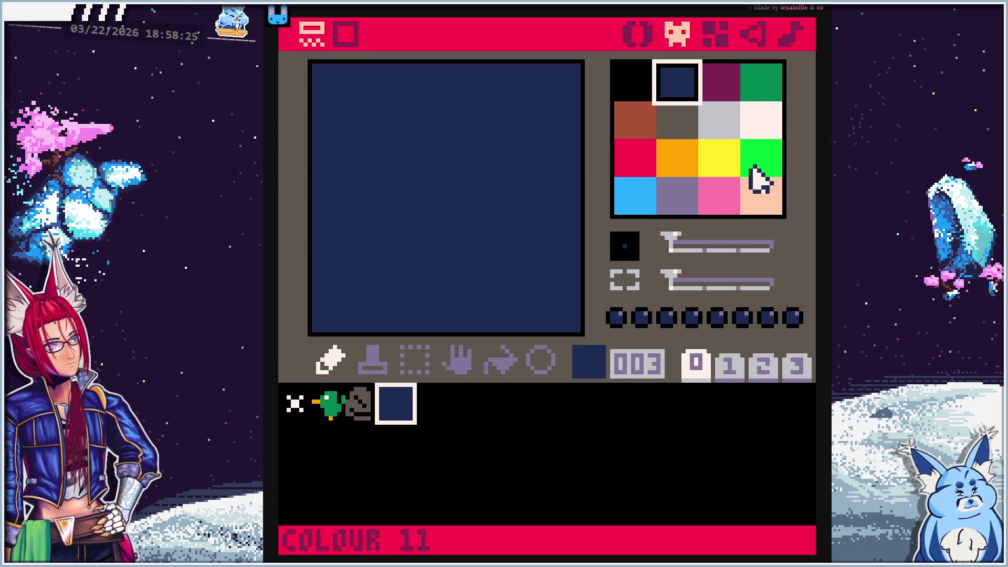
Paint the upper light-blue wave line with two crests across sprite 003
left_click(628, 195)
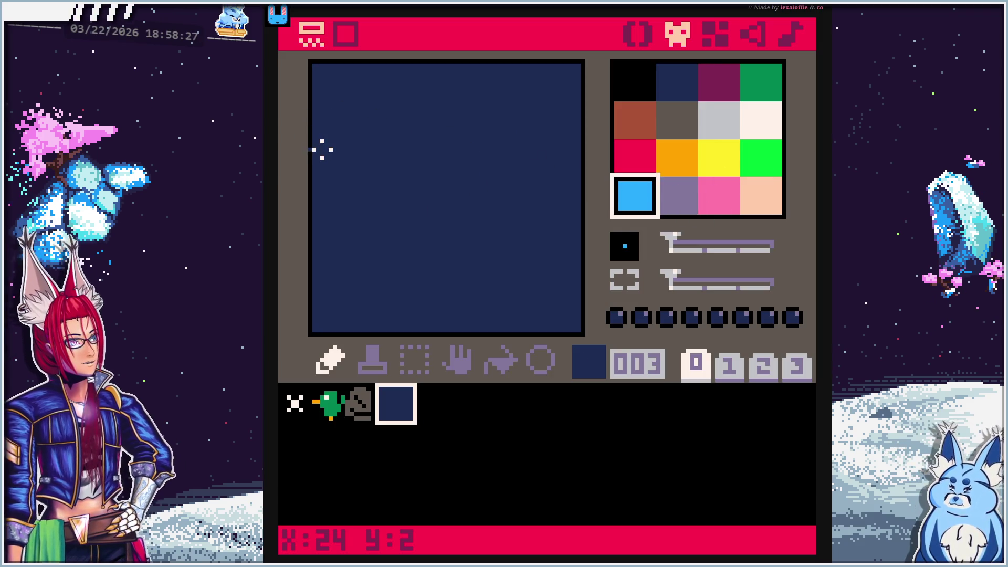
left_click(323, 149)
left_click(362, 149)
left_click(403, 115)
left_click(439, 148)
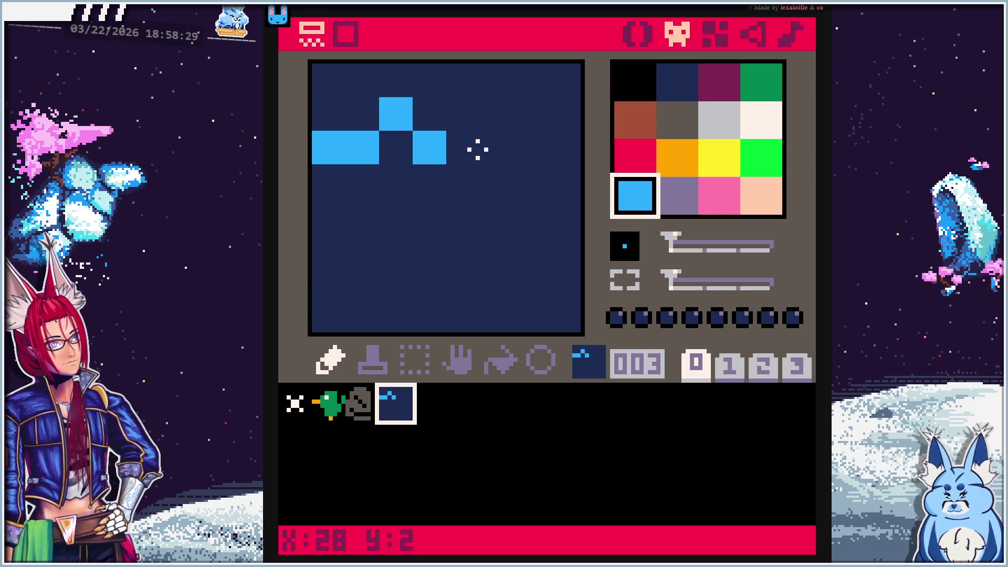
left_click(477, 150)
left_click(503, 149)
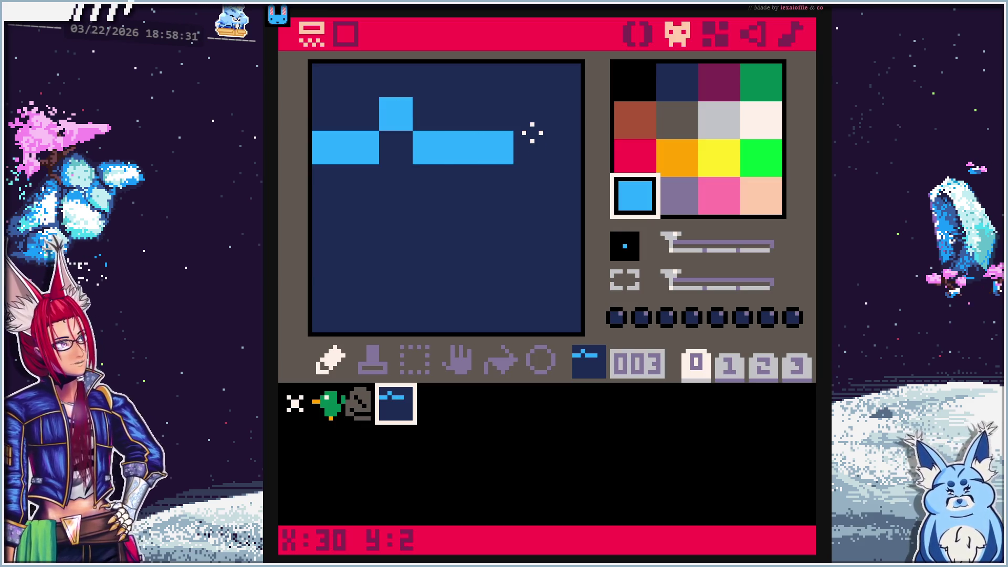
left_click(531, 114)
left_click(561, 149)
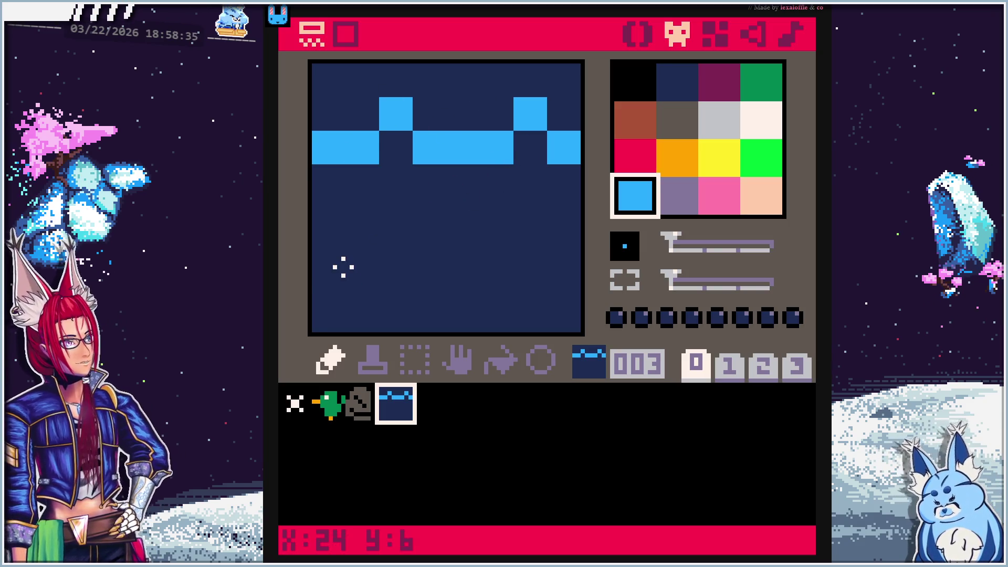
Paint the lower light-blue wave line near the bottom of the sprite
left_click(325, 281)
left_click(361, 251)
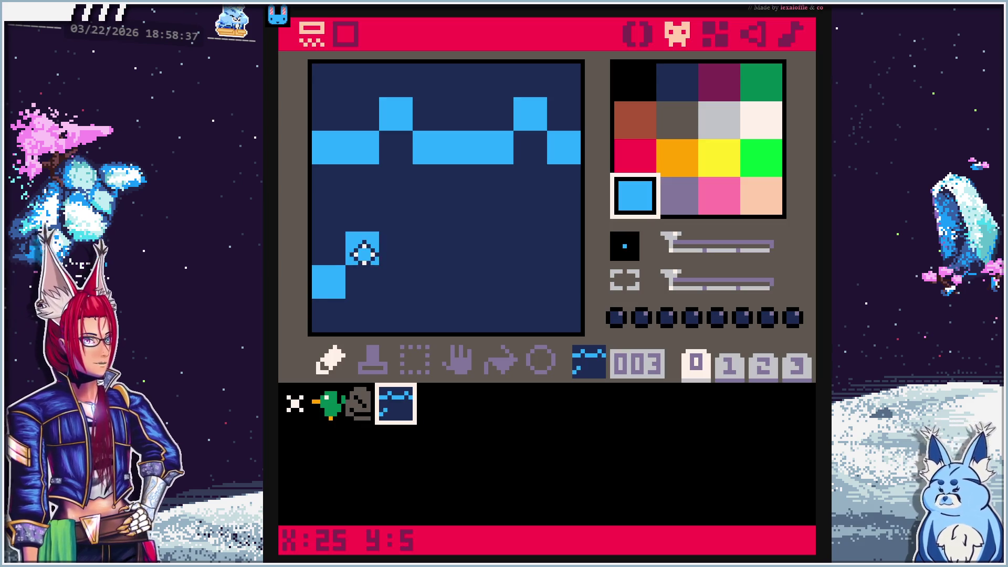
left_click_drag(406, 284, 448, 280)
left_click(495, 257)
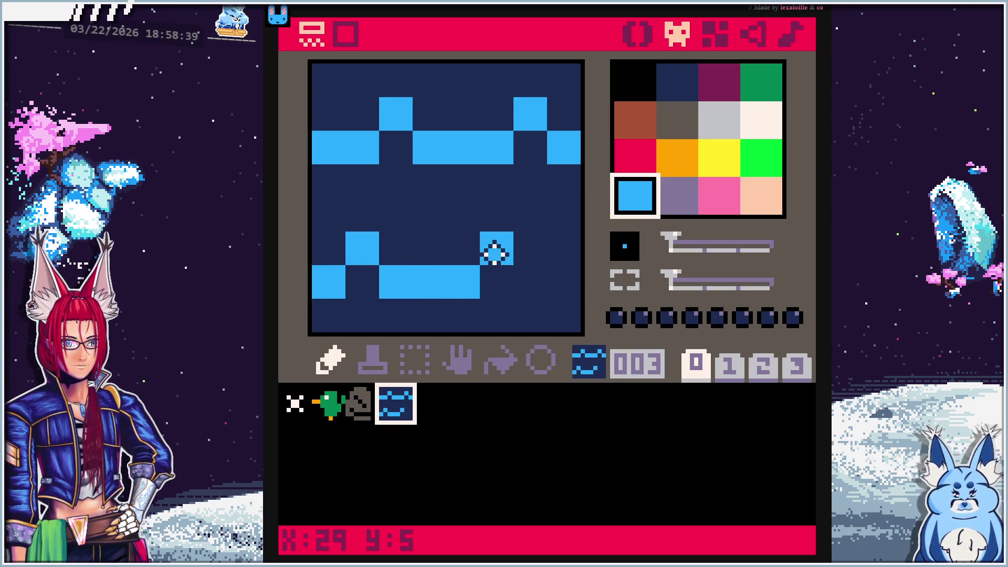
left_click_drag(536, 275, 579, 276)
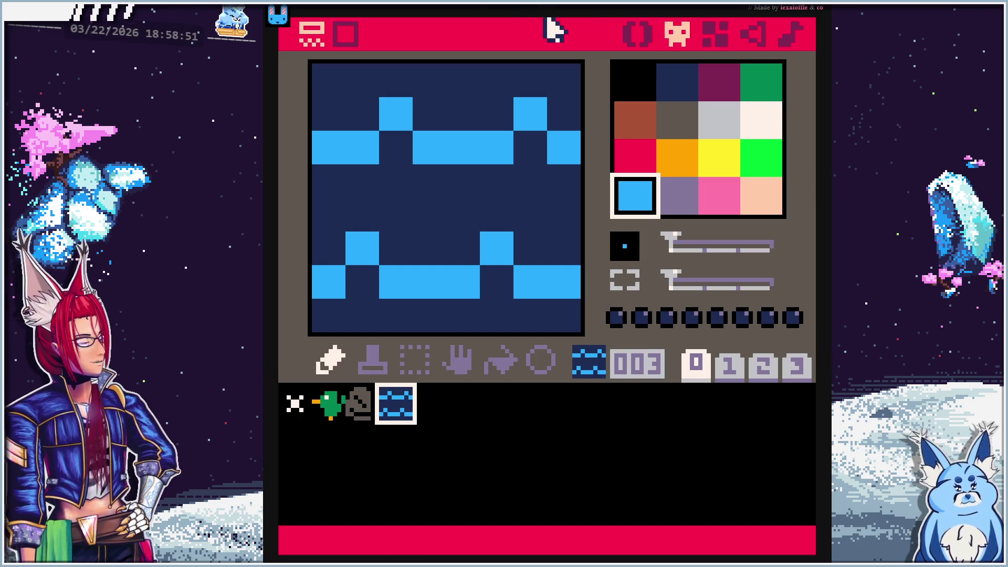
key("Escape")
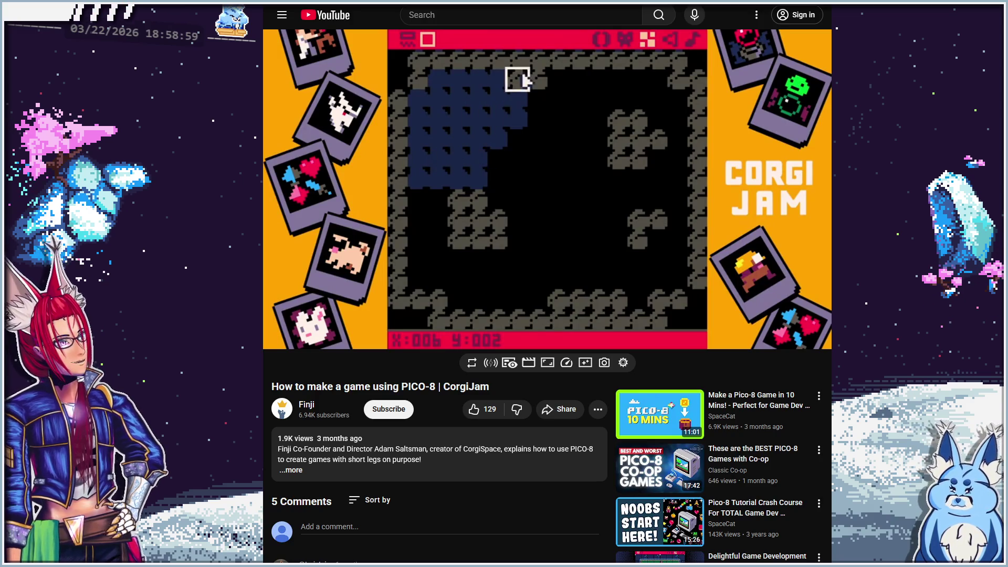
Let the tutorial play to about 2:59, then return to PICO-8
mouse_move(640, 186)
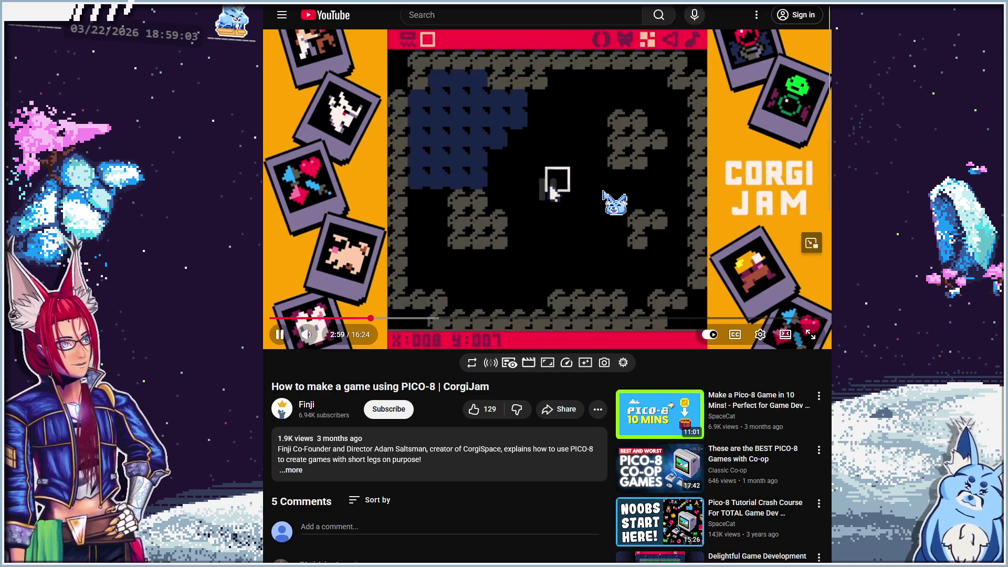
key("alt+Tab")
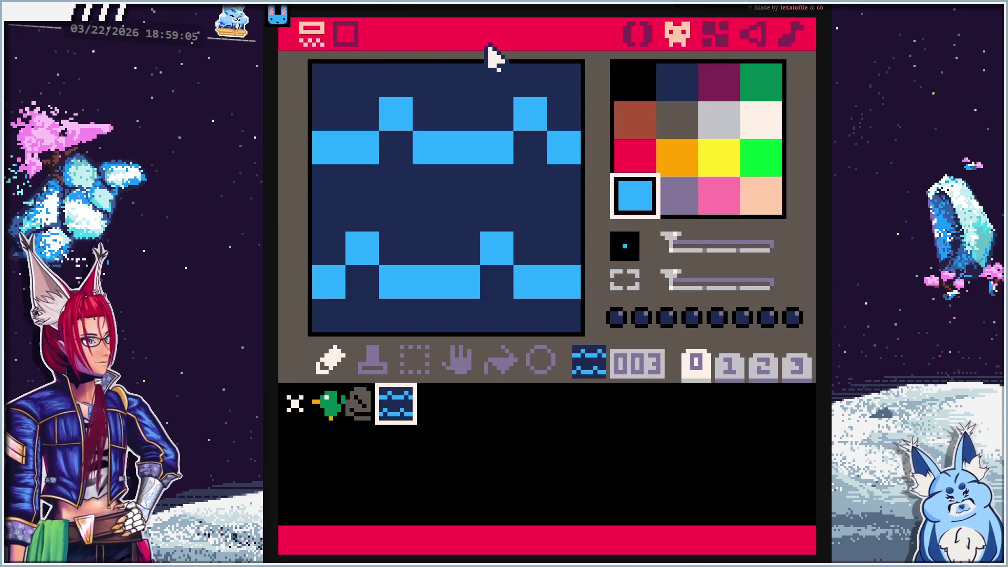
Paint rows of water tile 003 across the map's upper-left inside the rock border
left_click(346, 37)
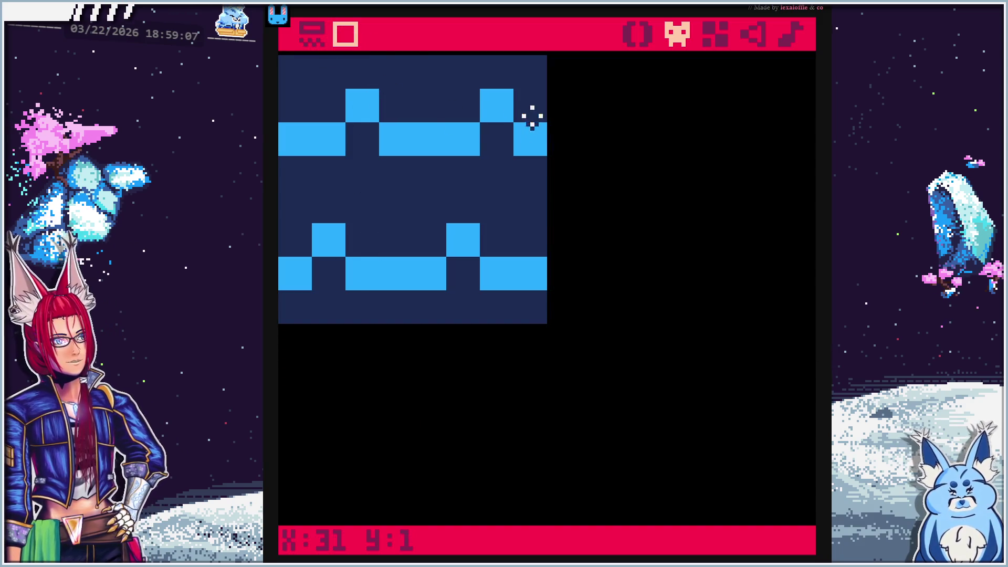
left_click(319, 36)
left_click(720, 38)
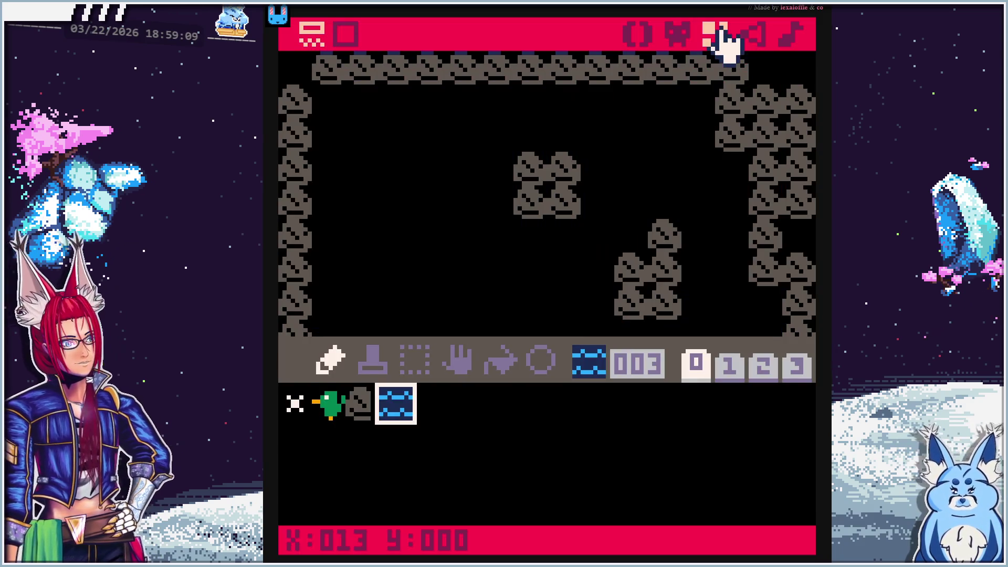
mouse_move(338, 112)
left_mouse_down()
mouse_move(466, 117)
mouse_move(342, 137)
mouse_move(340, 147)
mouse_move(401, 169)
mouse_move(463, 169)
left_mouse_up()
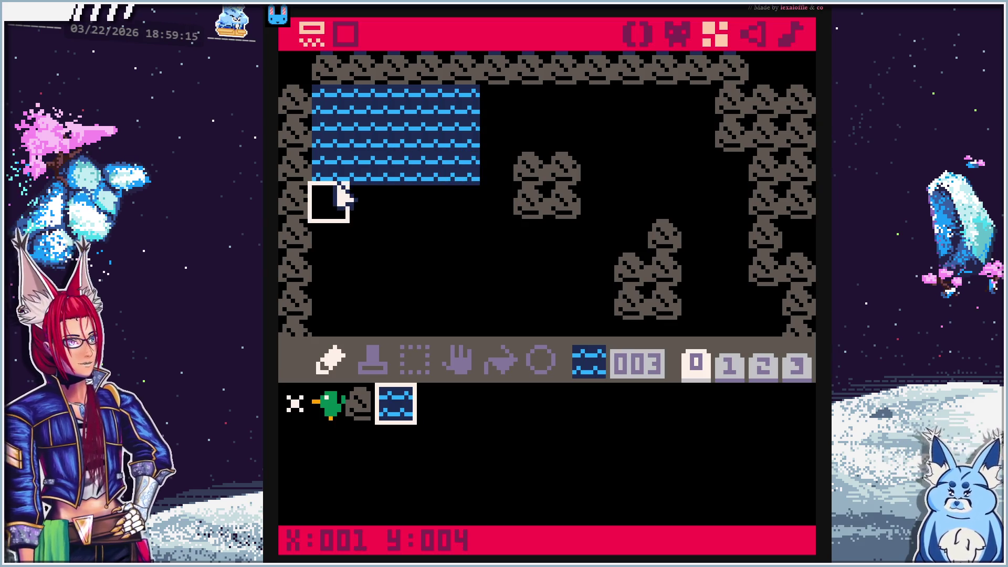
left_click_drag(345, 197, 394, 196)
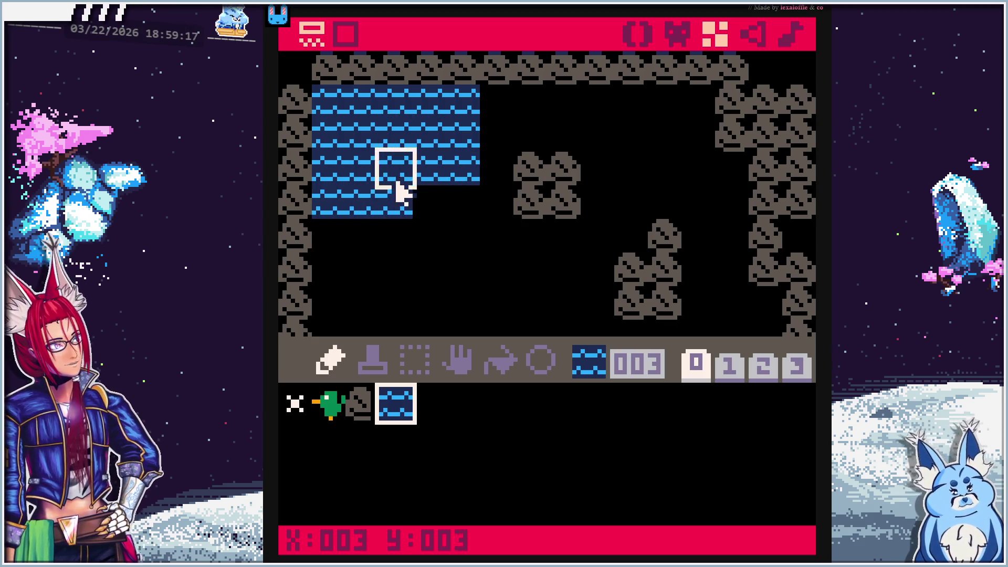
left_click(439, 210)
left_click(326, 231)
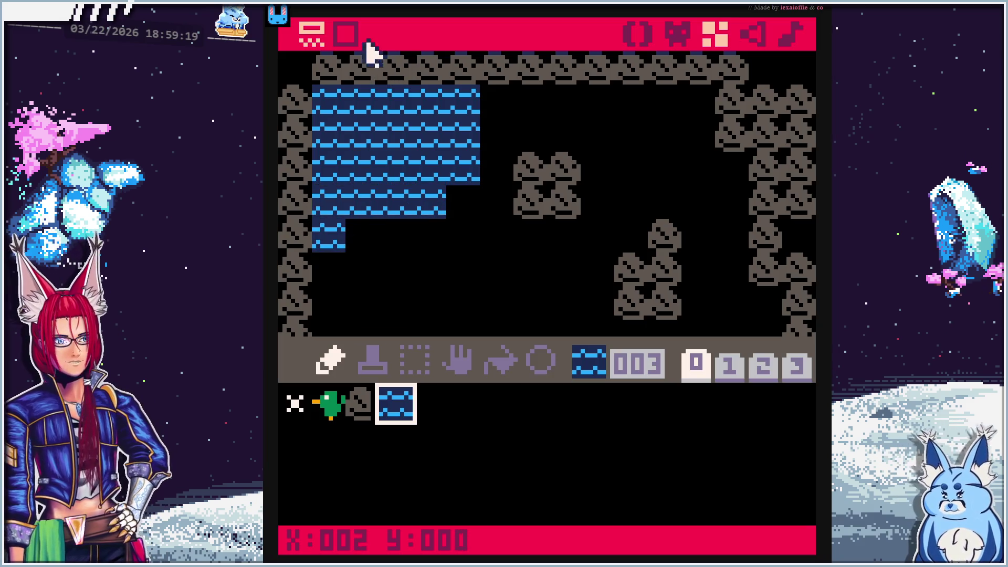
left_click(677, 35)
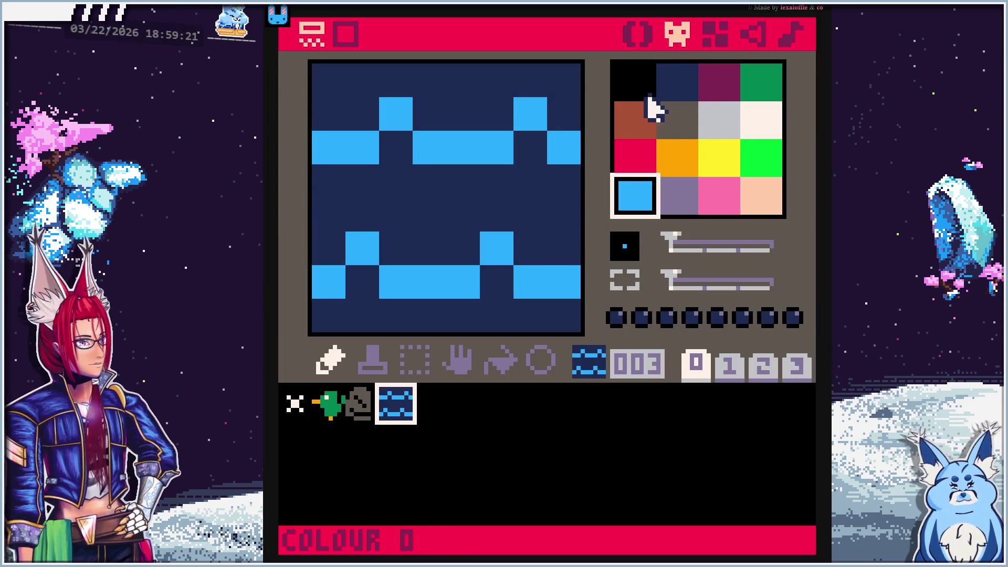
Repaint water sprite 003 solid dark blue, removing the light-blue waves
left_click(677, 84)
mouse_move(325, 149)
left_mouse_down()
mouse_move(566, 133)
mouse_move(373, 125)
left_mouse_up()
mouse_move(326, 281)
left_mouse_down()
mouse_move(547, 284)
mouse_move(520, 239)
mouse_move(368, 245)
left_mouse_up()
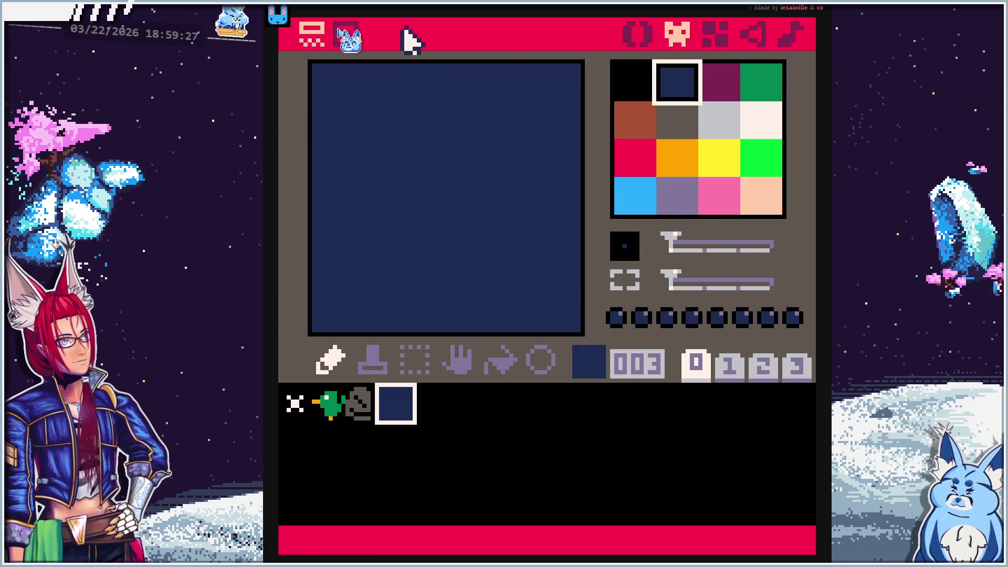
Widen the water patch with two tiles and erase its lower-right corner tile
left_click(719, 35)
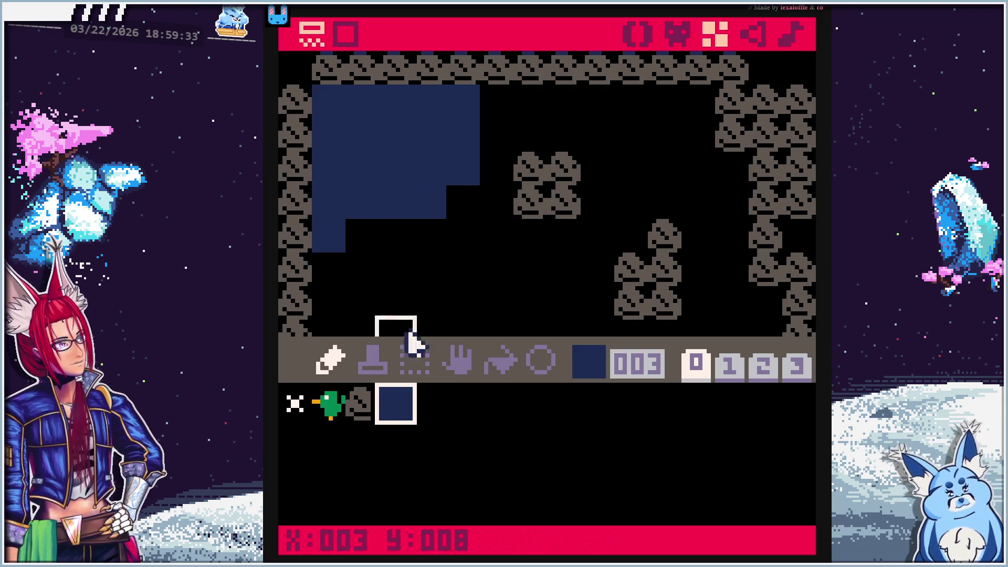
left_click(393, 235)
left_click(426, 236)
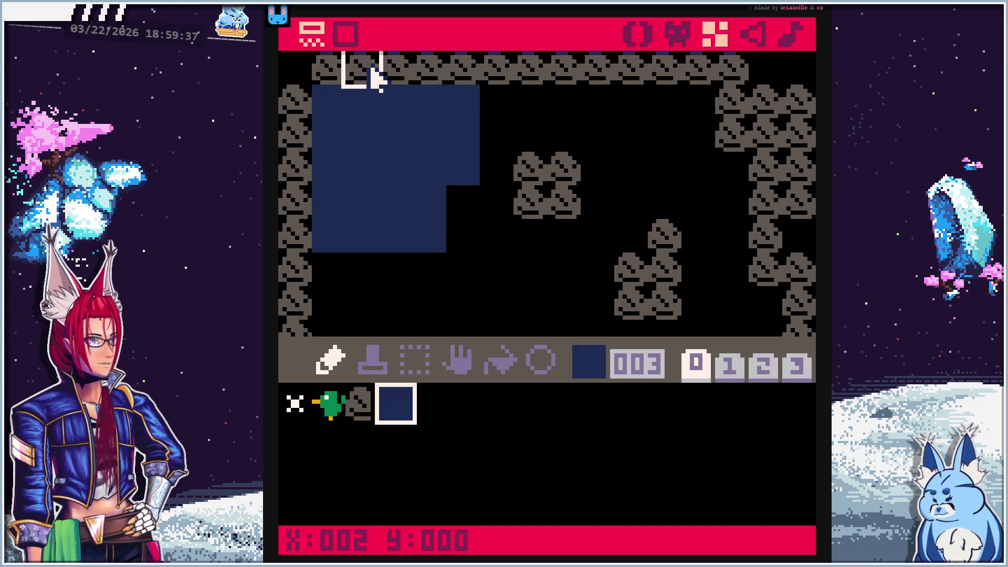
right_click(375, 76)
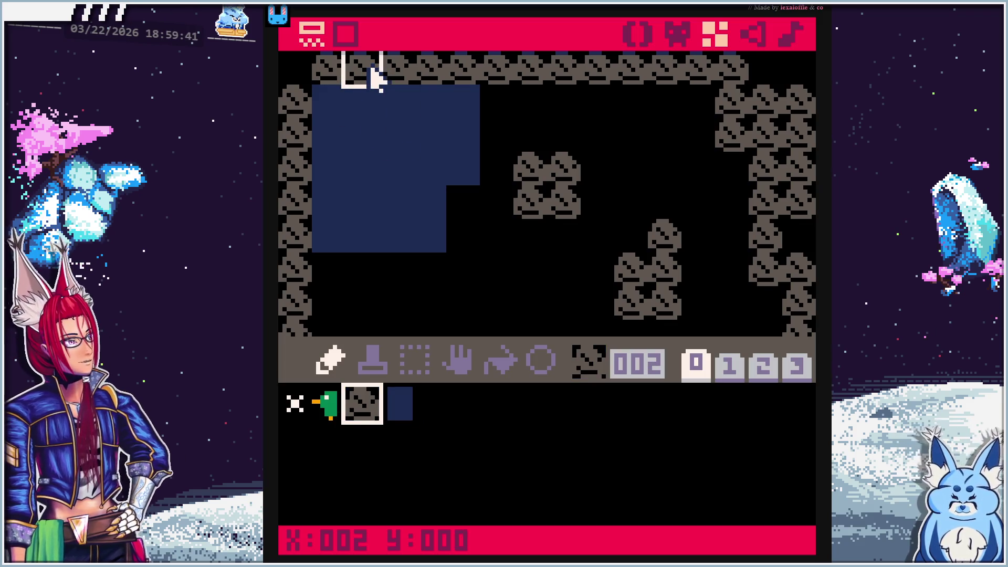
right_click(498, 231)
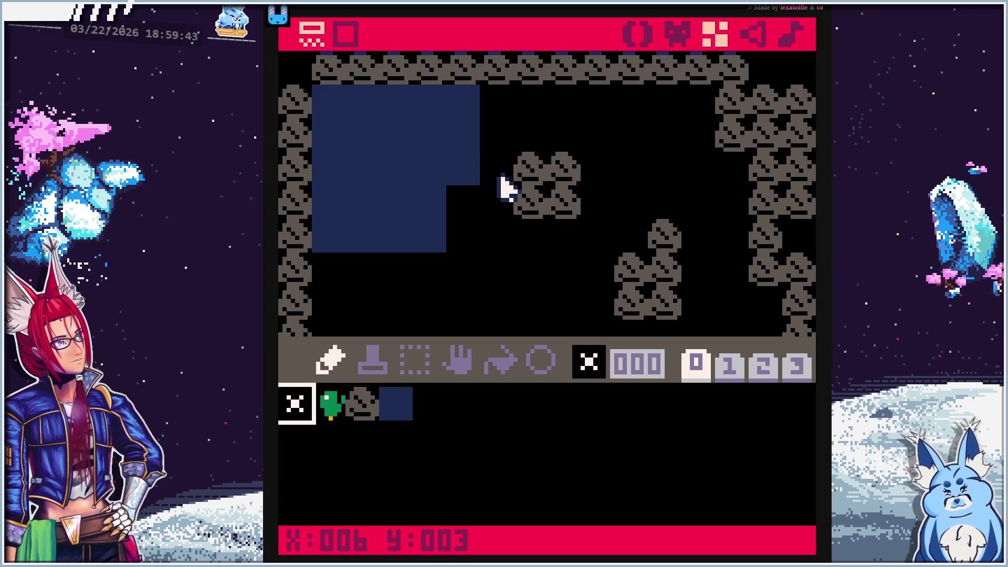
left_click(433, 239)
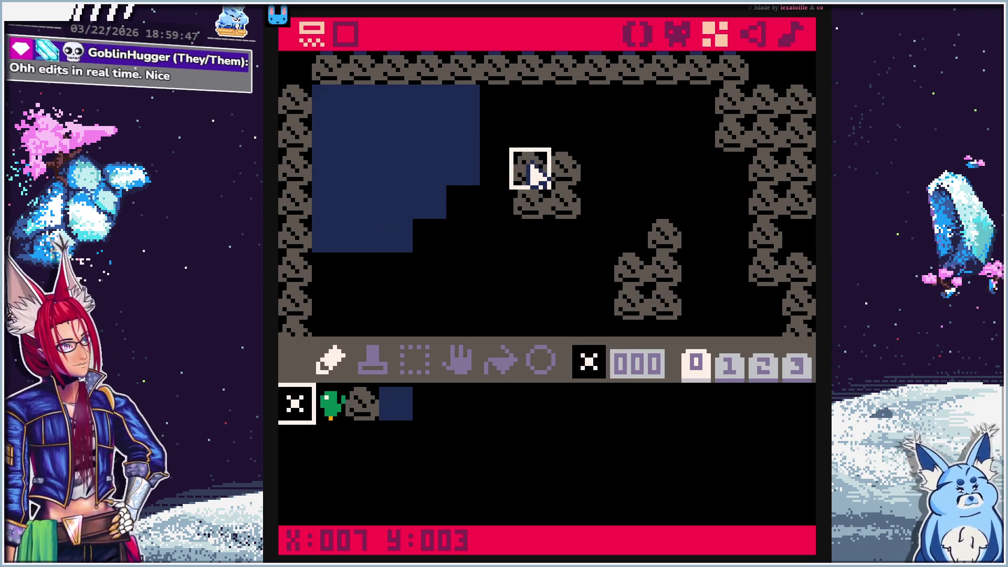
Paint two rock tiles over the water's top-left and show the full map
right_click(533, 170)
left_click(329, 100)
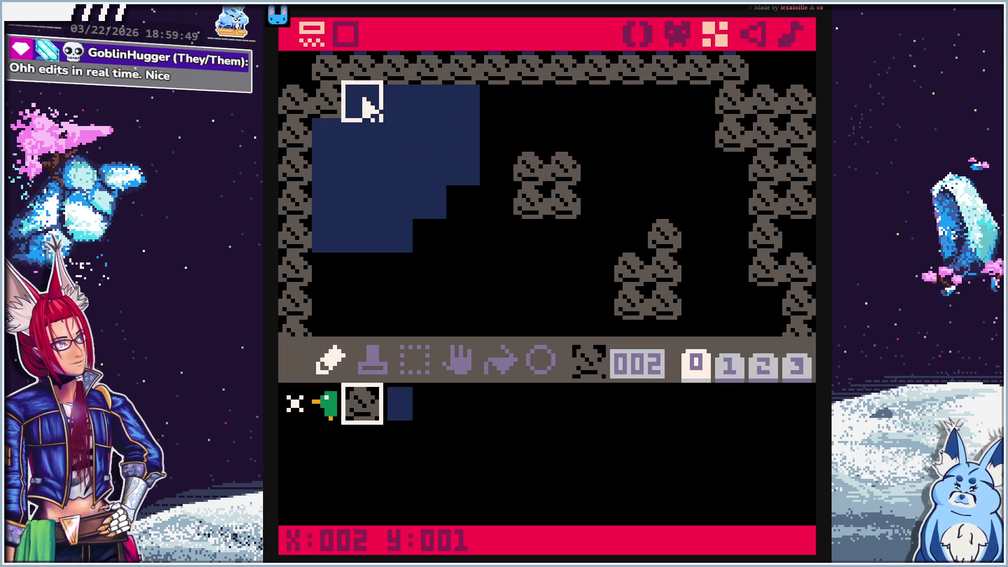
left_click(360, 100)
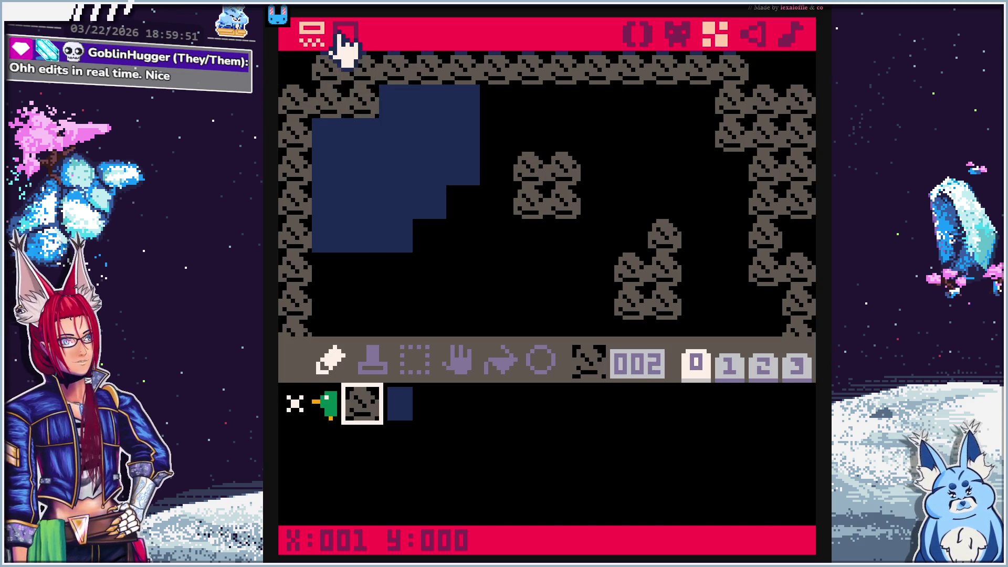
left_click(347, 35)
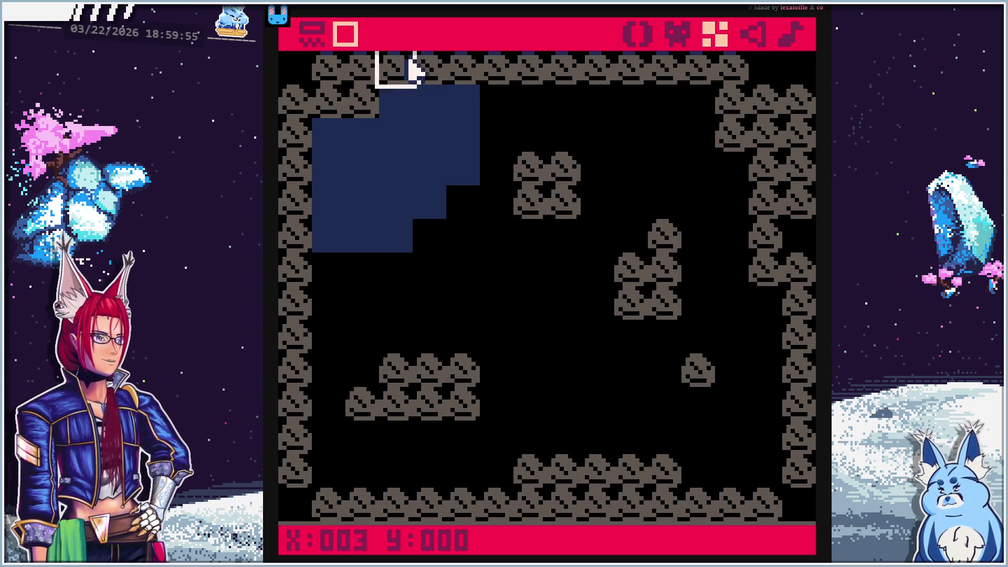
key("Escape")
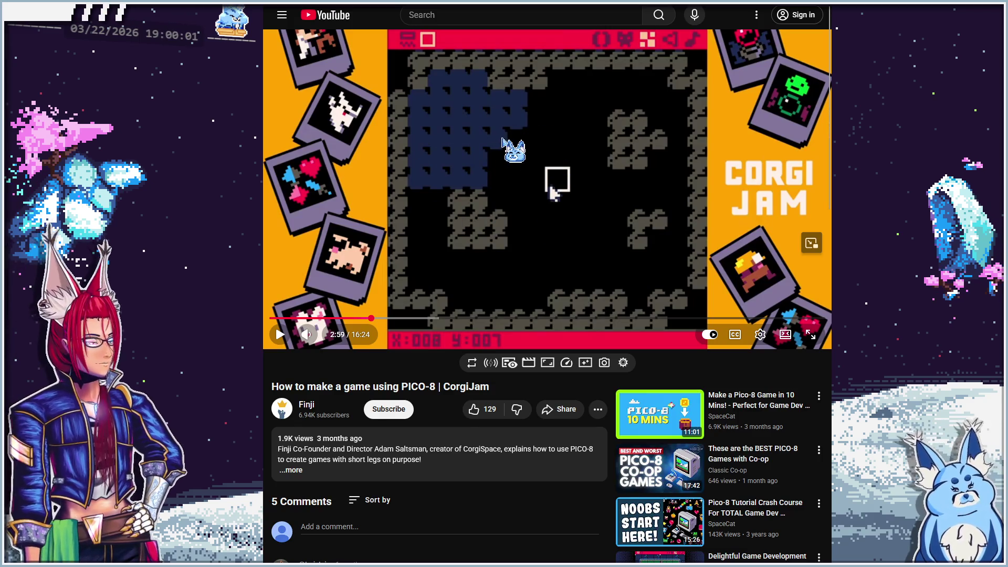
Resume the tutorial from 2:59 in fullscreen
key("space")
key("f")
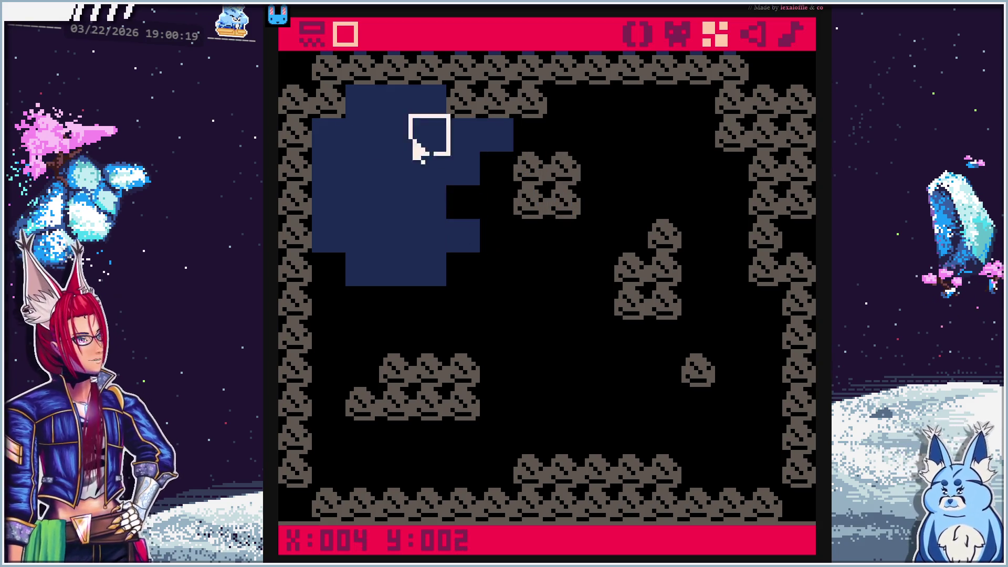
Pause the tutorial just after 3:13, then open empty sprite 004 in PICO-8
key("Escape")
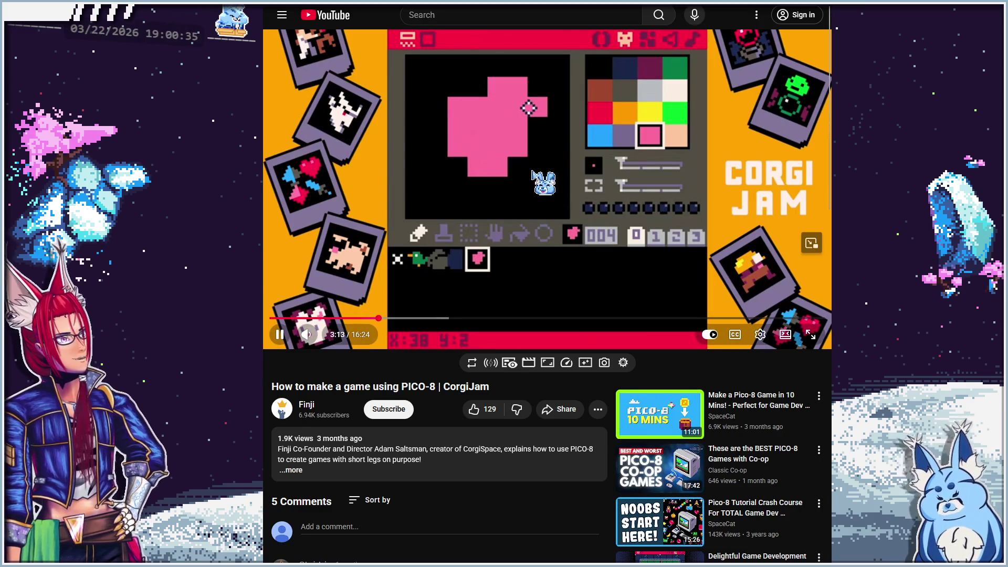
left_click(533, 174)
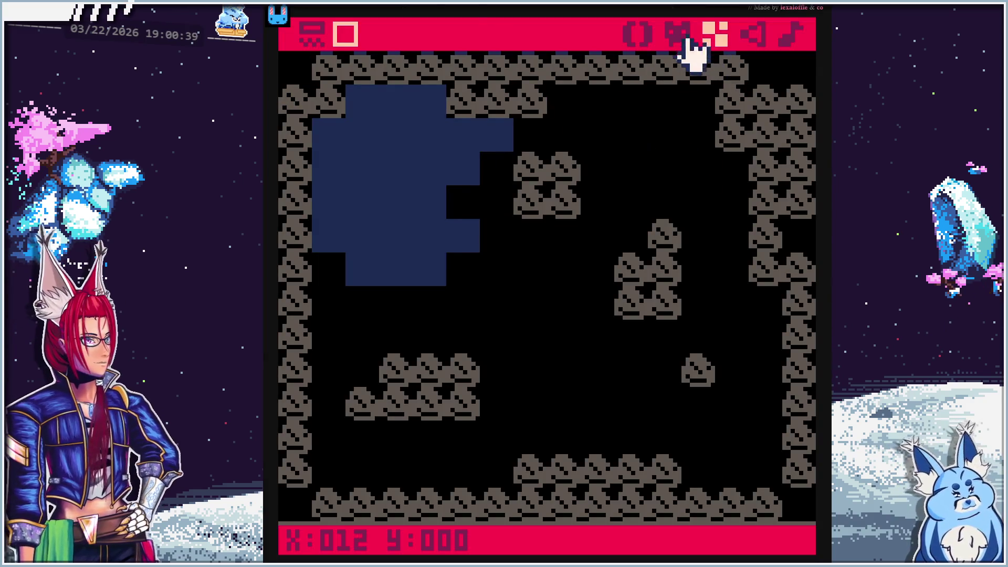
left_click(683, 36)
left_click(446, 403)
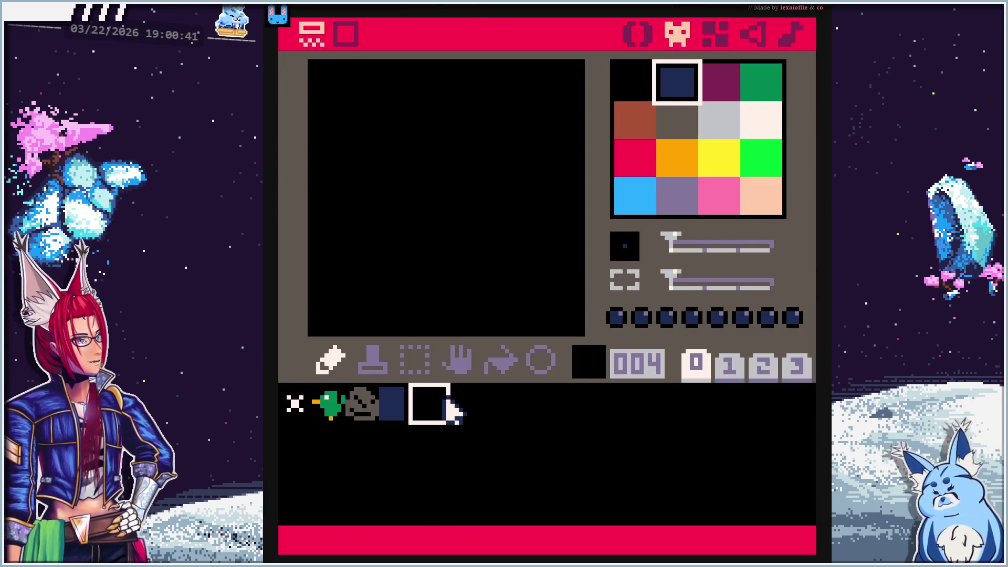
Draw the red mushroom cap as a wide band in sprite 004
left_click(715, 193)
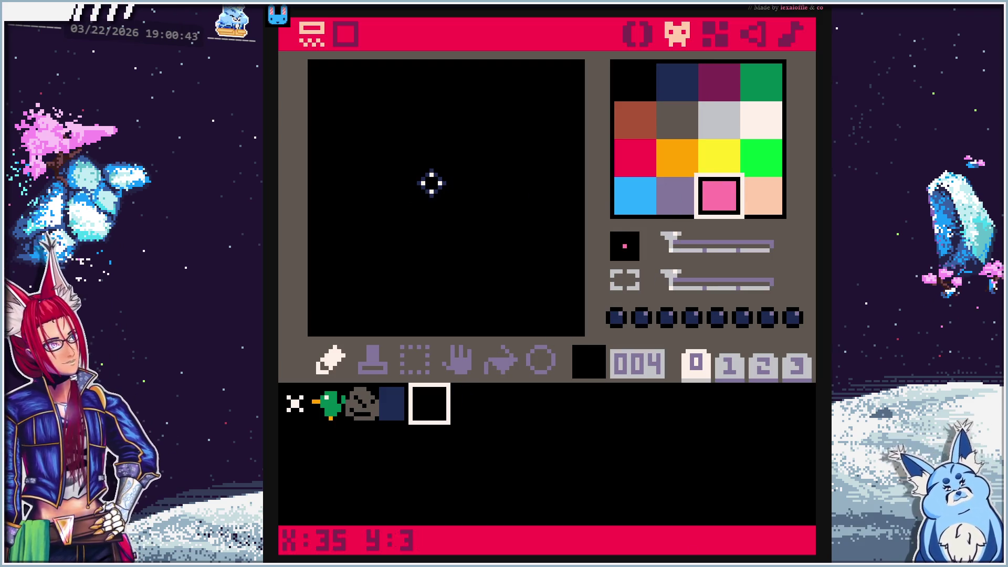
left_click(638, 165)
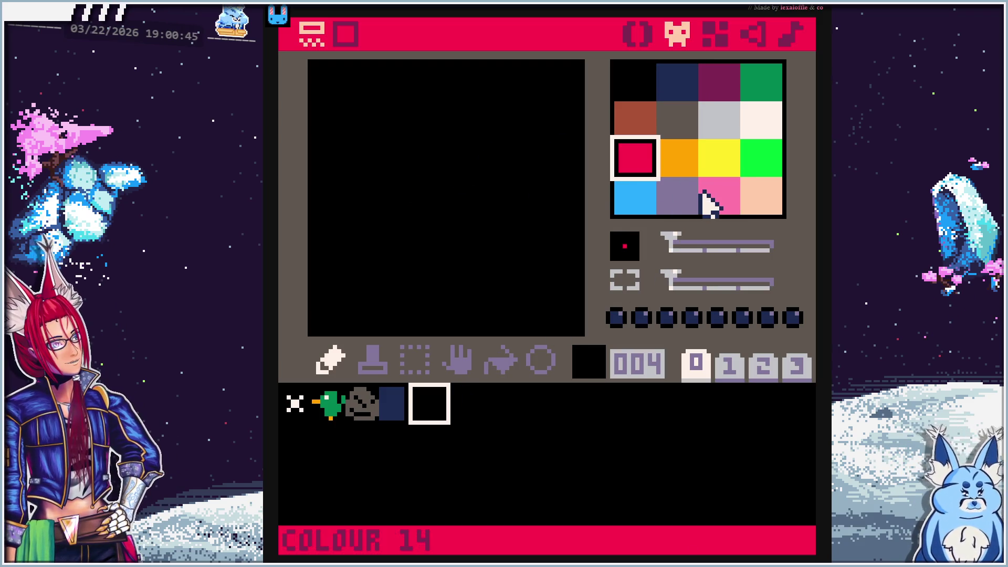
left_click(385, 229)
left_click_drag(427, 216, 482, 213)
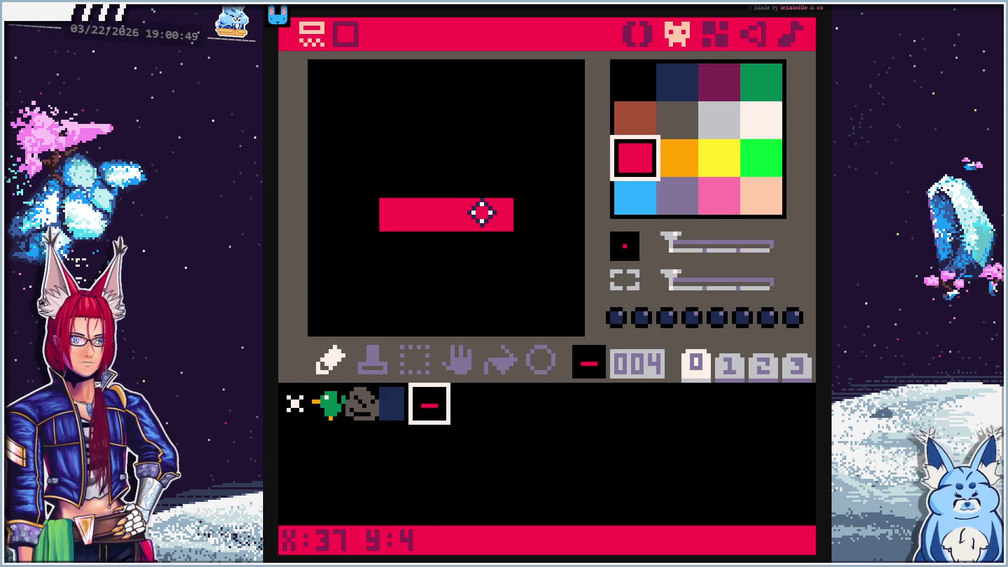
mouse_move(411, 192)
left_mouse_down()
mouse_move(516, 192)
mouse_move(515, 216)
left_mouse_up()
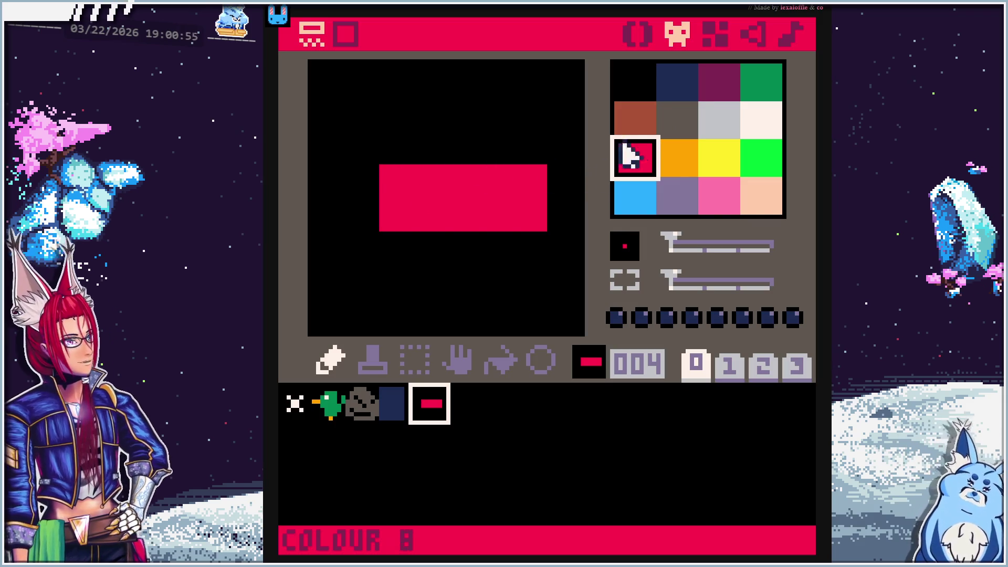
Trim the cap's corners in black and add a raised red top layer
left_click(647, 82)
left_click(399, 178)
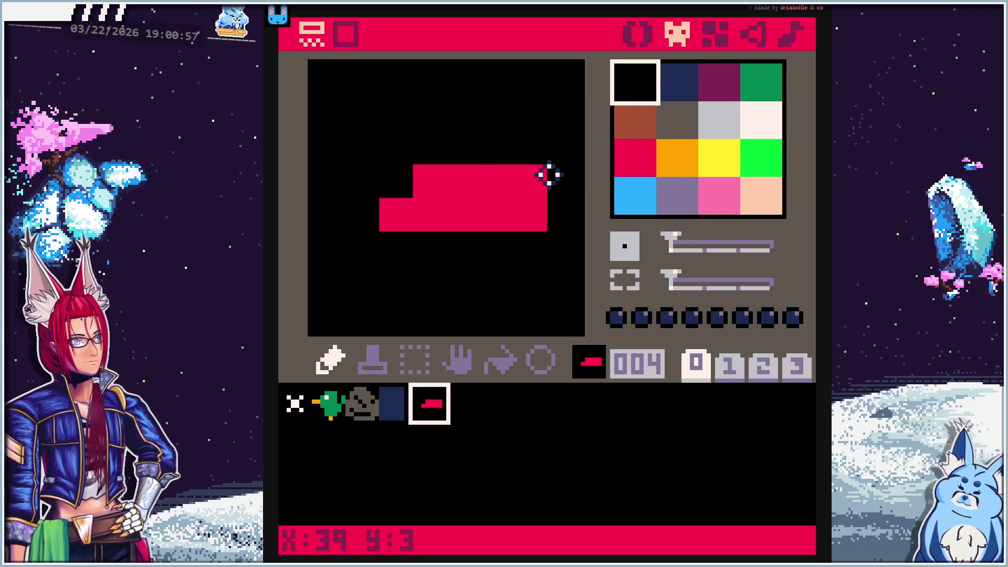
left_click_drag(544, 172, 518, 194)
left_click(638, 160)
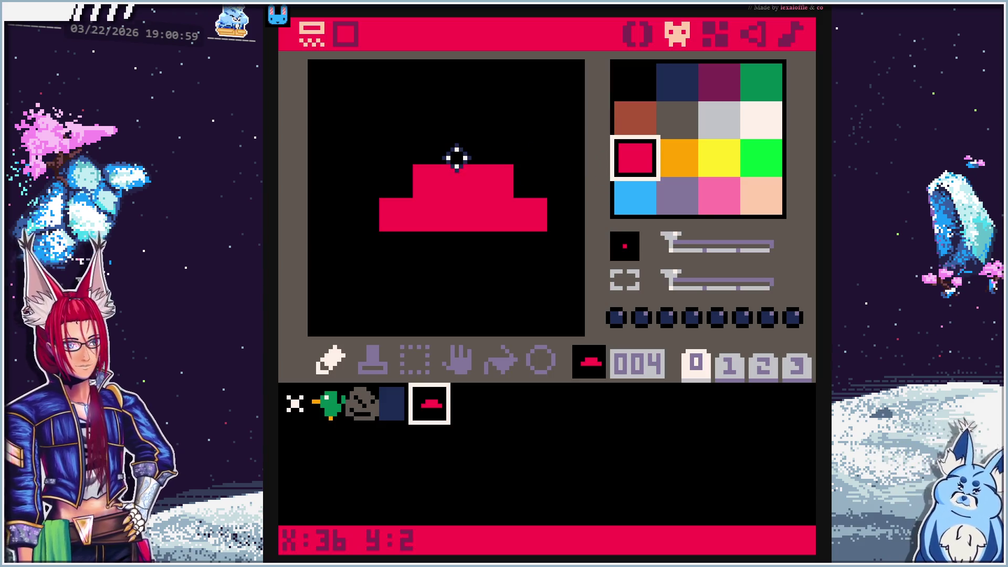
mouse_move(452, 158)
left_mouse_down()
mouse_move(471, 148)
mouse_move(533, 182)
left_mouse_up()
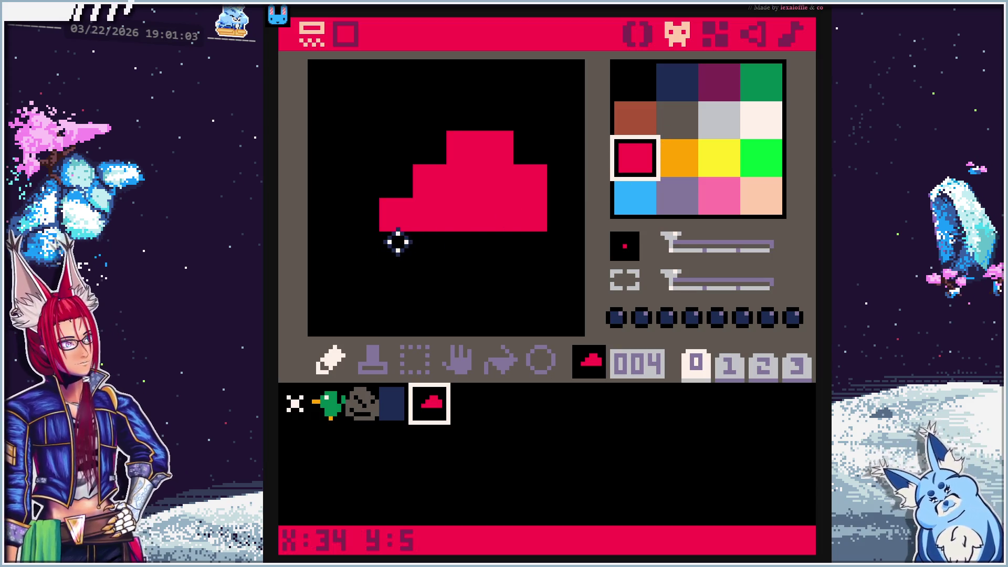
left_click_drag(397, 242, 471, 234)
Add a cream spot and a cream stem, then fill more of the cap red
left_click(761, 119)
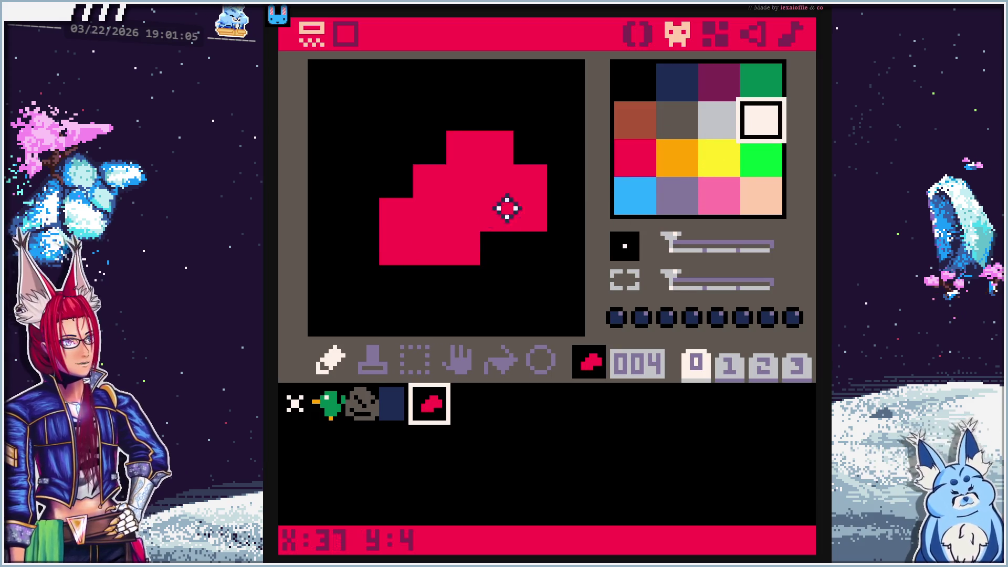
left_click(498, 179)
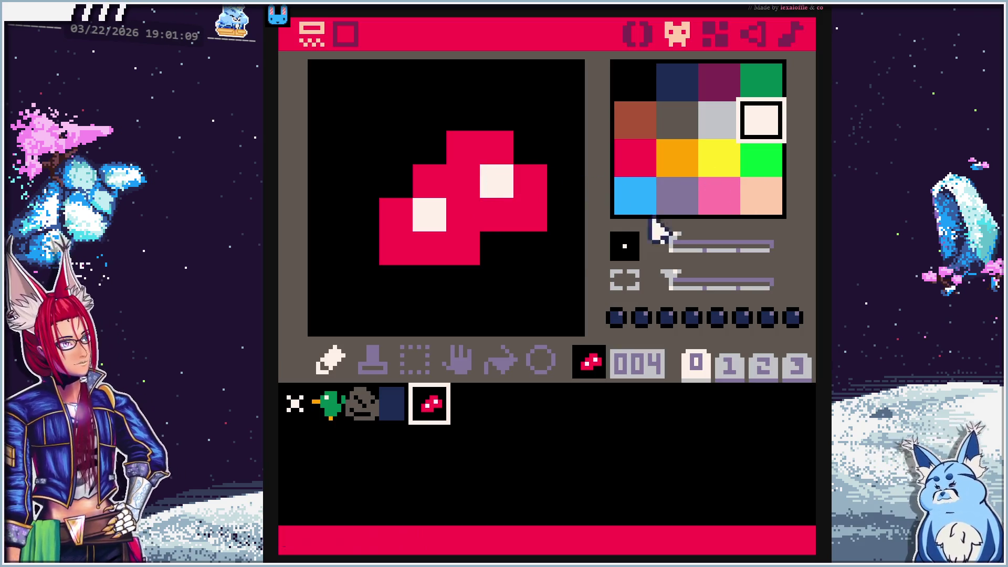
left_click_drag(529, 284, 528, 314)
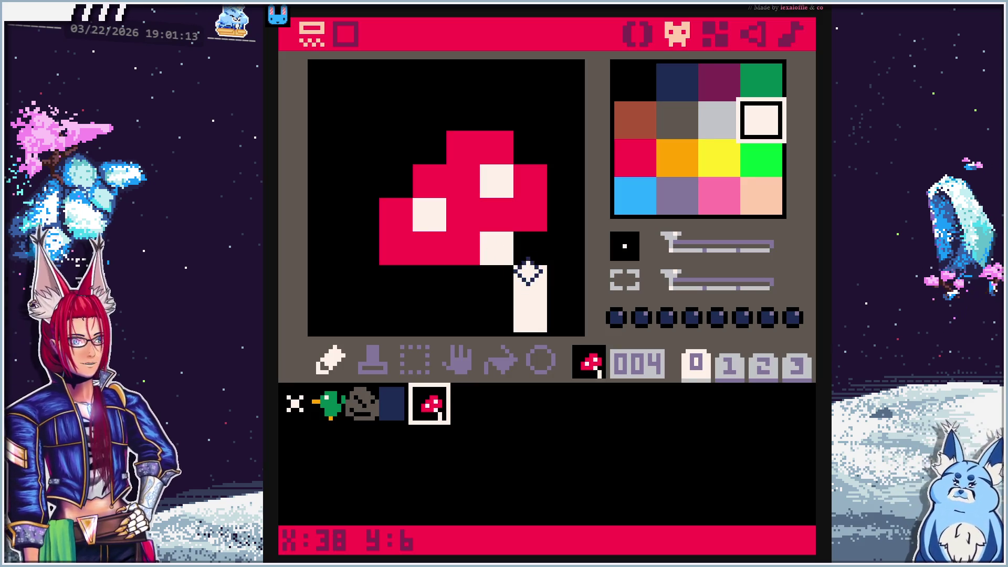
left_click(635, 157)
mouse_move(440, 284)
left_mouse_down()
mouse_move(441, 273)
mouse_move(485, 250)
left_mouse_up()
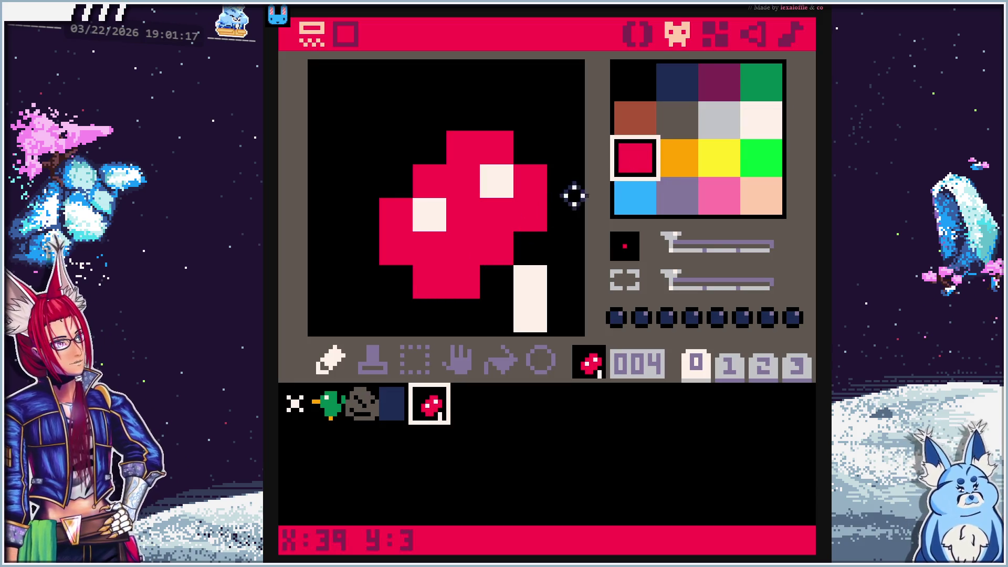
Add another cream spot and tidy the stem and the cap's lower edge
left_click(762, 120)
left_click(482, 238)
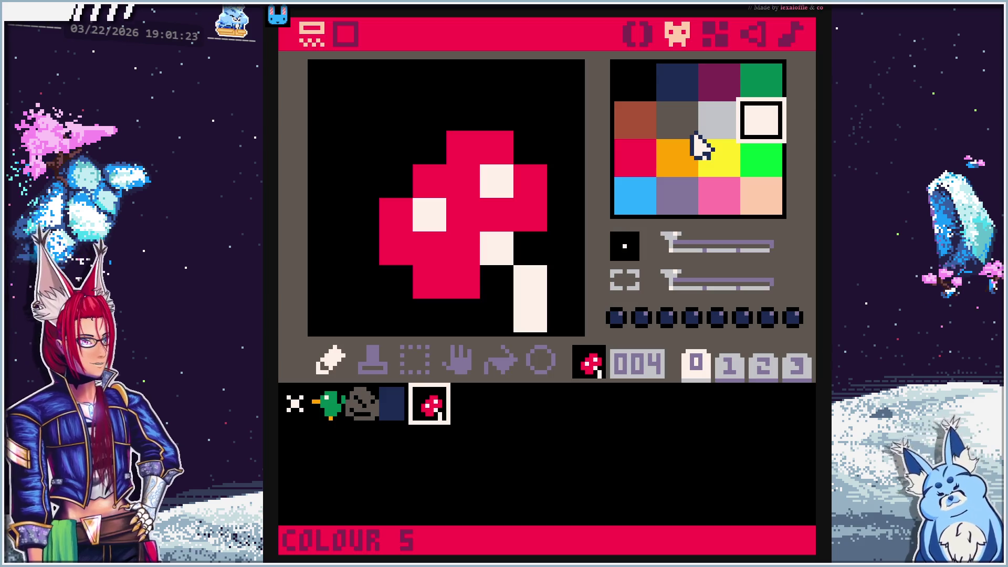
left_click(528, 246)
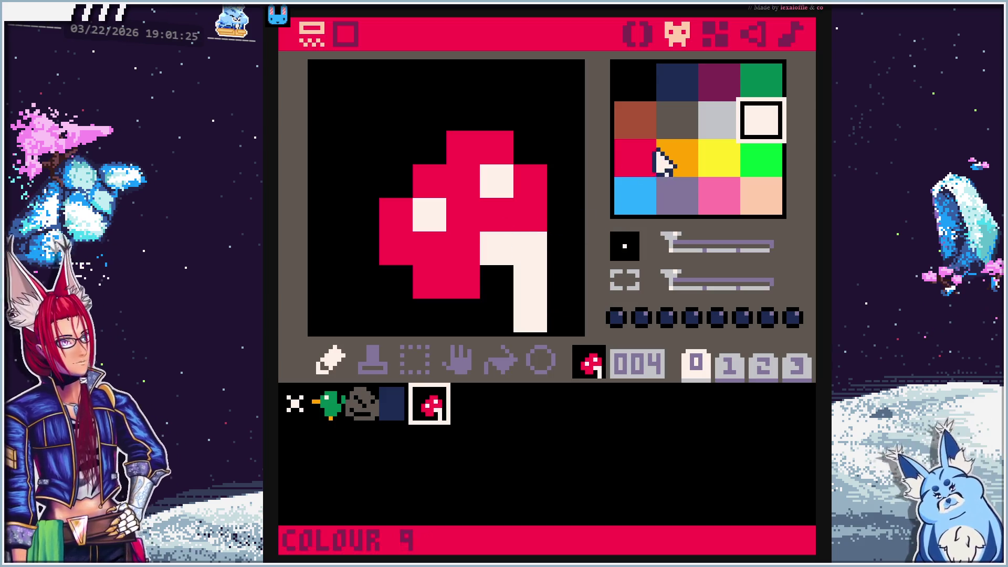
left_click(637, 158)
left_click(536, 254)
left_click_drag(532, 283, 511, 282)
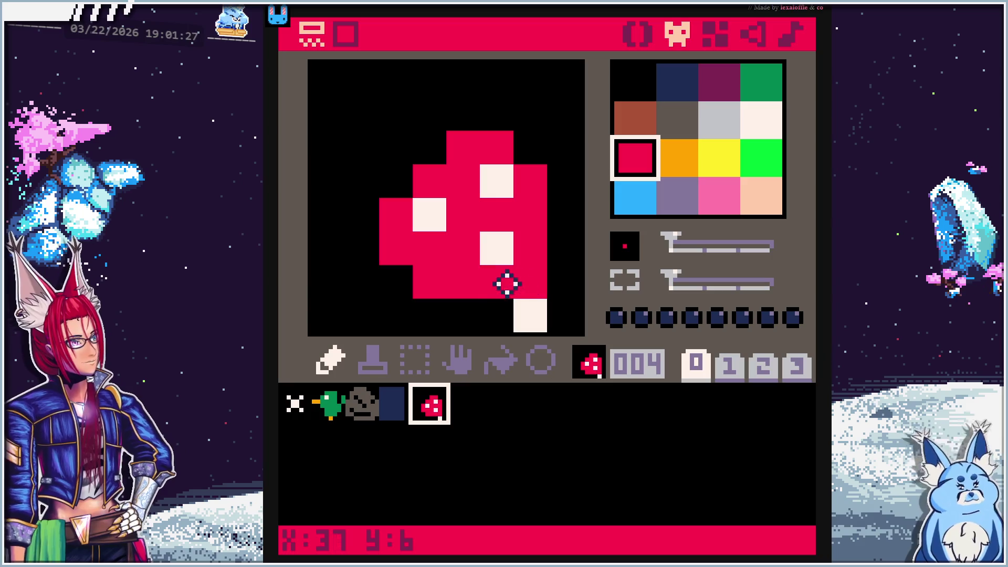
left_click(751, 126)
left_click(497, 315)
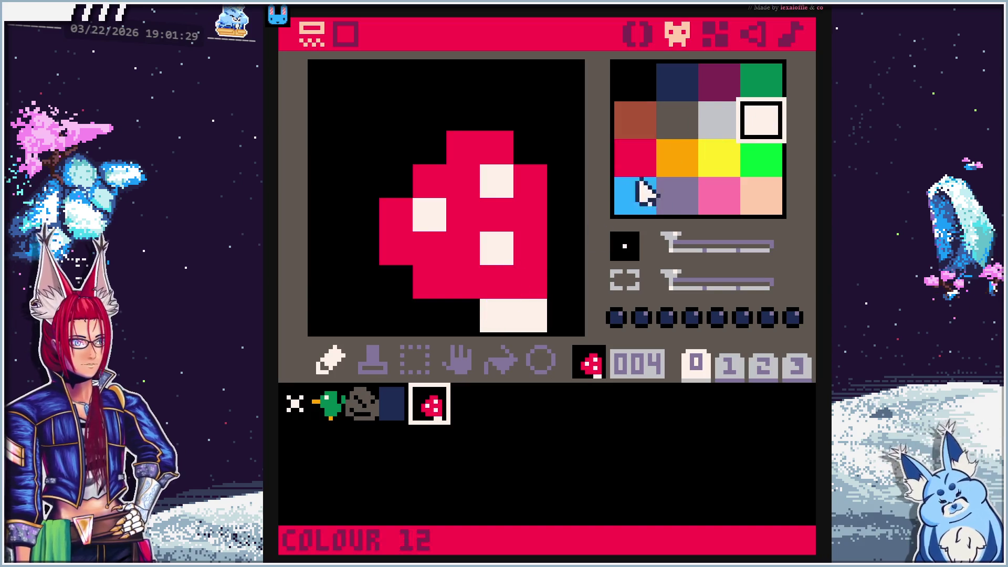
Narrow the mushroom's stem to one pixel and select the whole mushroom
left_click(638, 83)
left_click(526, 328)
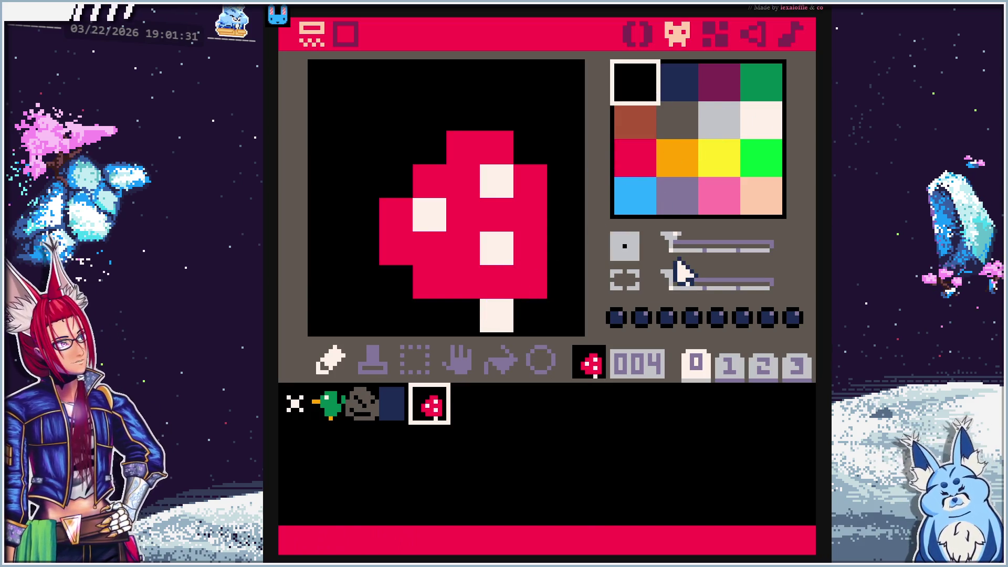
left_click(413, 360)
left_click_drag(385, 317, 547, 128)
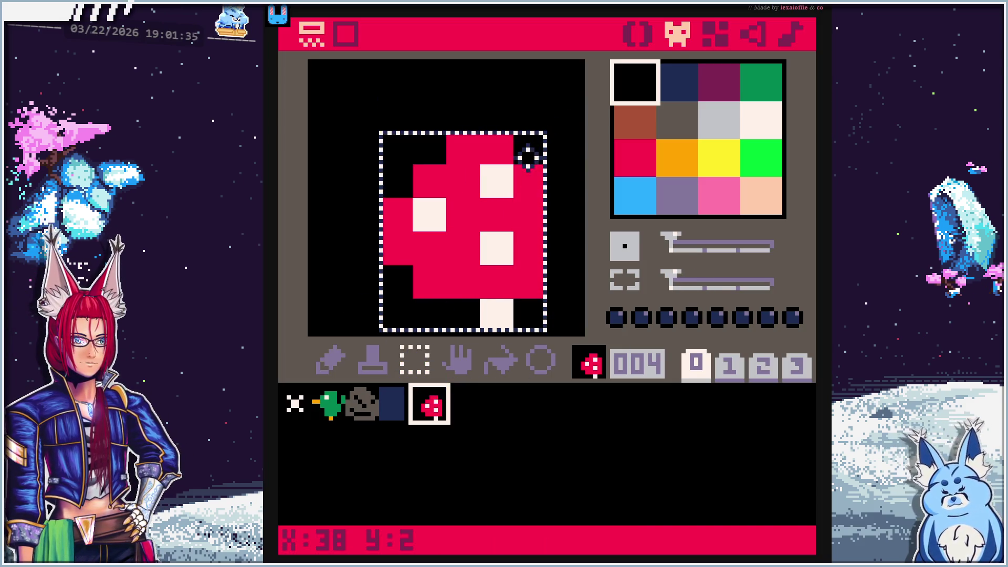
mouse_move(518, 270)
left_mouse_down()
mouse_move(520, 230)
mouse_move(532, 304)
mouse_move(424, 216)
mouse_move(406, 150)
left_mouse_up()
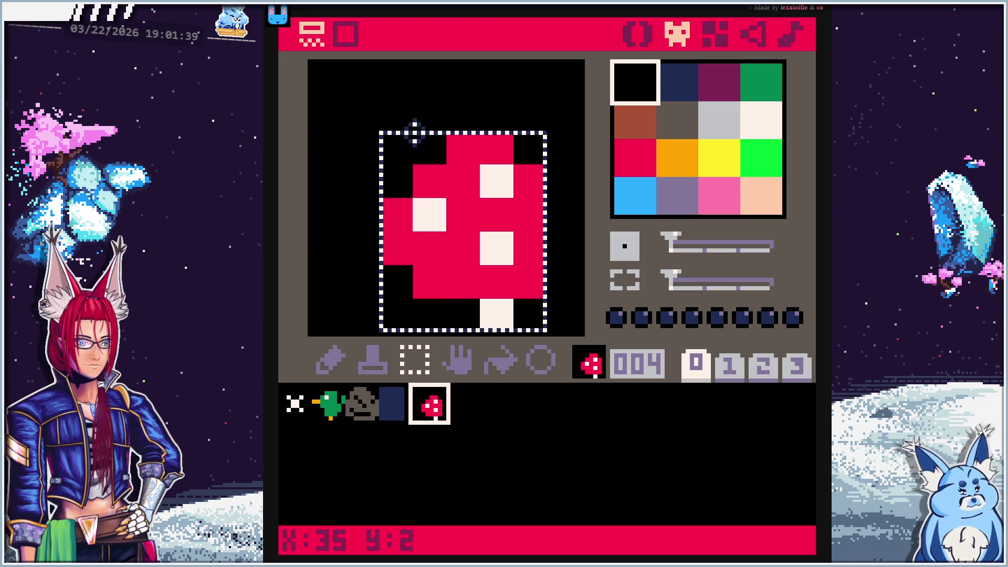
Shift the mushroom up one pixel, leaving a free row beneath the stem
left_click(460, 363)
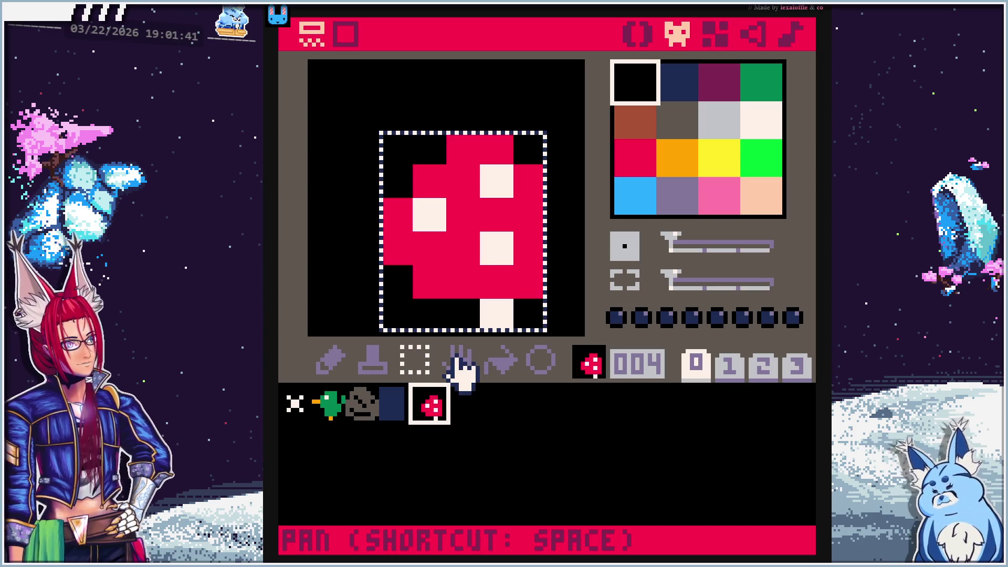
mouse_move(503, 292)
left_mouse_down()
mouse_move(494, 241)
mouse_move(470, 246)
left_mouse_up()
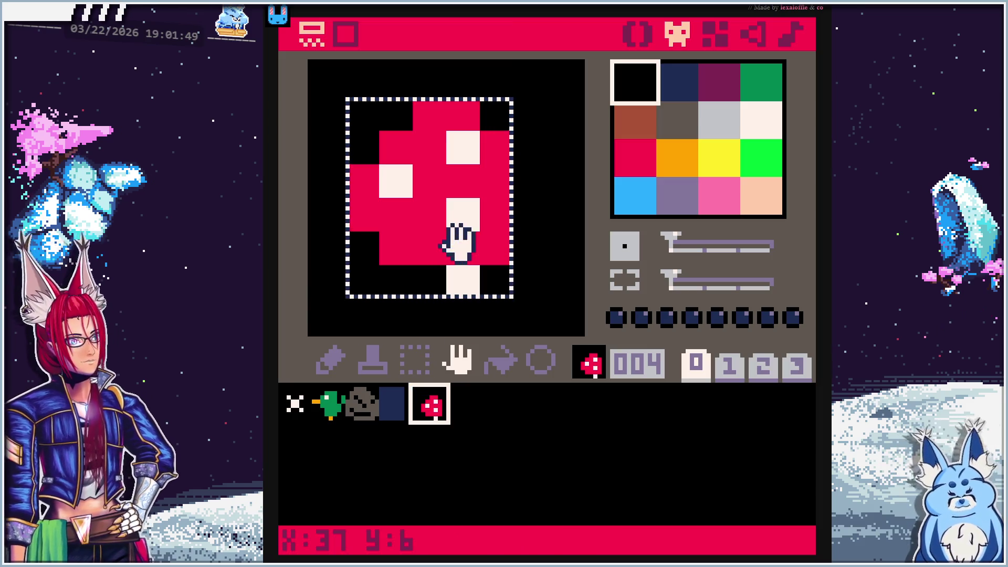
left_click_drag(560, 295, 486, 242)
mouse_move(383, 295)
left_mouse_down()
mouse_move(414, 272)
mouse_move(404, 286)
mouse_move(376, 286)
left_mouse_up()
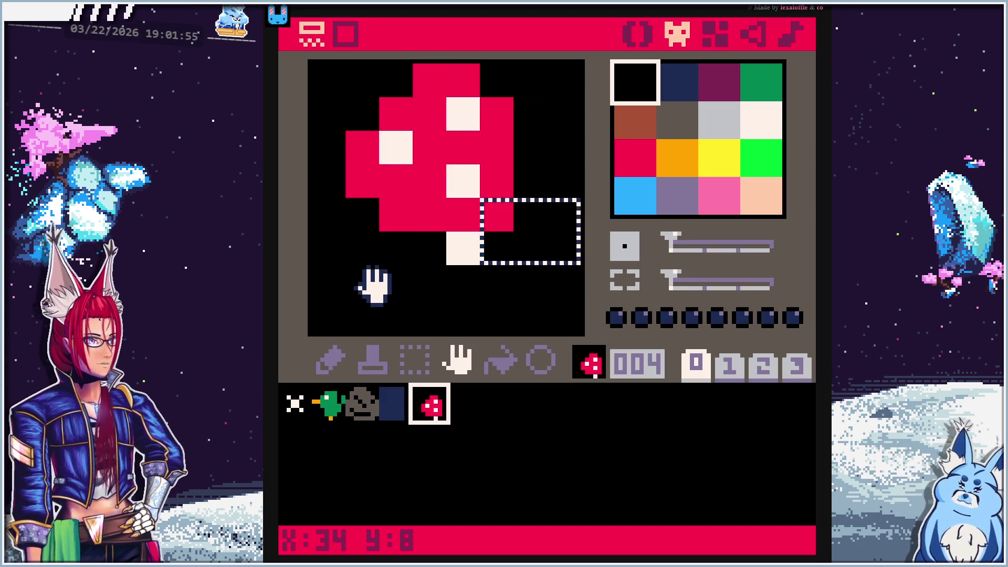
left_click(509, 456)
left_click(437, 403)
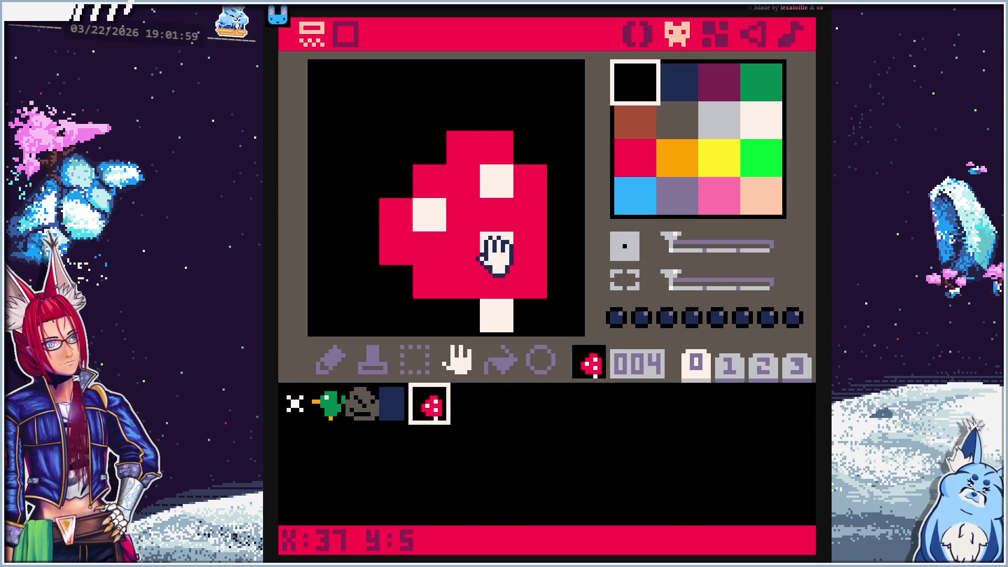
mouse_move(499, 237)
left_mouse_down()
mouse_move(499, 197)
mouse_move(493, 243)
left_mouse_up()
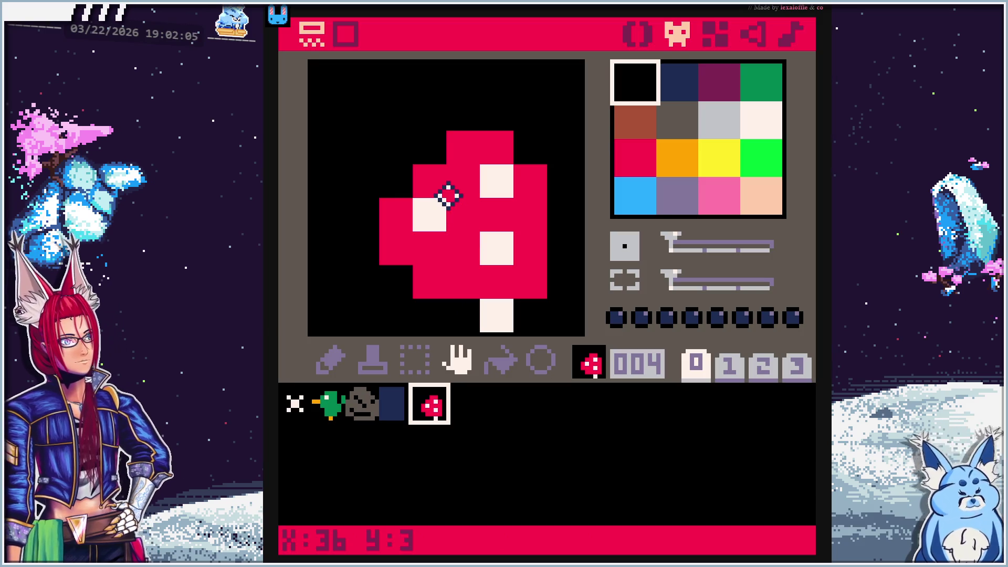
mouse_move(532, 145)
left_mouse_down()
mouse_move(423, 285)
mouse_move(528, 120)
mouse_move(527, 139)
mouse_move(426, 274)
mouse_move(401, 284)
mouse_move(394, 275)
left_mouse_up()
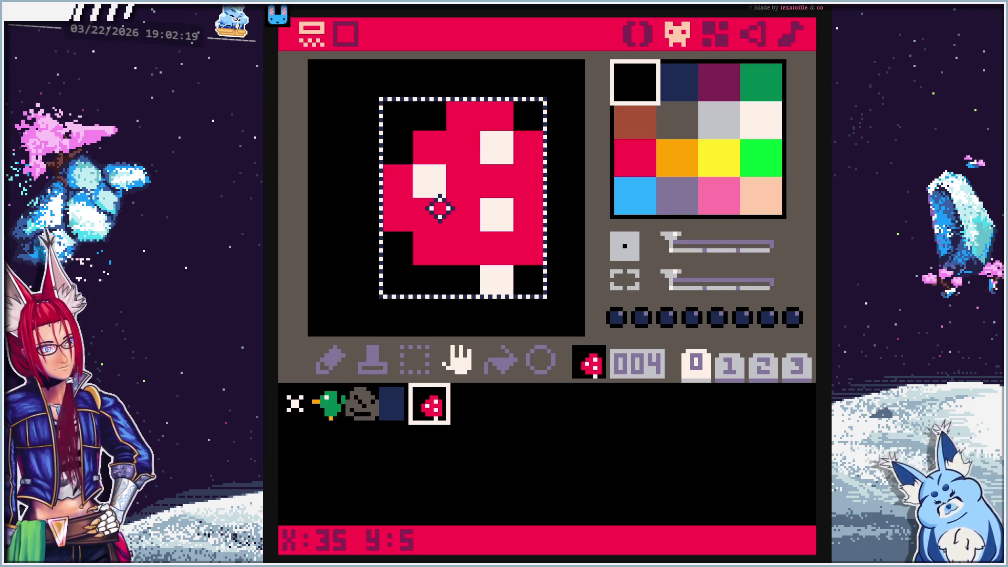
Cut and re-paste the mushroom pixels in sprite 004, undoing one paste
key("ctrl+x")
key("ctrl+v")
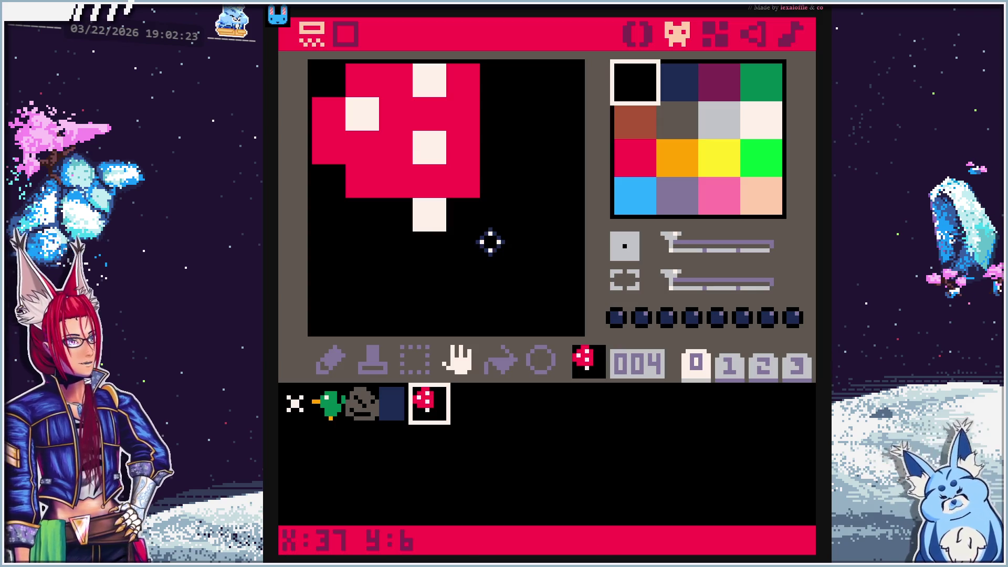
key("ctrl+z")
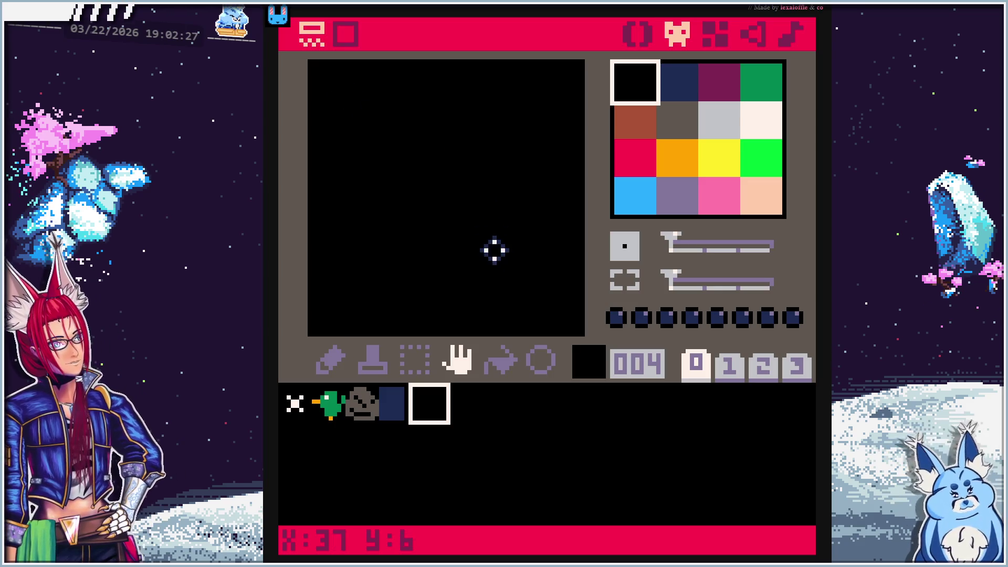
key("ctrl+v")
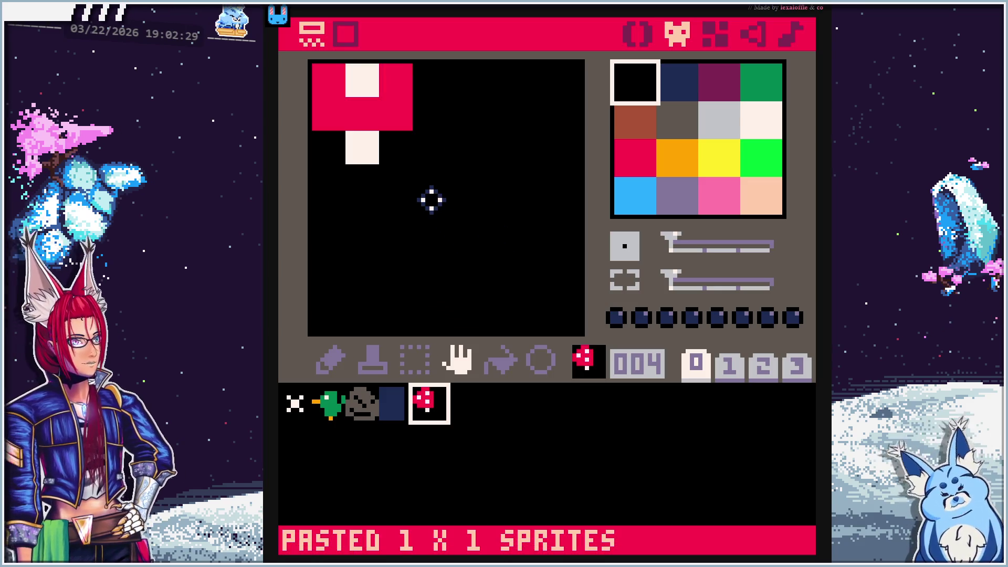
mouse_move(432, 199)
left_mouse_down()
mouse_move(570, 308)
mouse_move(418, 430)
left_mouse_up()
left_click(439, 417)
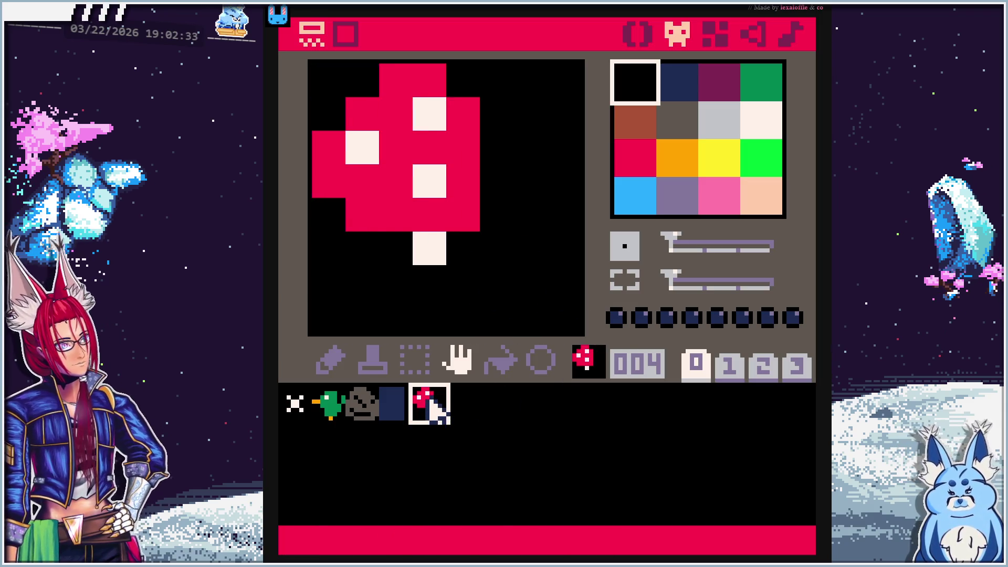
mouse_move(326, 74)
left_mouse_down()
mouse_move(506, 240)
mouse_move(335, 91)
left_mouse_up()
left_click_drag(515, 183, 511, 187)
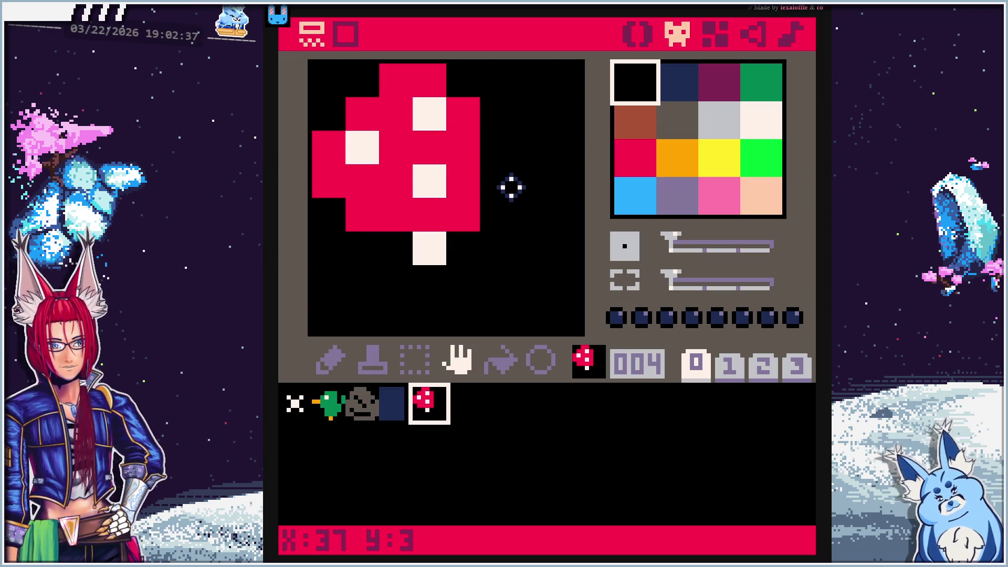
Clear sprite 004 entirely and set red as the drawing colour
key("ctrl+a")
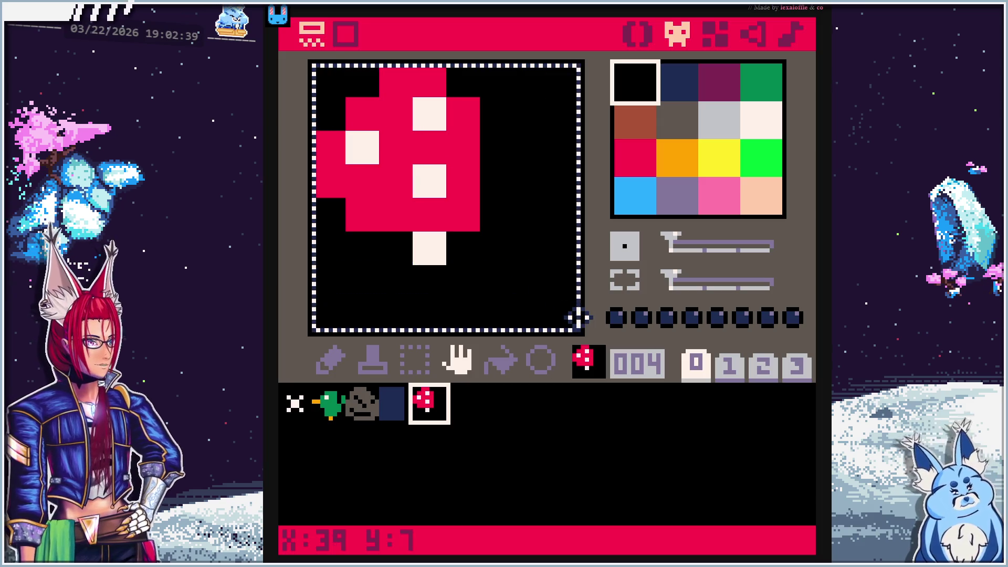
key("Delete")
left_click(637, 157)
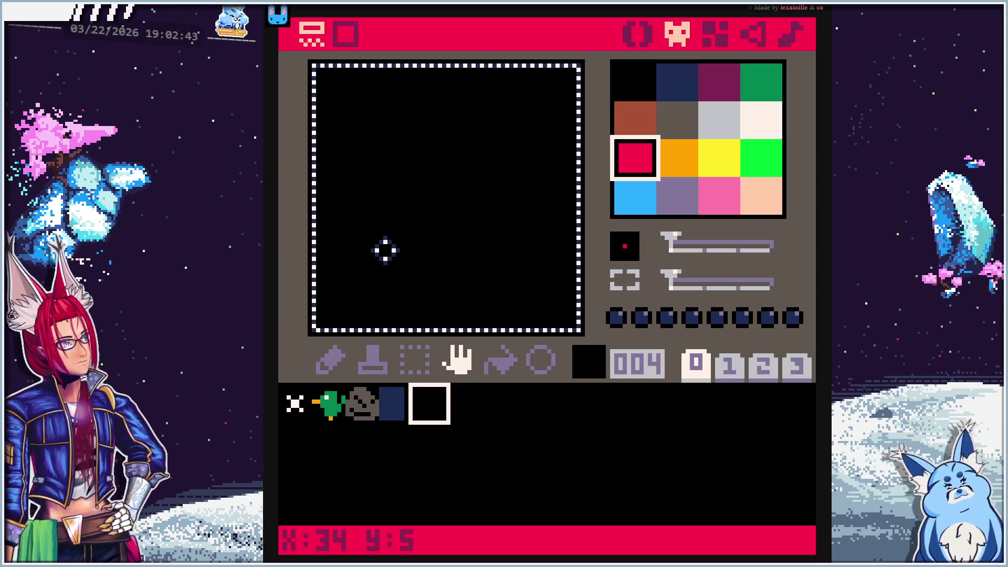
key("Escape")
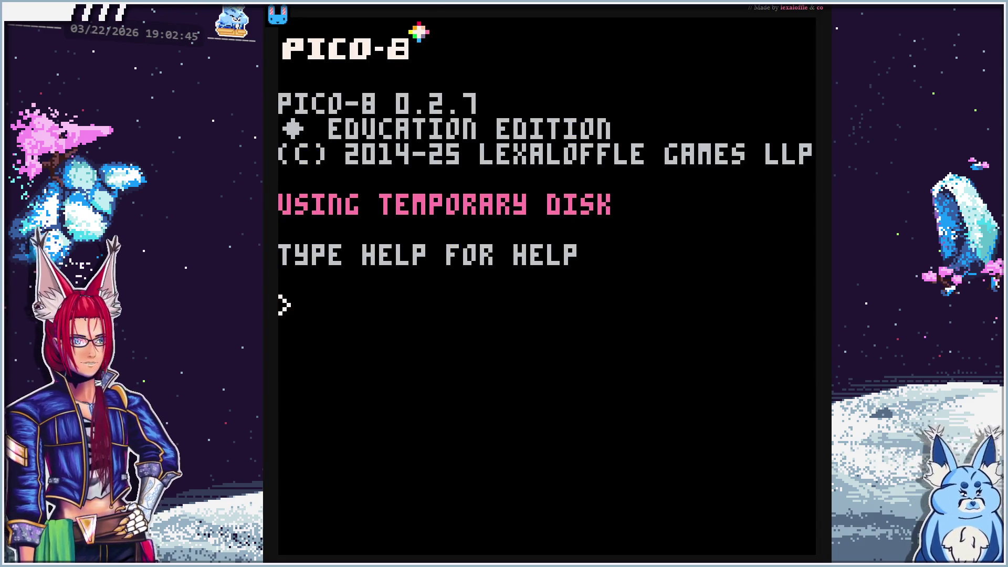
key("Escape")
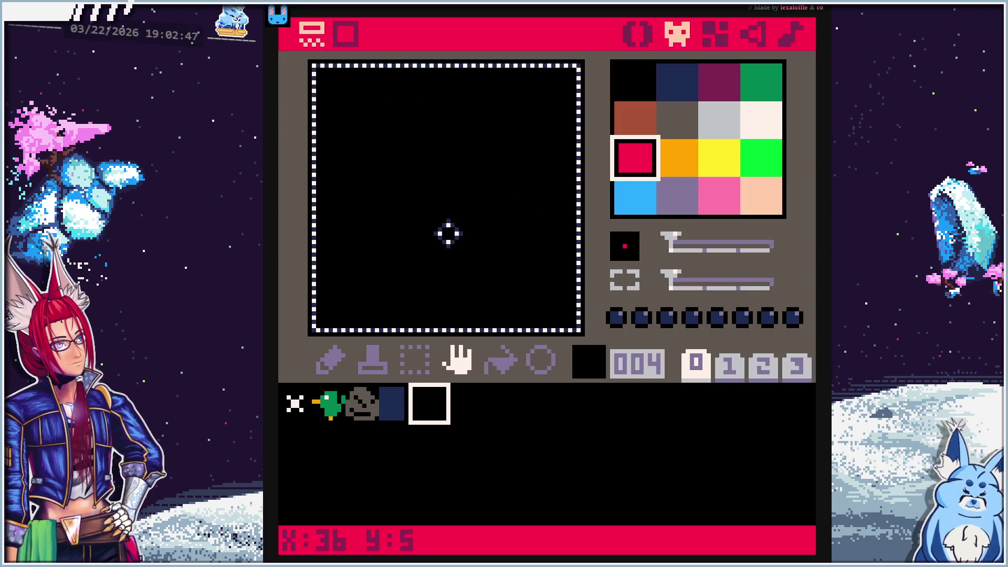
Clear the canvas selection and repaint the mushroom's red cap row by row
left_click(415, 360)
left_click(432, 271)
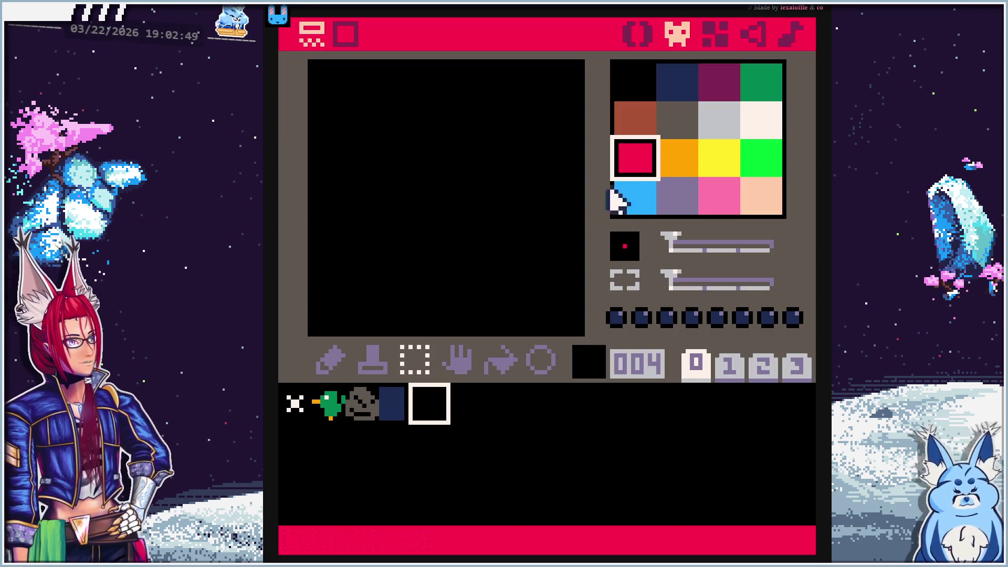
left_click(331, 359)
left_click_drag(377, 271, 495, 280)
left_click_drag(389, 251, 506, 251)
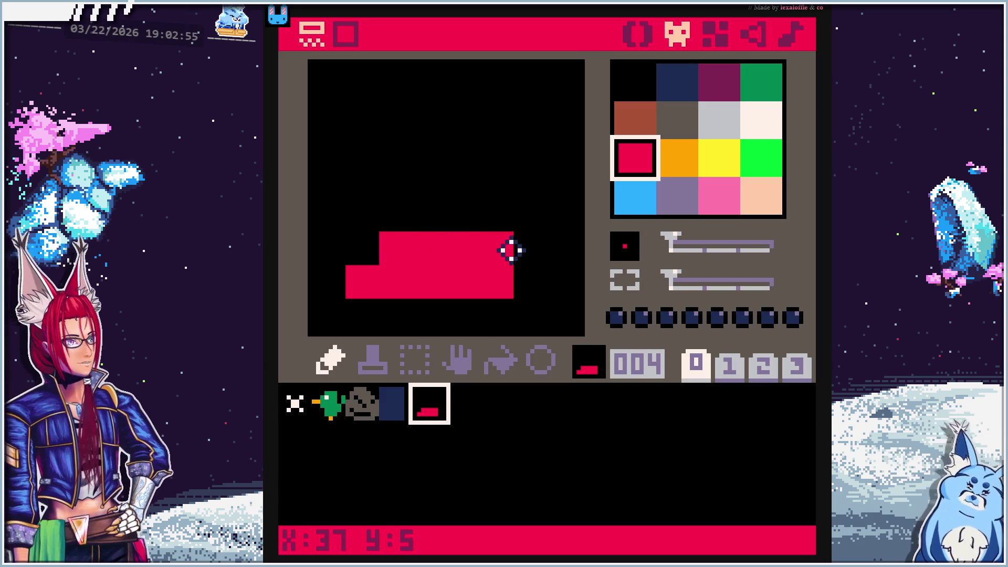
left_click(528, 284)
mouse_move(385, 238)
left_mouse_down()
mouse_move(468, 218)
mouse_move(520, 251)
left_mouse_up()
left_click_drag(417, 179, 488, 187)
Add three cream spots on the cap and a cream stem below it
left_click(759, 117)
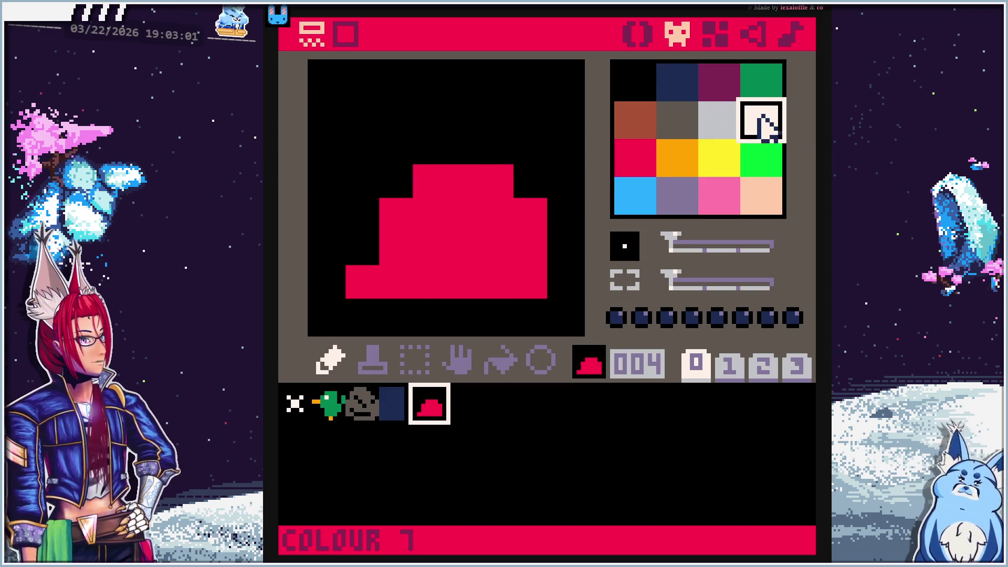
left_click(433, 219)
left_click(494, 213)
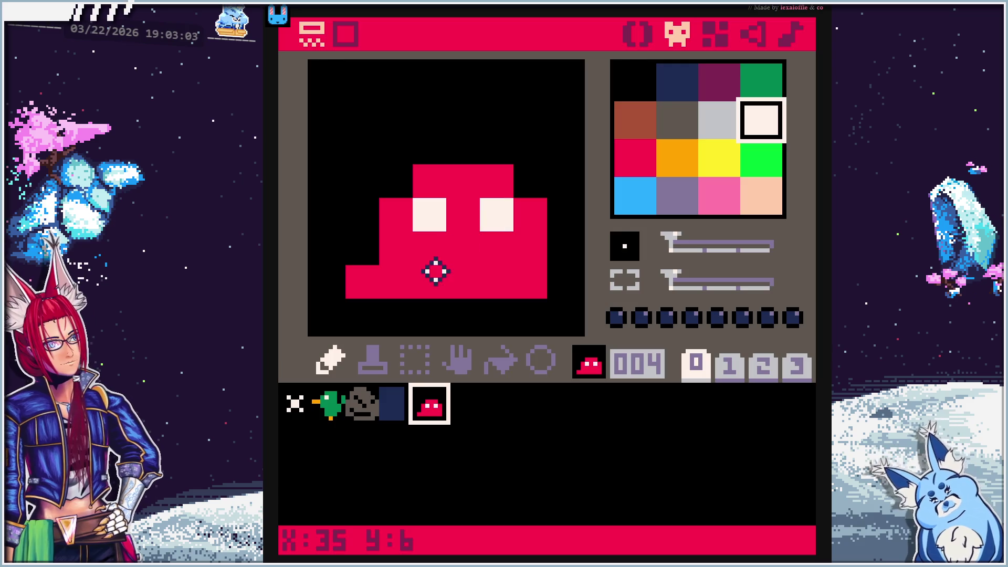
left_click(410, 262)
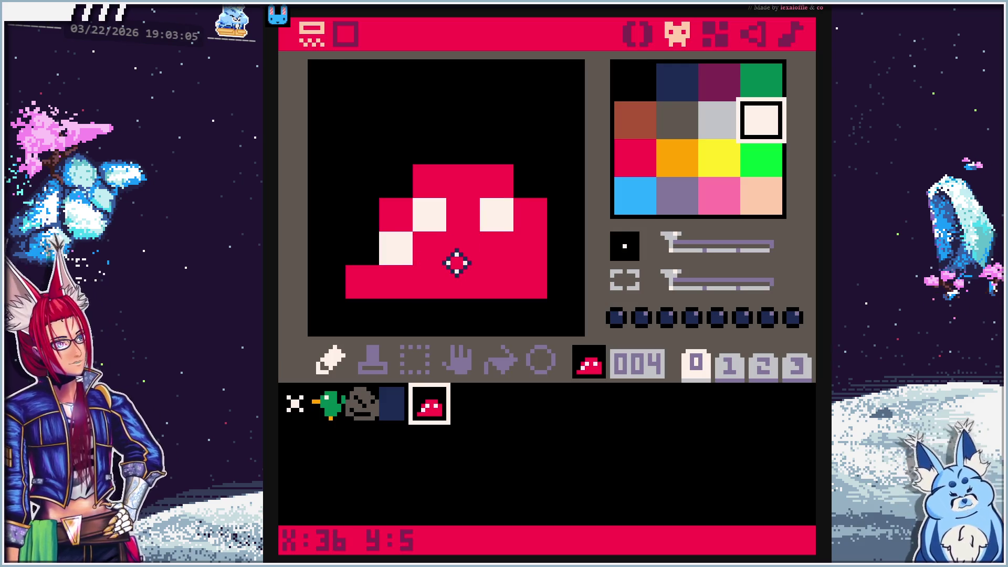
left_click_drag(469, 267, 464, 308)
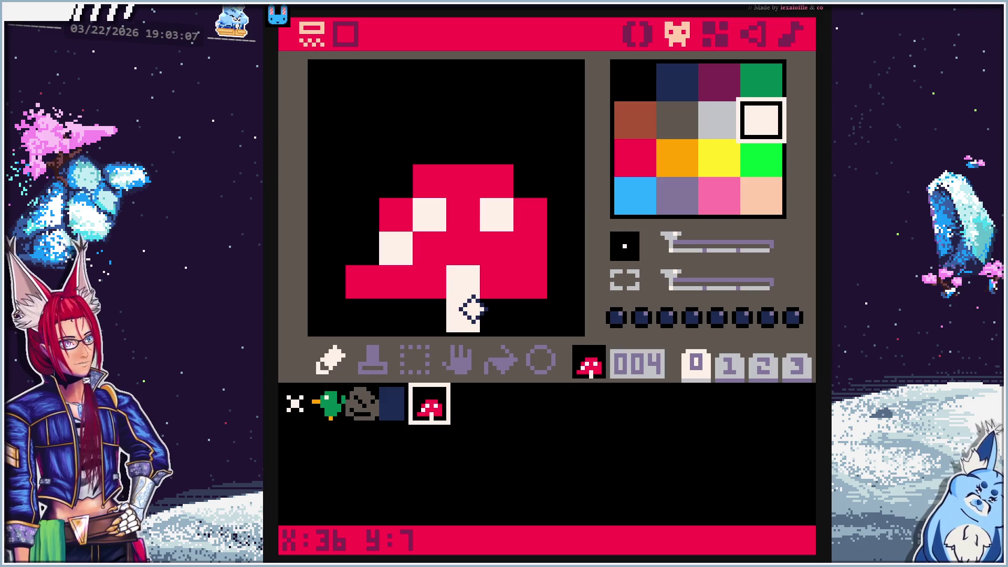
Trim the cap's bottom row in black on both sides of the stem
left_click(645, 95)
left_click_drag(356, 288, 428, 292)
left_click_drag(512, 288, 551, 281)
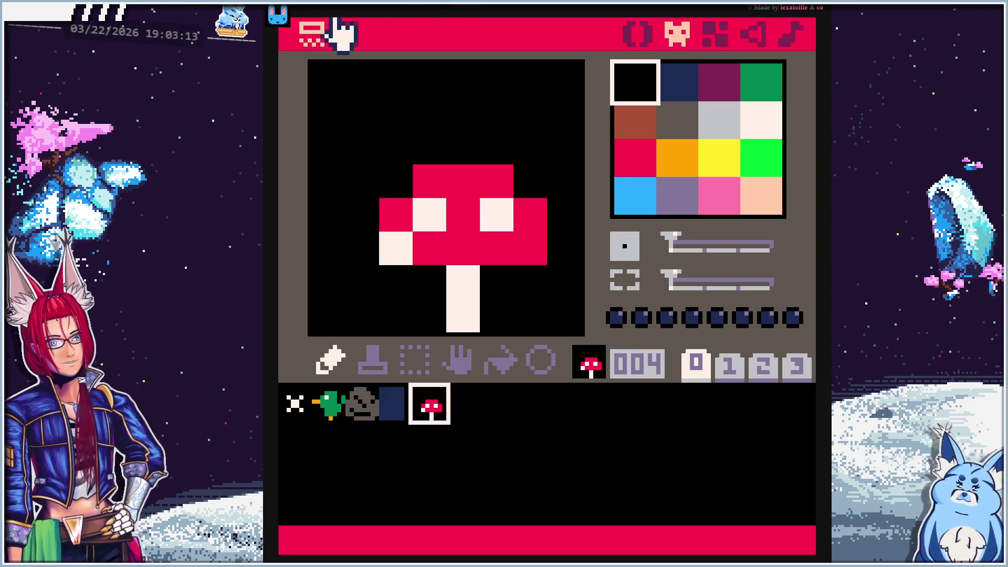
Try pink on the stem, repaint it cream, and shade its top pixel light grey
left_click(772, 126)
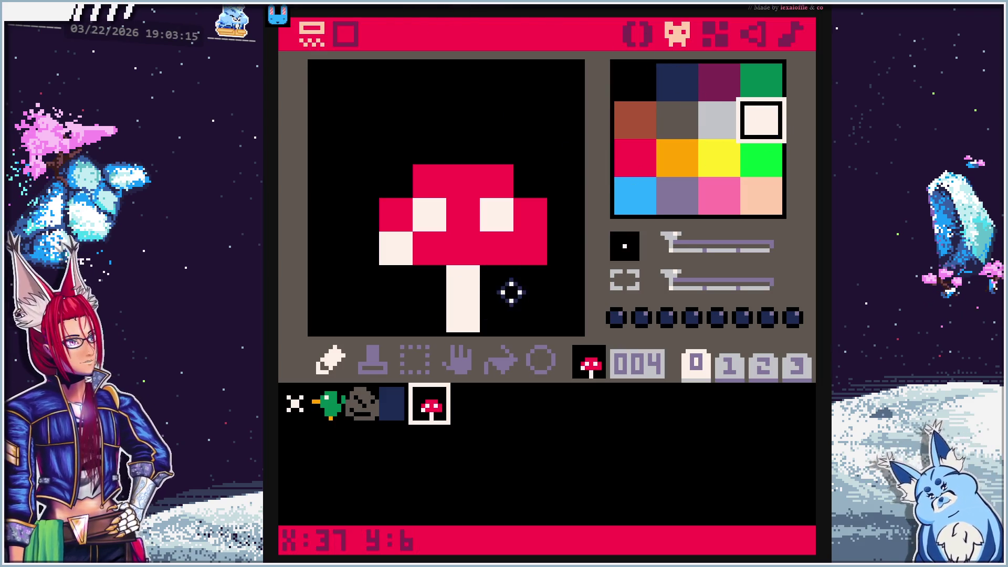
left_click(723, 202)
left_click_drag(462, 282, 461, 322)
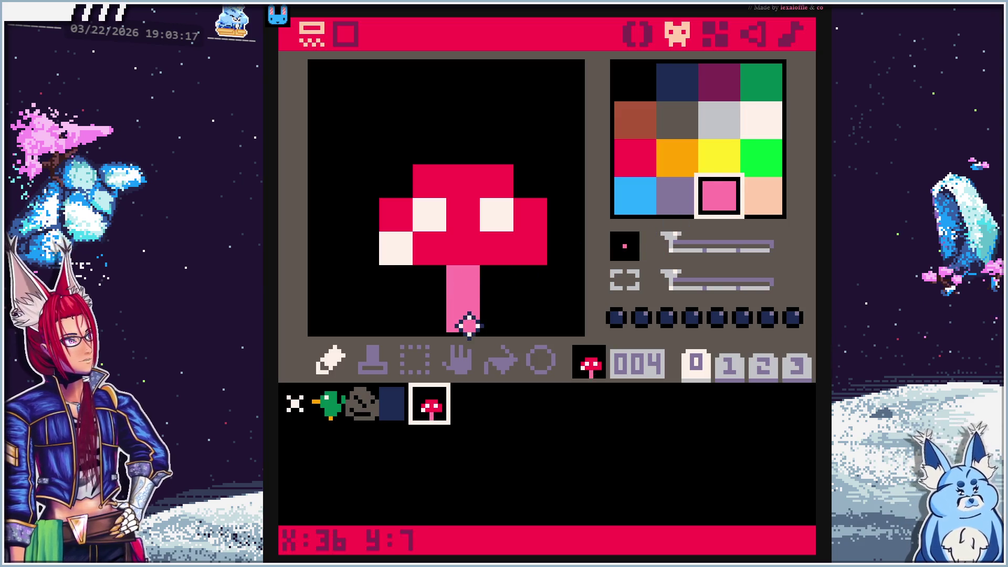
left_click(768, 128)
left_click_drag(462, 284, 461, 320)
left_click(724, 131)
left_click(462, 283)
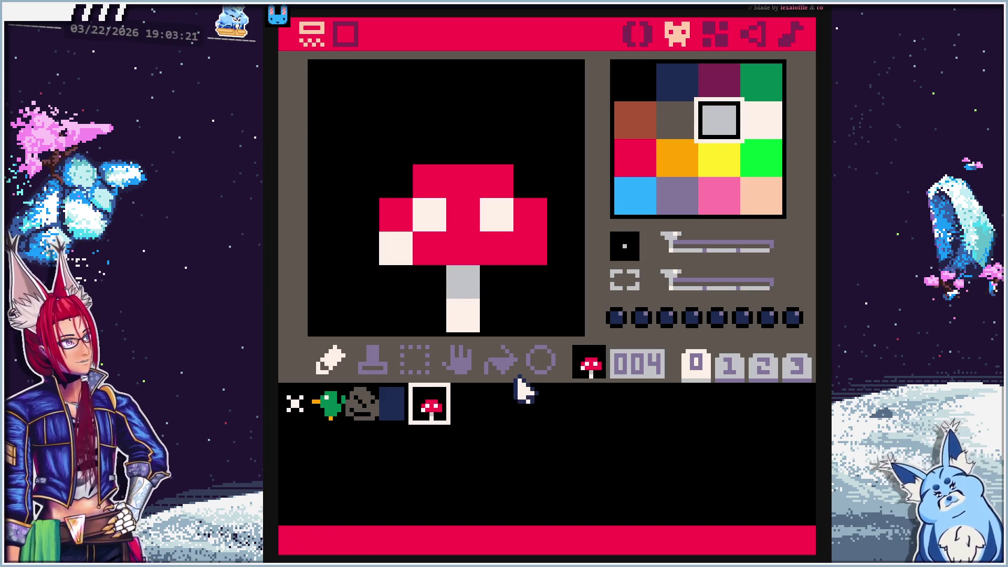
Test pink and red on the lower-left spot, then restore it to cream
left_click(716, 198)
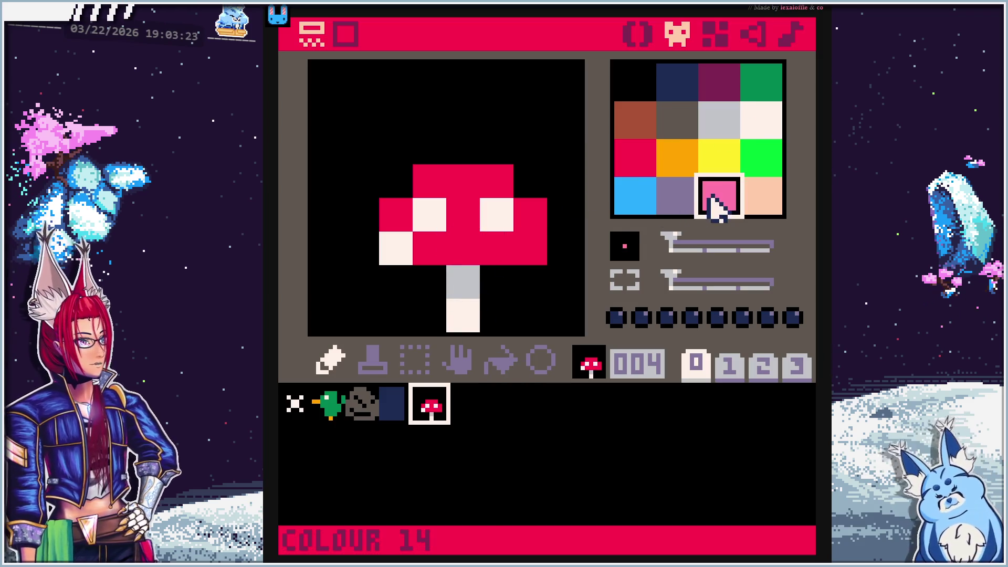
left_click(402, 248)
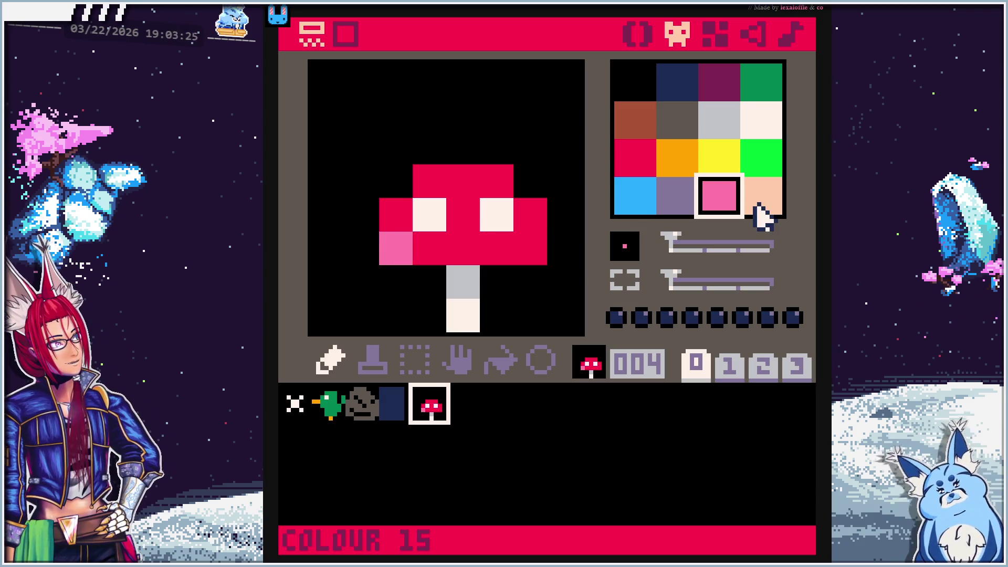
left_click(635, 158)
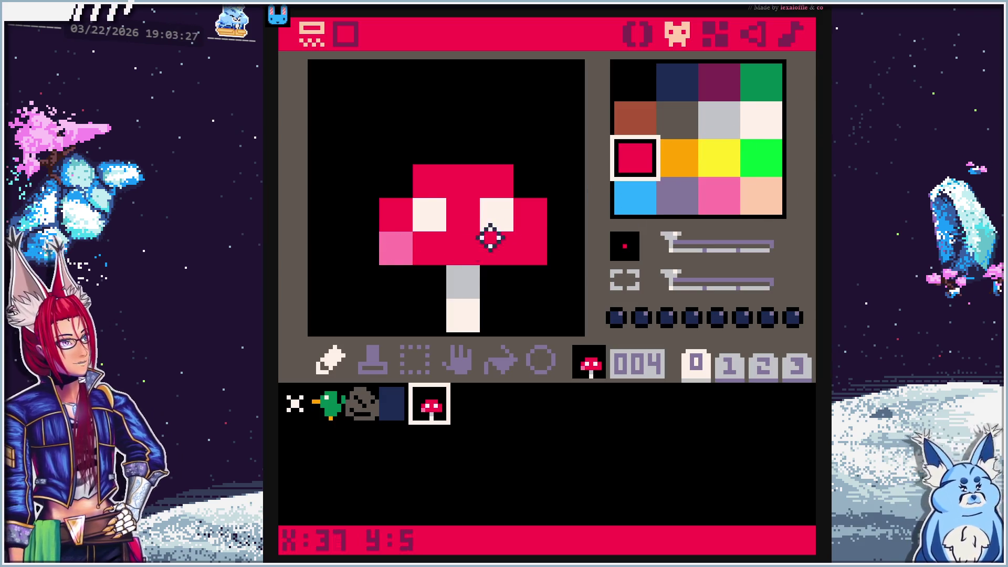
left_click(402, 258)
left_click(761, 121)
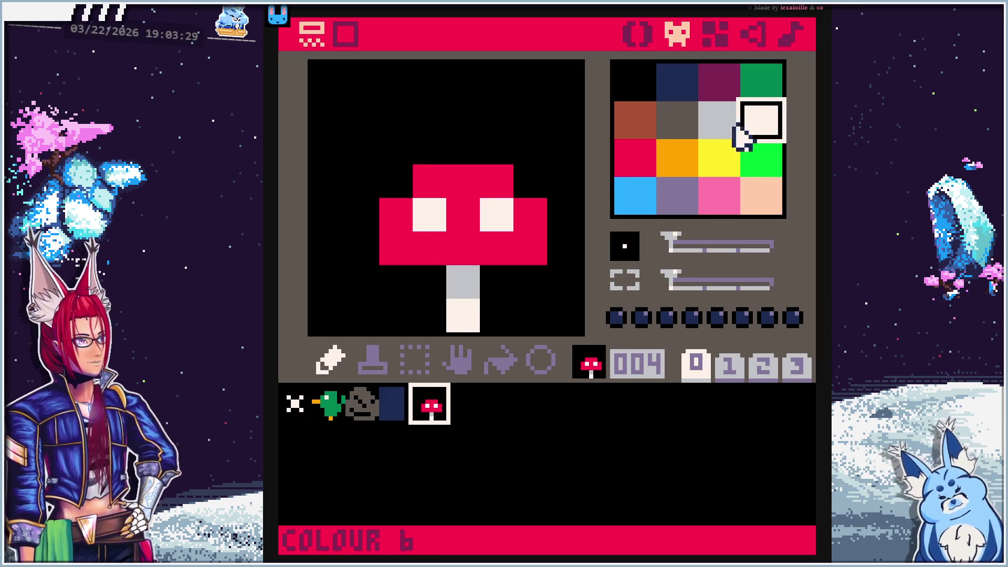
left_click(402, 246)
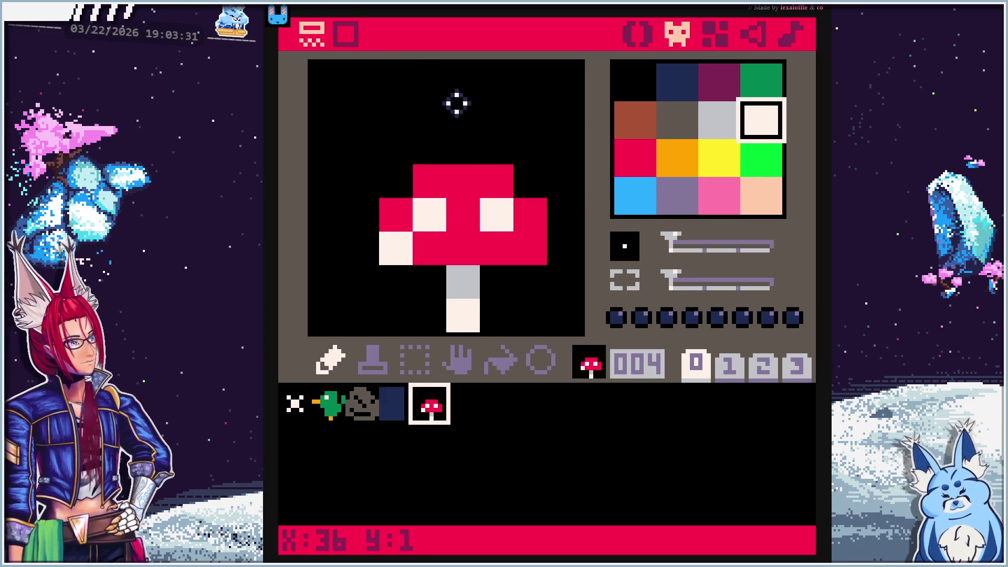
key("alt+Tab")
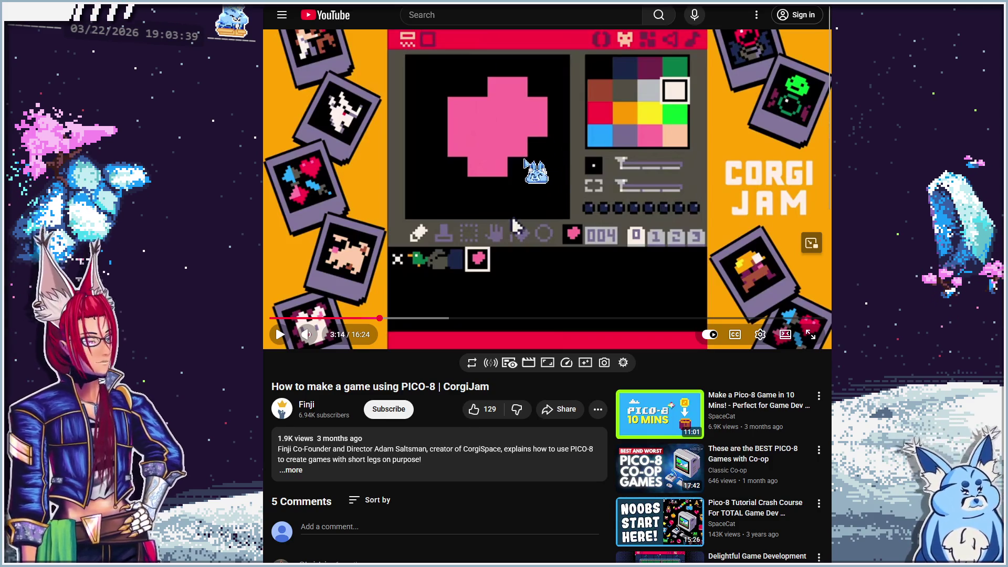
left_click(524, 159)
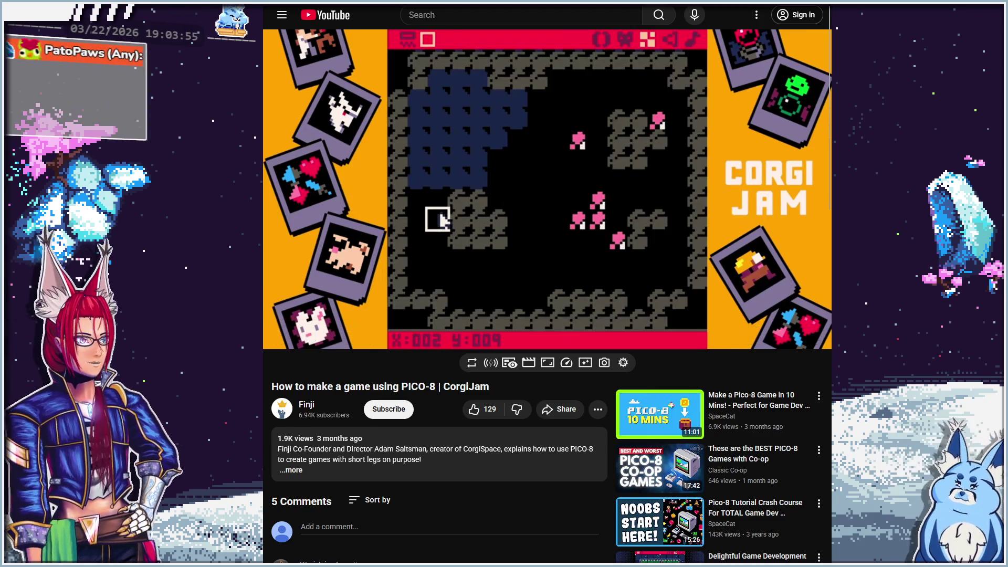
key("alt+Tab")
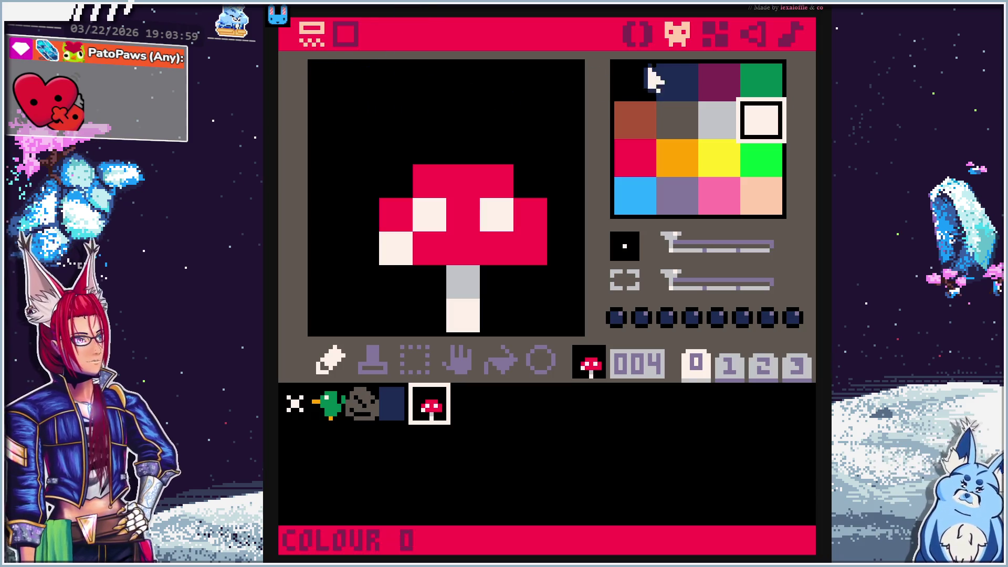
Pick mushroom sprite 004 in the map editor and place mushrooms at the top, right and lower middle
left_click(708, 33)
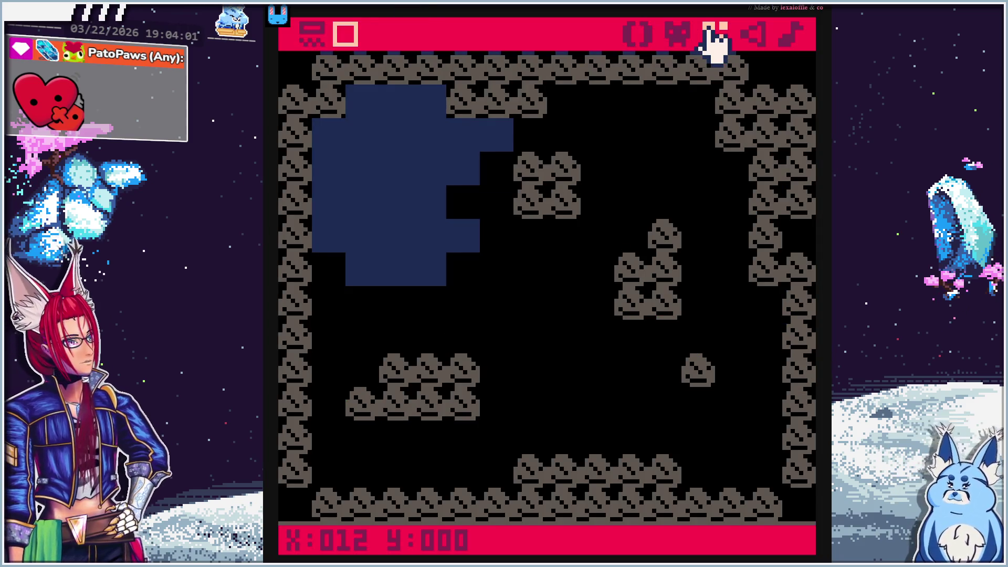
left_click(312, 34)
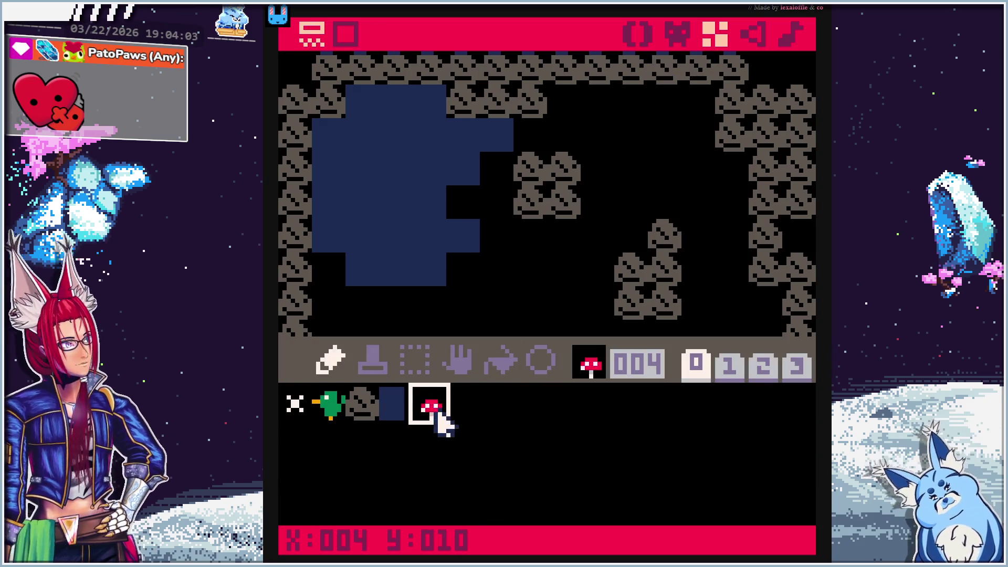
left_click(347, 35)
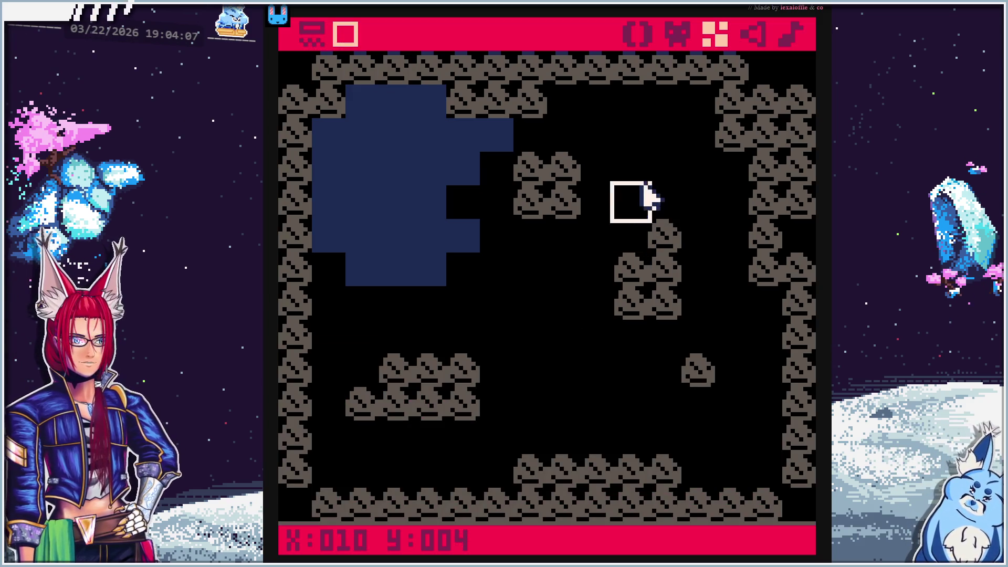
left_click(698, 135)
left_click(665, 136)
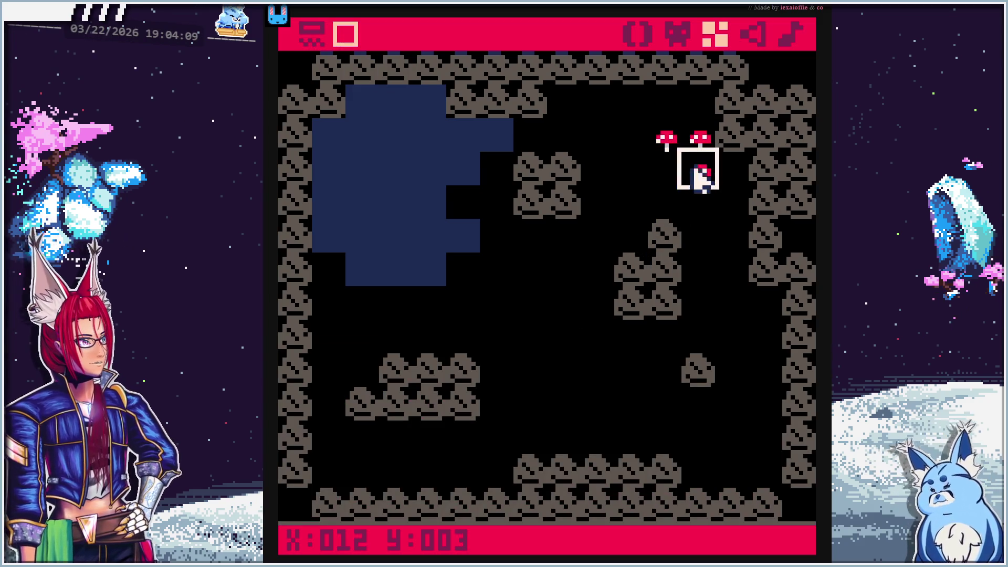
left_click(607, 131)
left_click(740, 351)
left_click(704, 344)
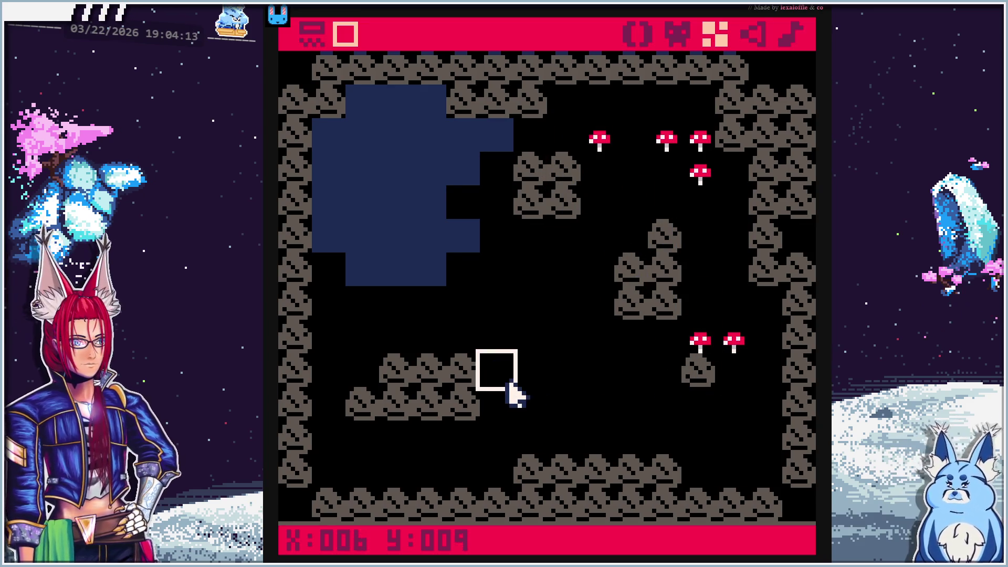
left_click(502, 406)
left_click(533, 379)
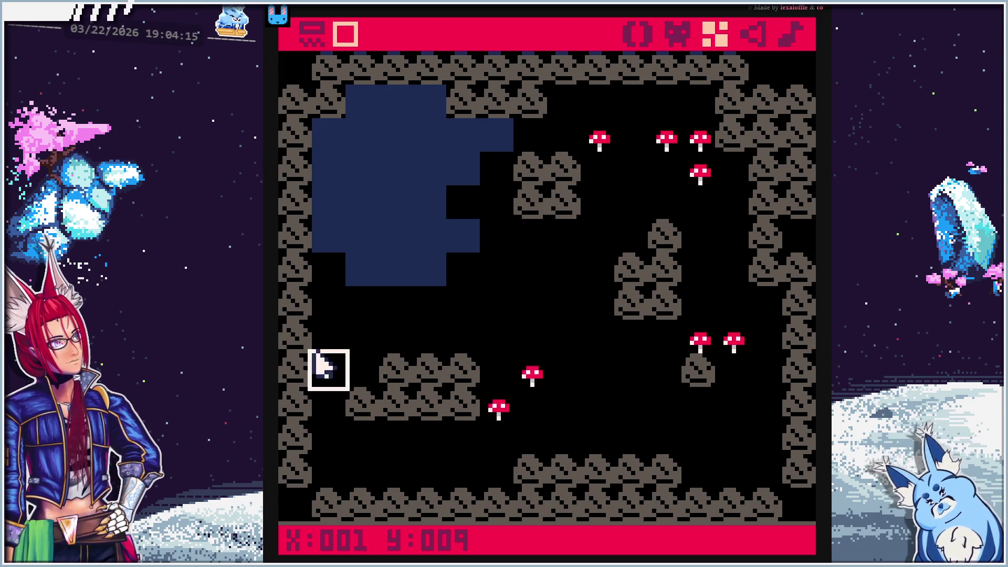
Place more mushrooms along the left edge, on the blue area, and in the bottom-left corner
left_click(331, 276)
left_click(336, 310)
left_click(366, 309)
left_click(365, 108)
left_click(398, 108)
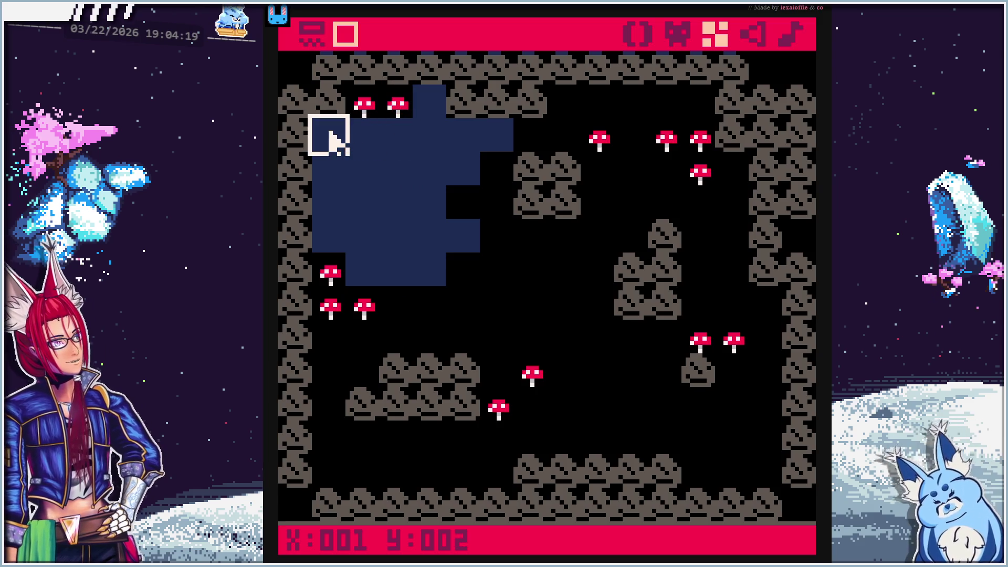
left_click(332, 139)
left_click(363, 141)
left_click(399, 310)
left_click(338, 473)
left_click(365, 473)
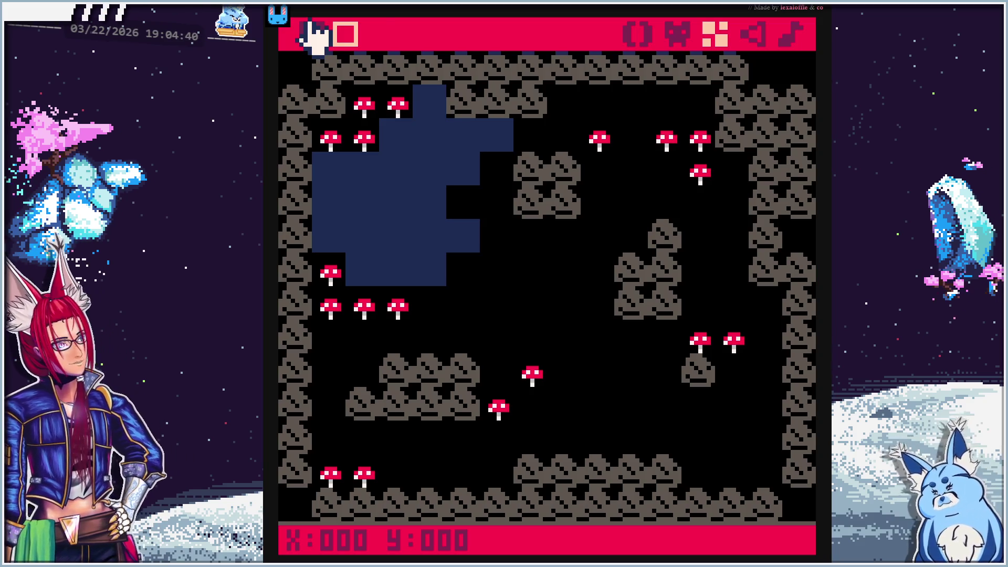
Open rock sprite 002 and paint its top-right corner pixels and right eye dark grey
left_click(683, 37)
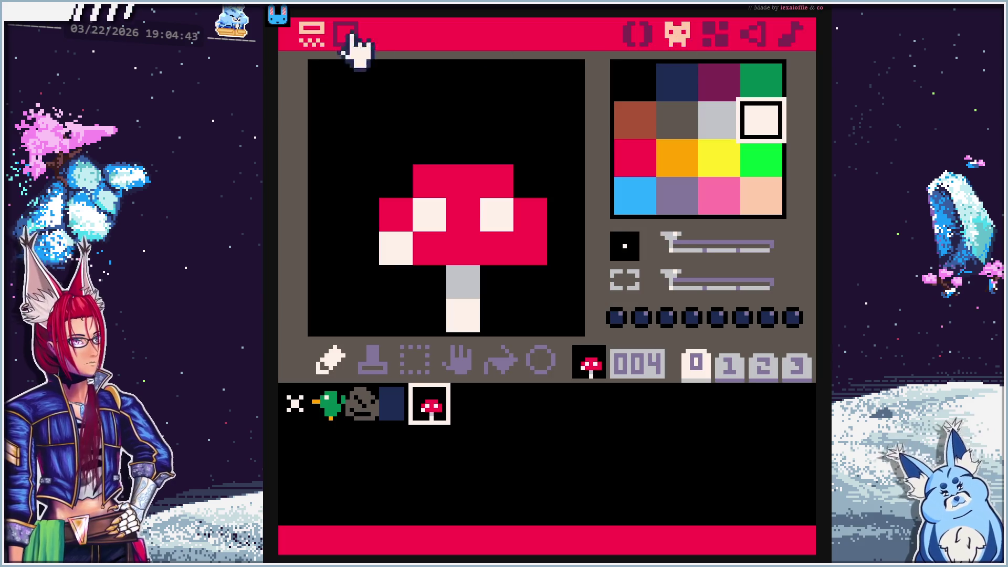
left_click(364, 403)
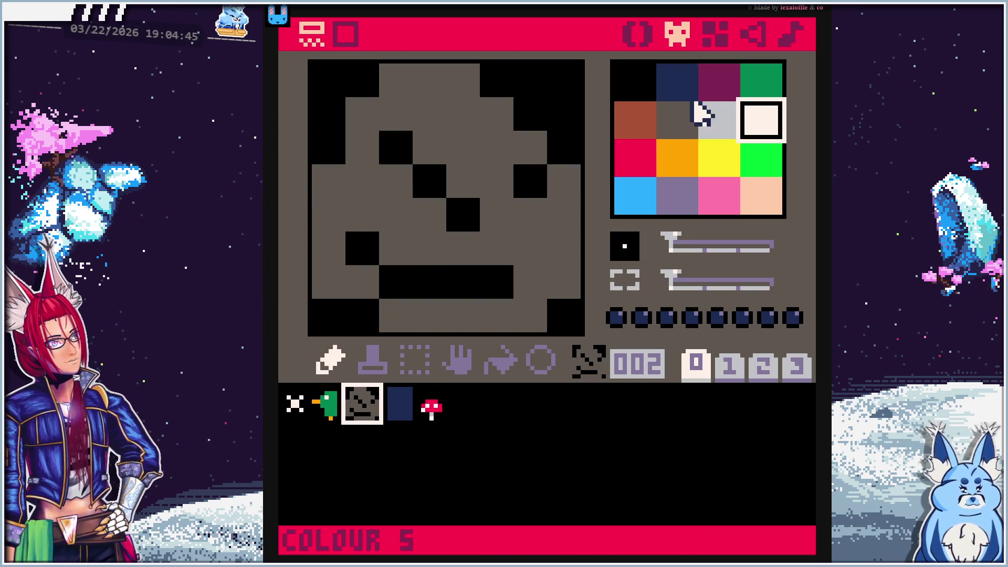
left_click(672, 123)
left_click(528, 117)
left_click(566, 147)
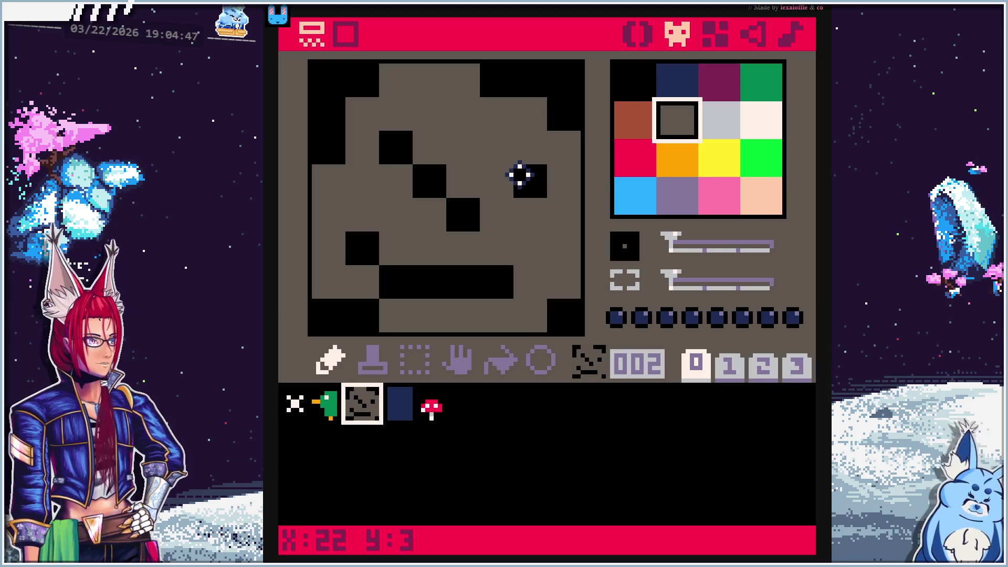
left_click(520, 173)
Cover the diagonal marks and lower bar in dark grey, and add a short black groove on the right
left_click(422, 178)
left_click(462, 214)
left_click(362, 248)
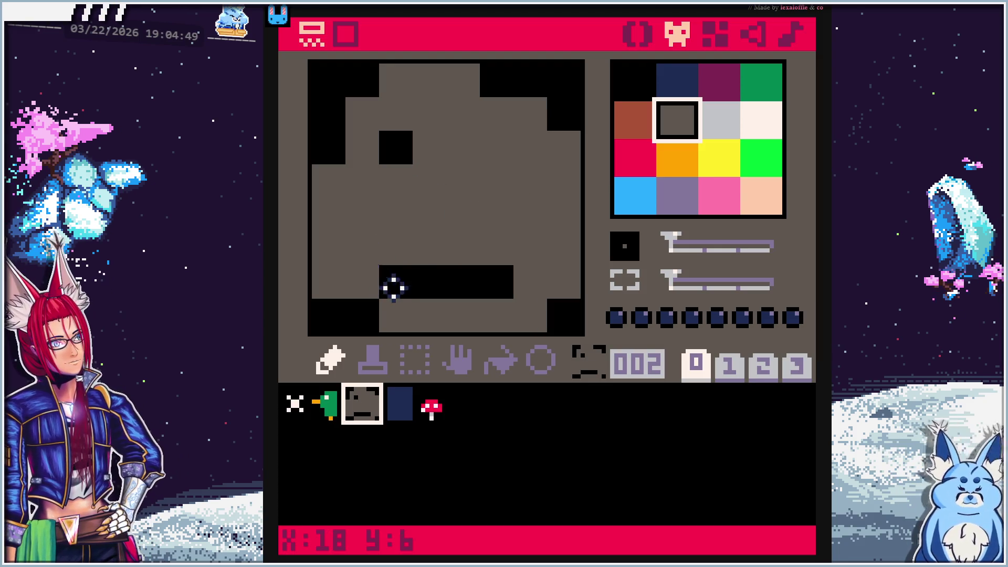
left_click(394, 283)
left_click(429, 283)
left_click(643, 97)
left_click_drag(564, 181, 491, 175)
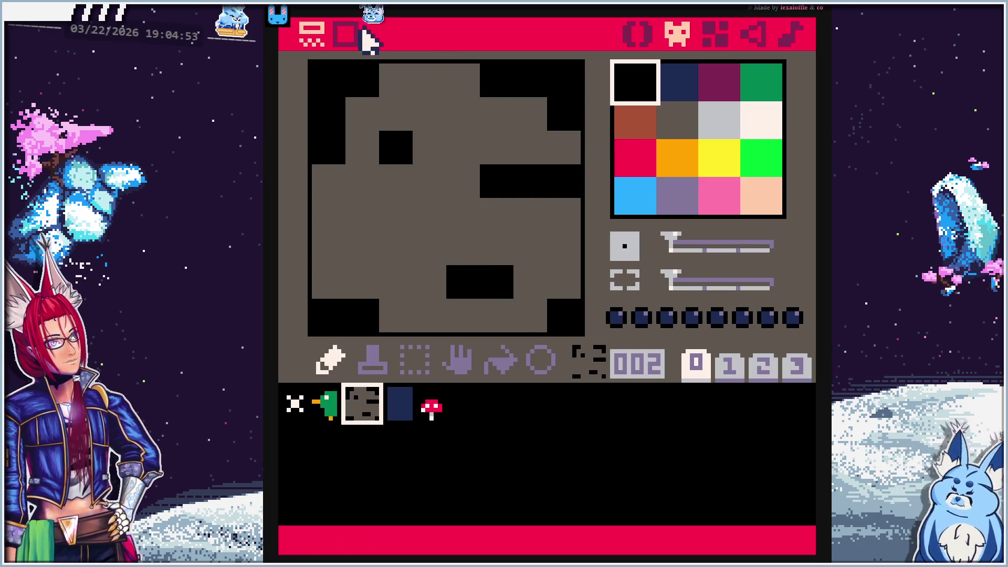
After checking the map, fill the rock's left-edge and corner black gaps with dark grey
left_click(717, 33)
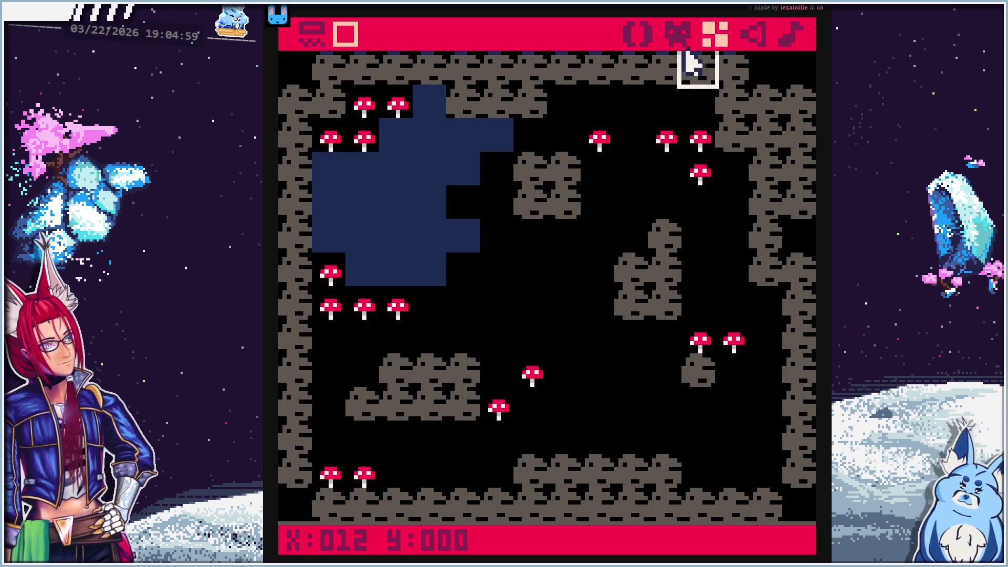
left_click(431, 401)
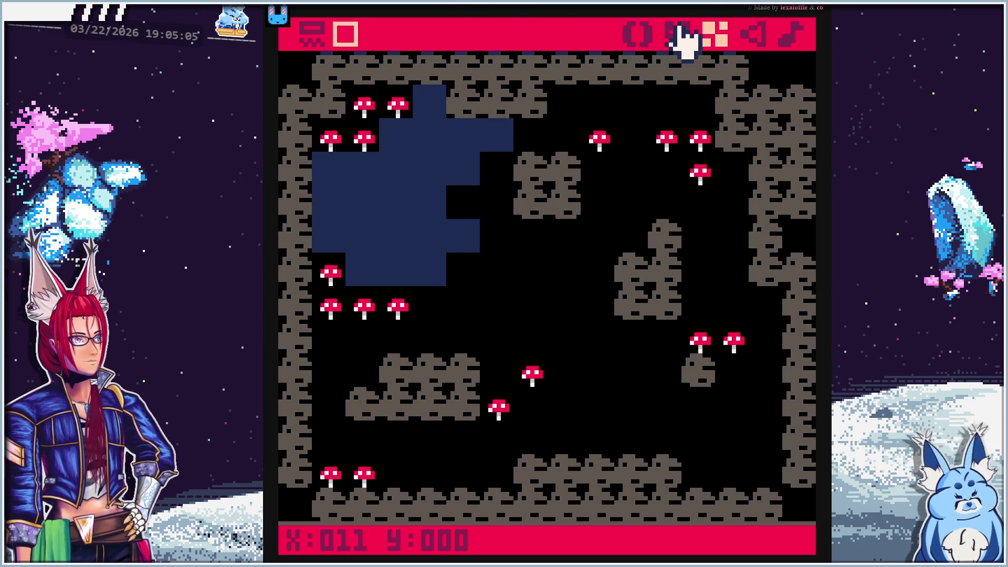
left_click(677, 34)
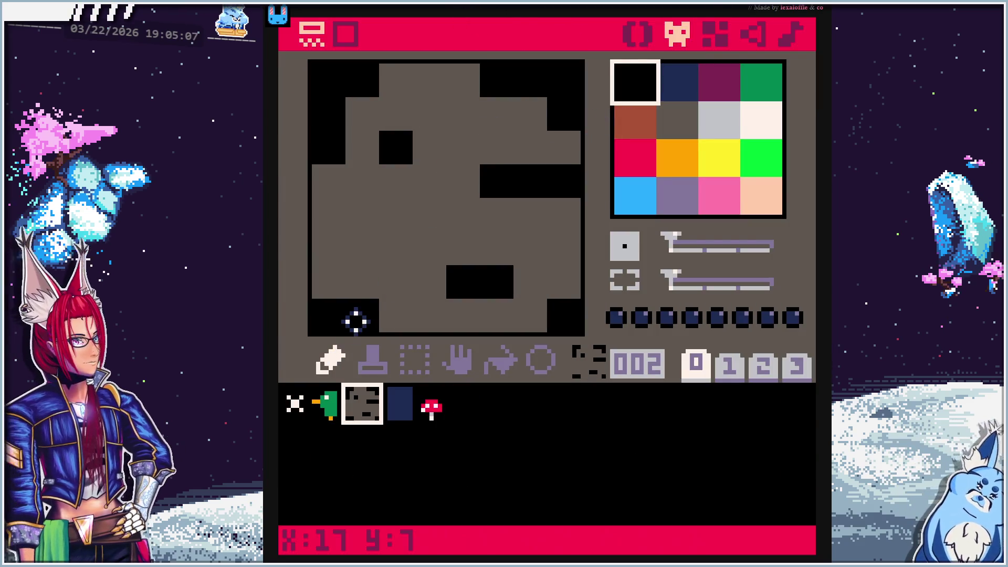
left_click(692, 120)
left_click(356, 317)
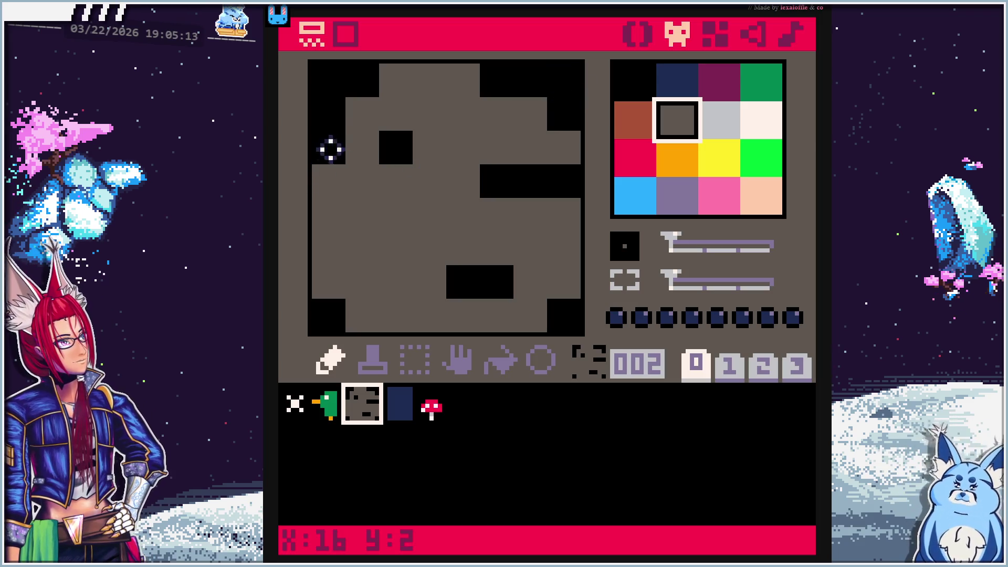
mouse_move(335, 141)
left_mouse_down()
mouse_move(335, 117)
mouse_move(364, 104)
left_mouse_up()
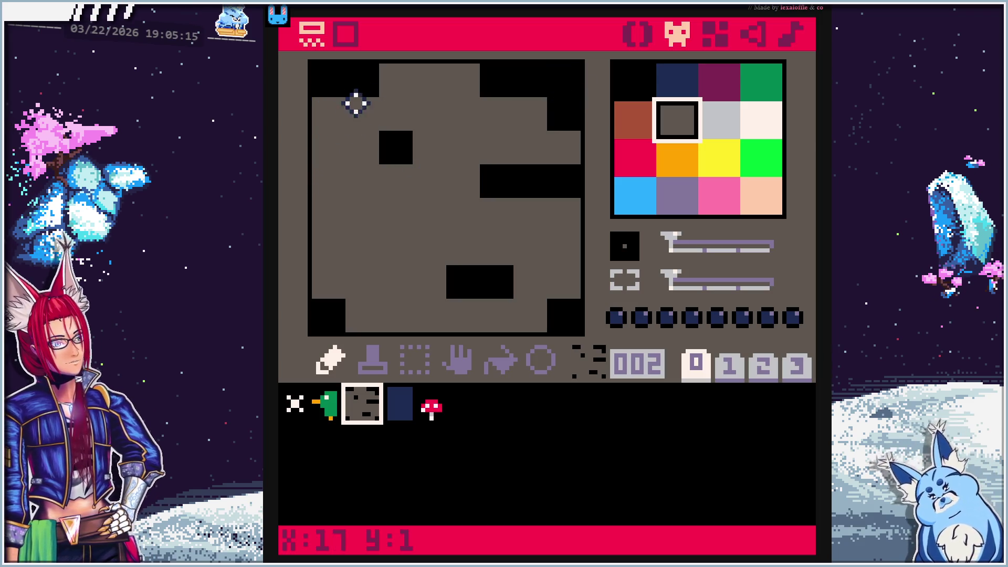
left_click(360, 84)
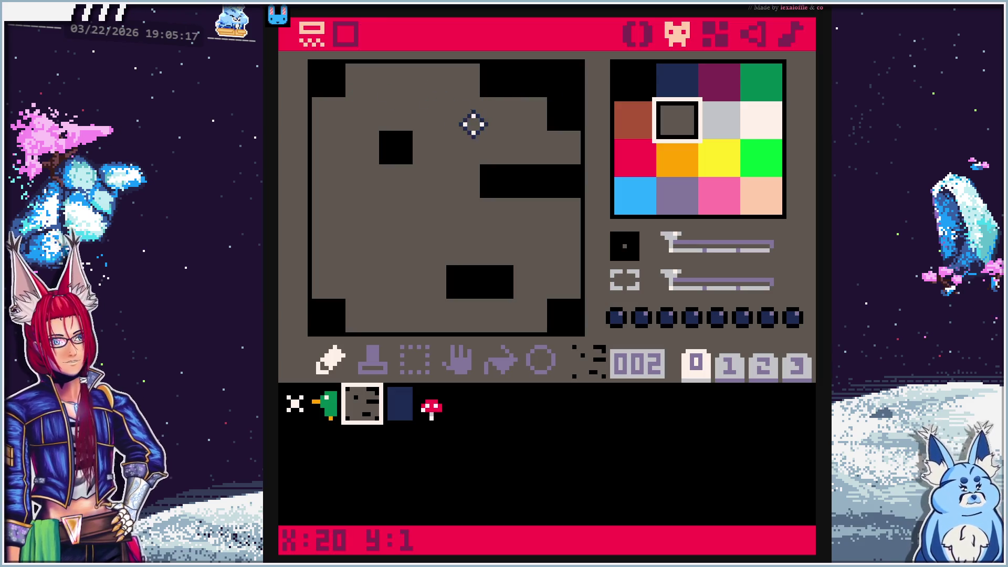
left_click(717, 34)
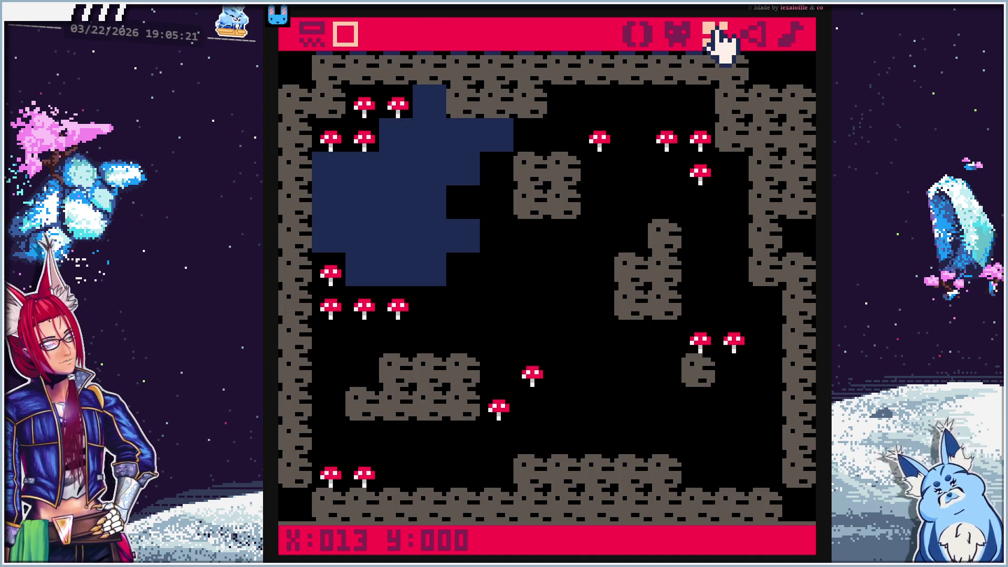
Paint black horizontal cracks across the rock tile's middle and lower rows, then check the map
left_click(680, 34)
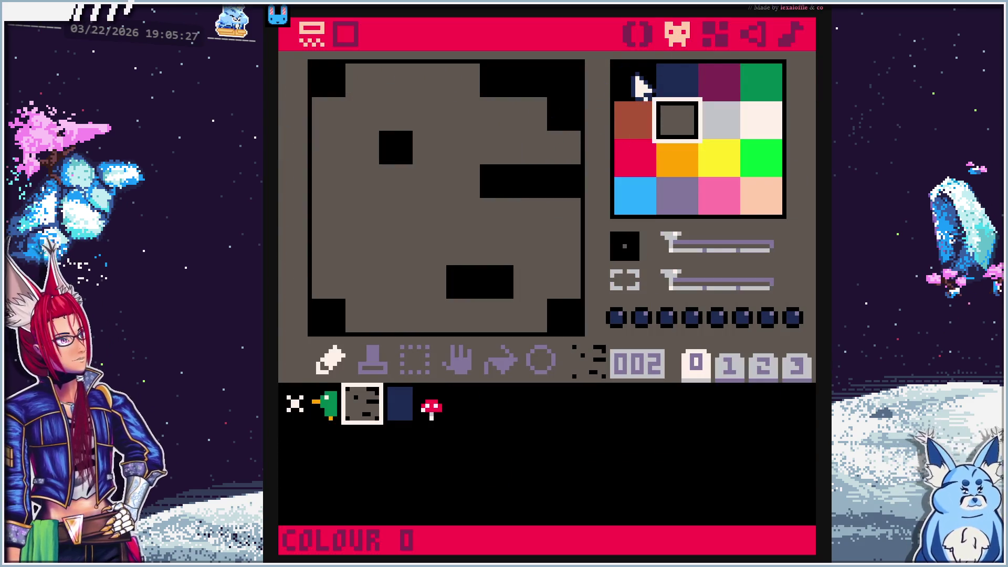
left_click(637, 83)
left_click_drag(453, 205, 402, 216)
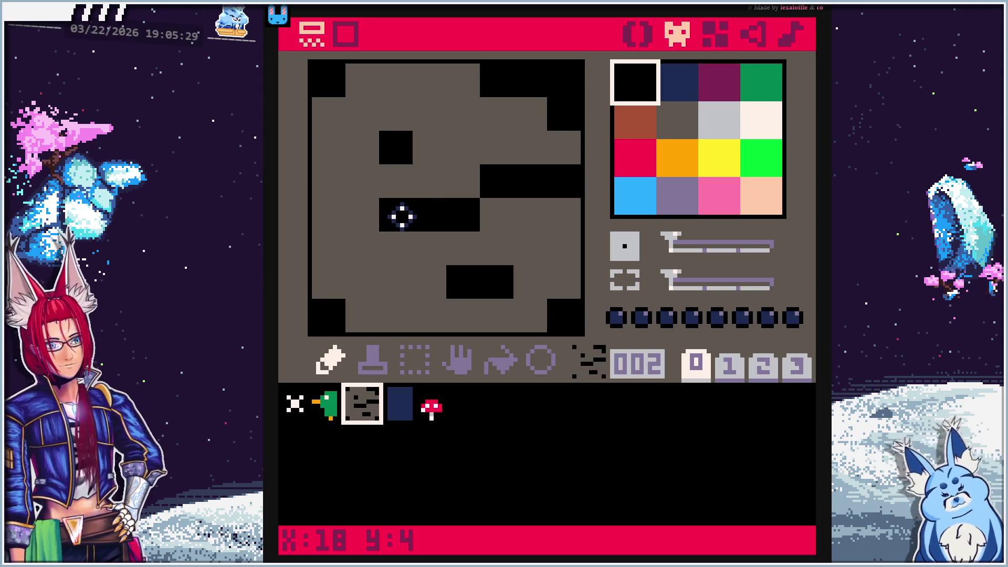
left_click(369, 293)
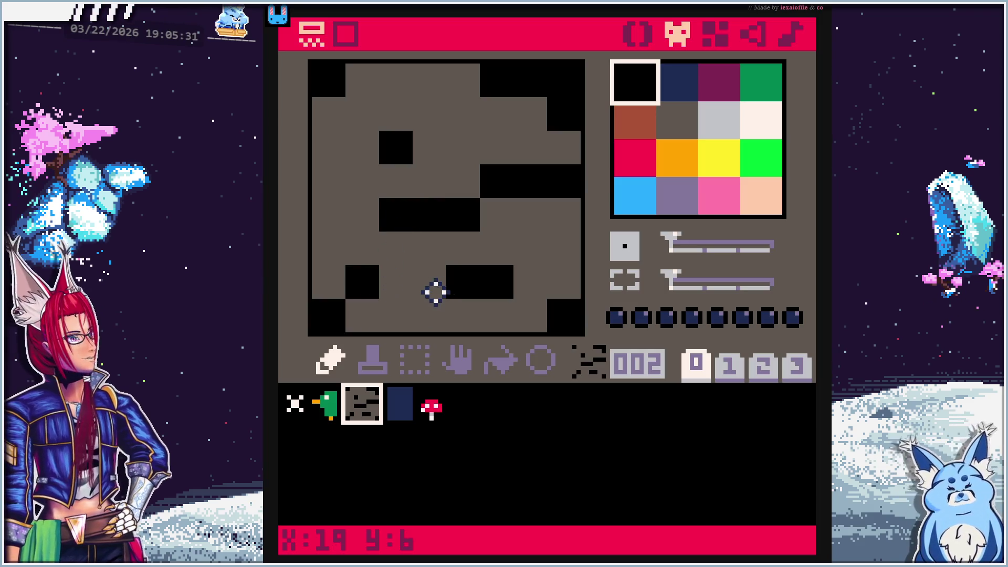
left_click(423, 279)
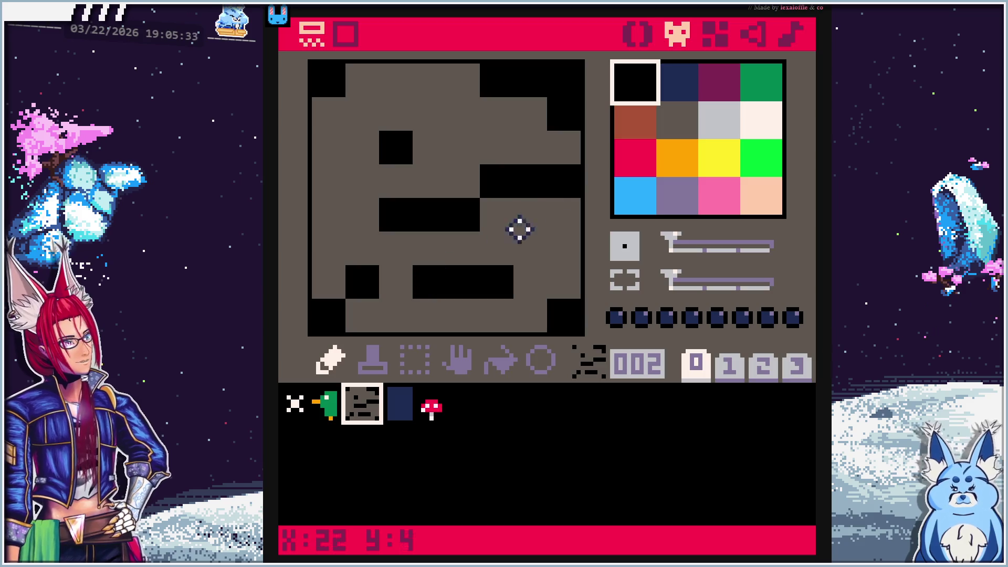
left_click(423, 138)
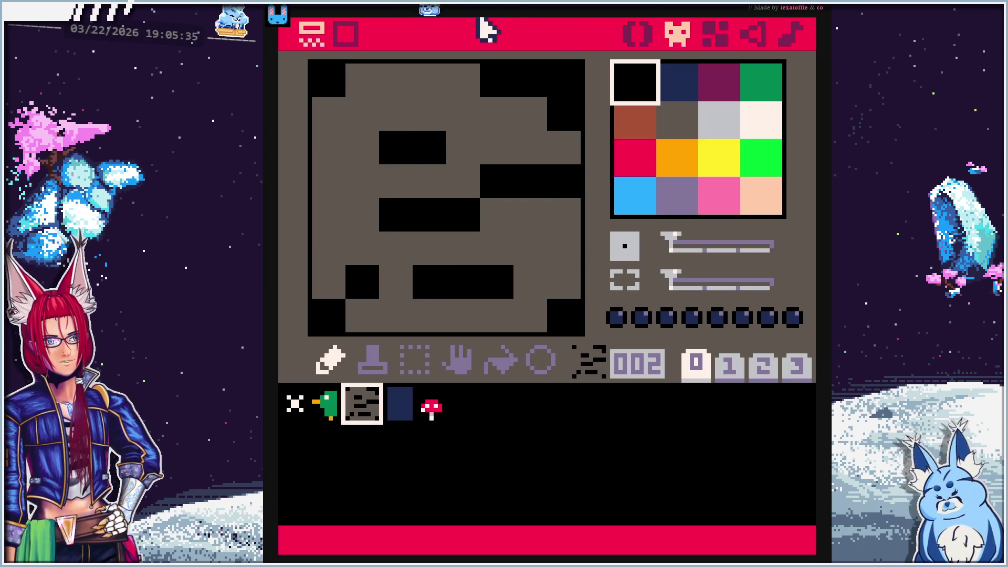
left_click(709, 35)
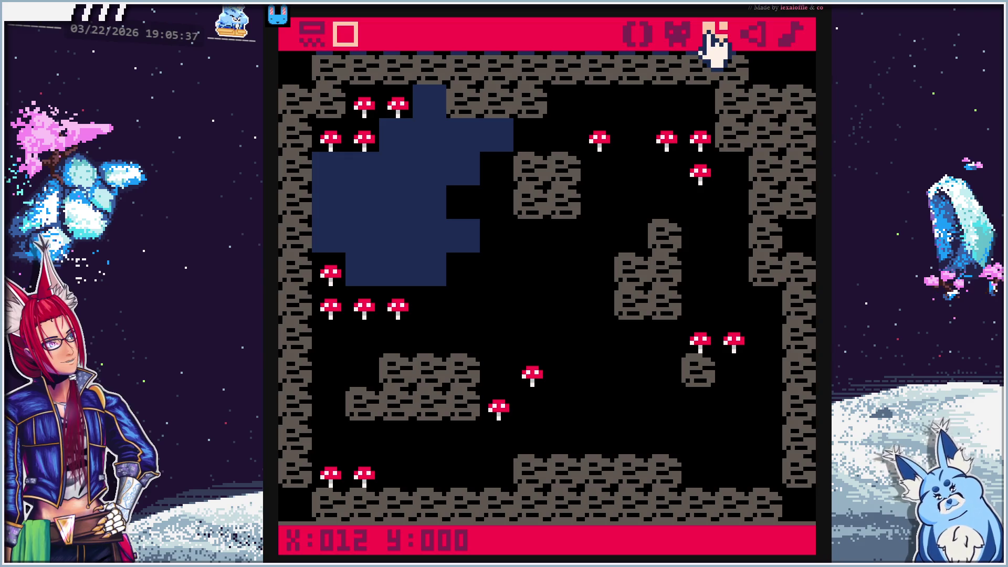
Refine the cracks: grey over some cells, shorten the bottom crack, and add an upper-left black crack
left_click(678, 35)
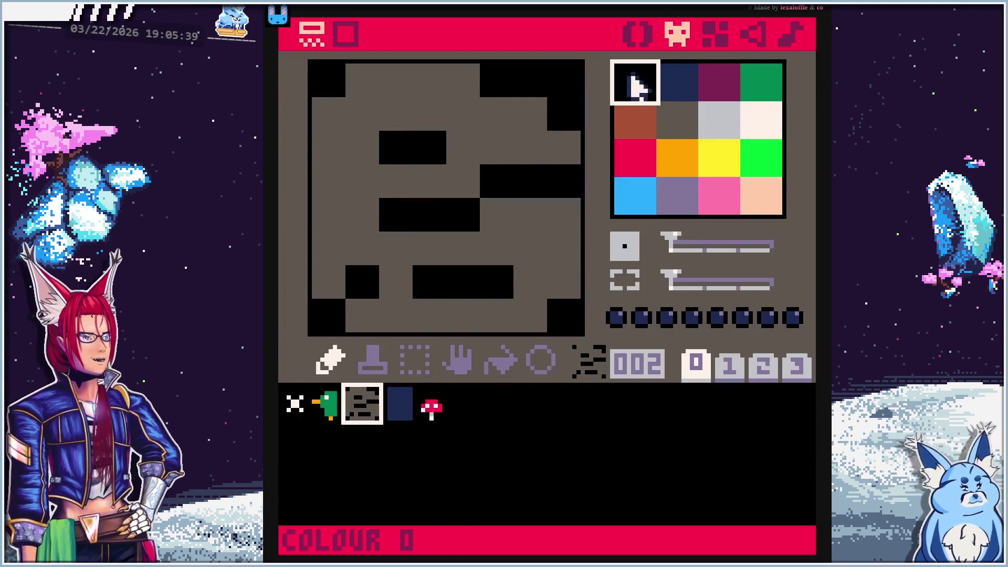
left_click(661, 129)
mouse_move(486, 162)
left_mouse_down()
mouse_move(401, 149)
mouse_move(495, 185)
mouse_move(491, 194)
left_mouse_up()
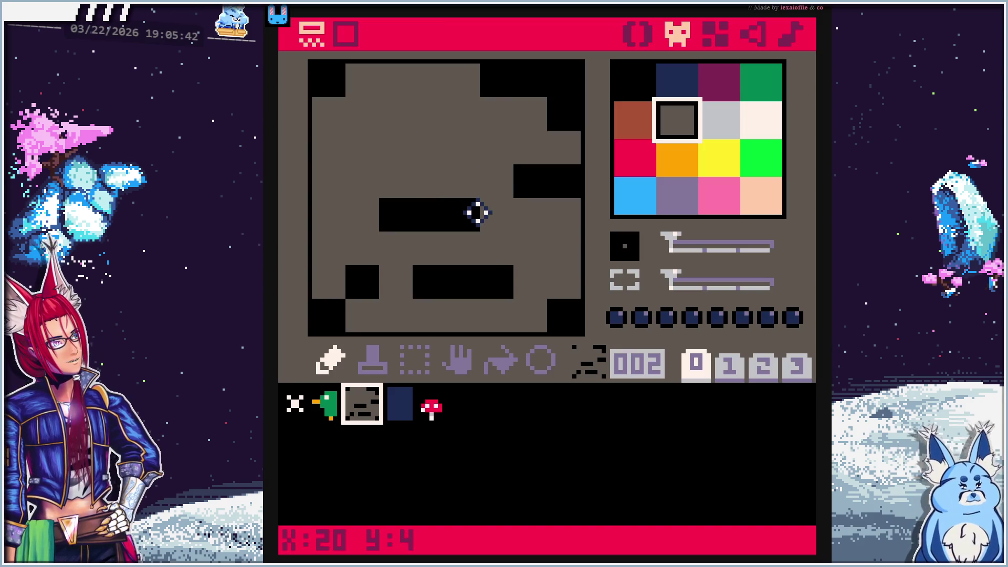
left_click(394, 213)
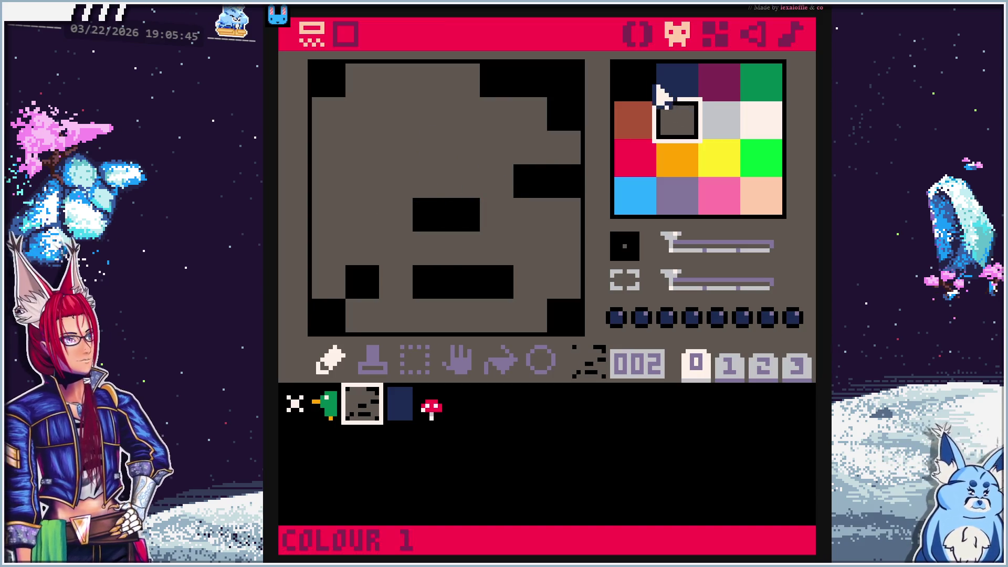
left_click(644, 84)
left_click(402, 216)
left_click(676, 132)
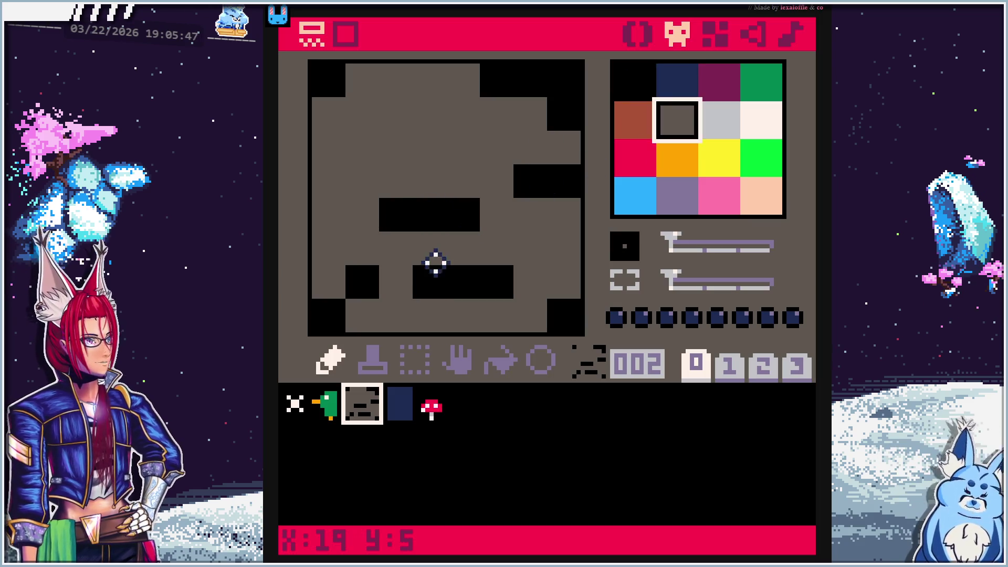
left_click(428, 288)
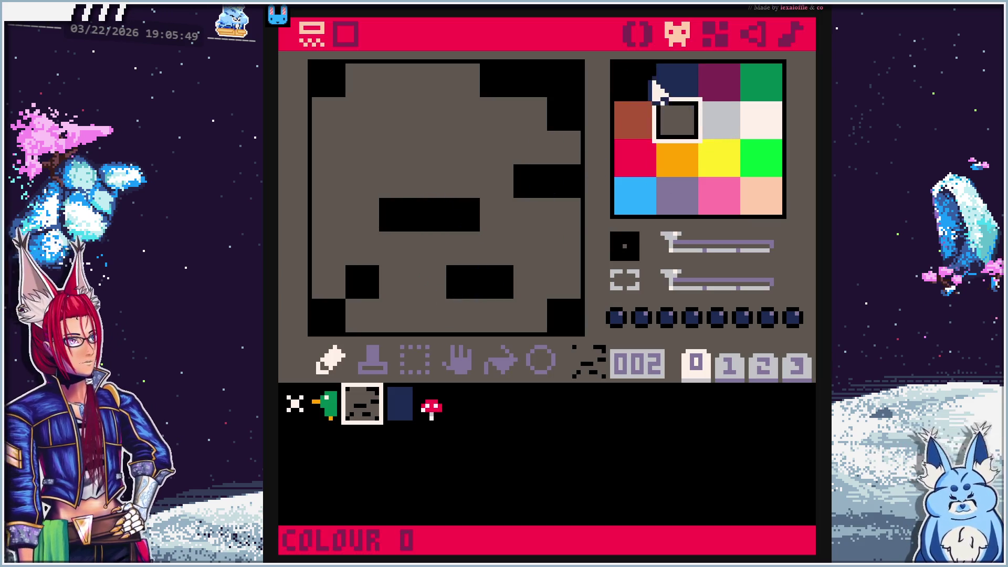
left_click(641, 85)
left_click(365, 133)
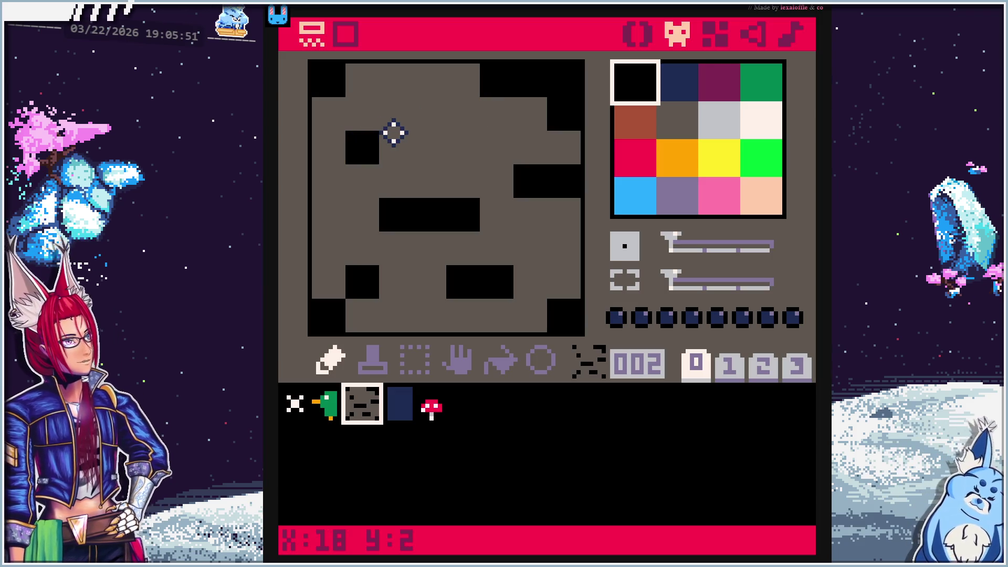
left_click(398, 133)
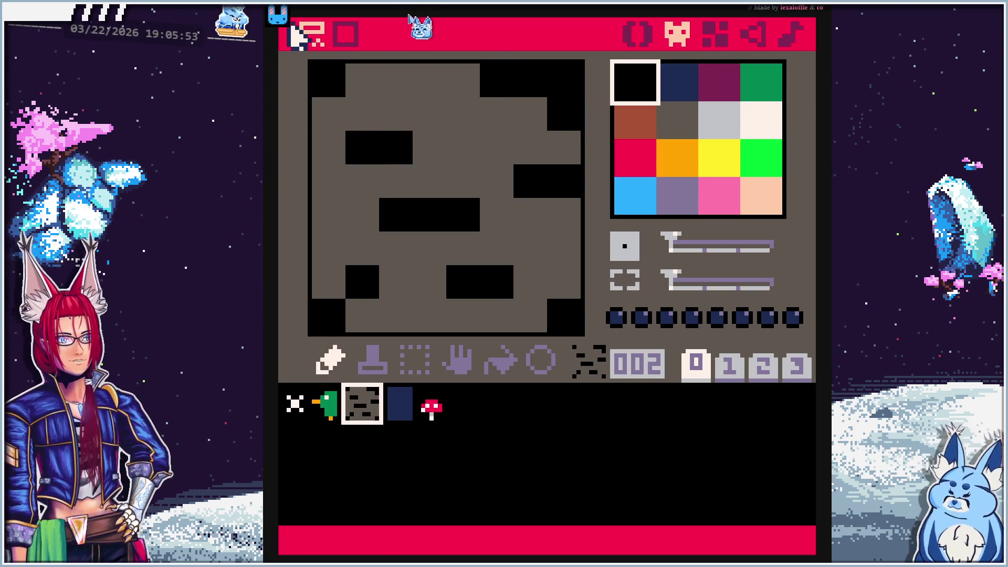
left_click(718, 32)
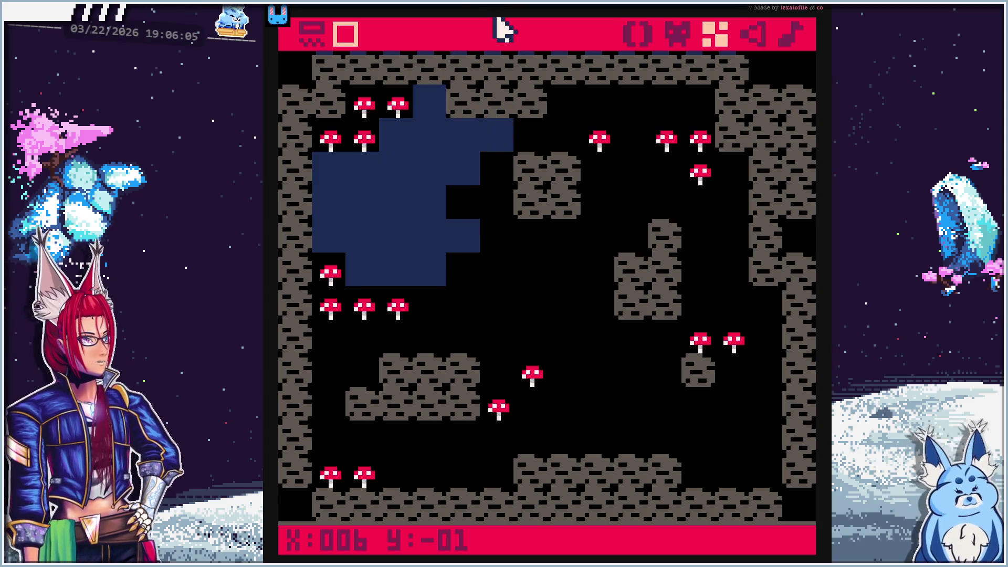
Add red dots at mushroom sprite 004's bottom-left and bottom-right corners and view them on the map
left_click(678, 34)
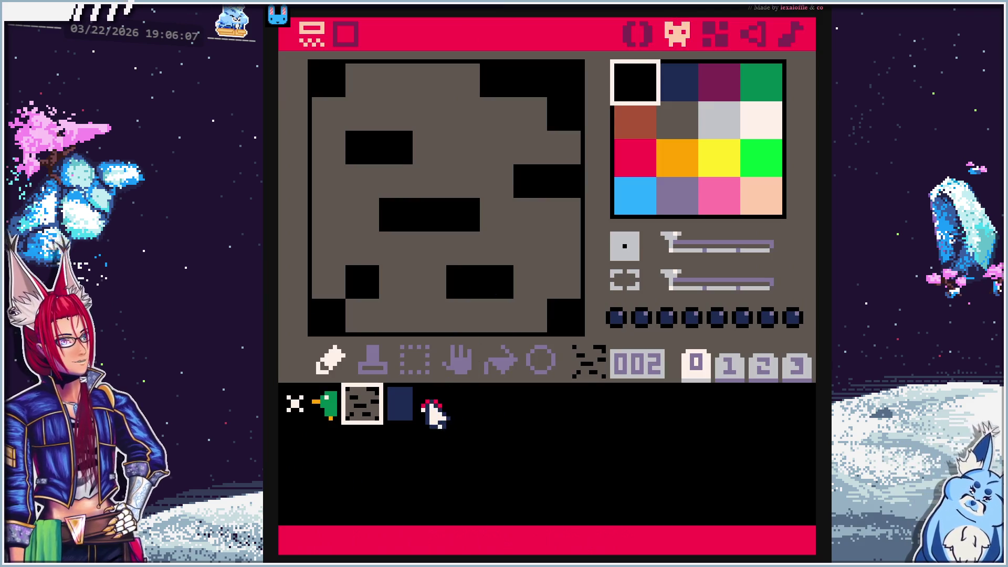
left_click(432, 409)
left_click(636, 157)
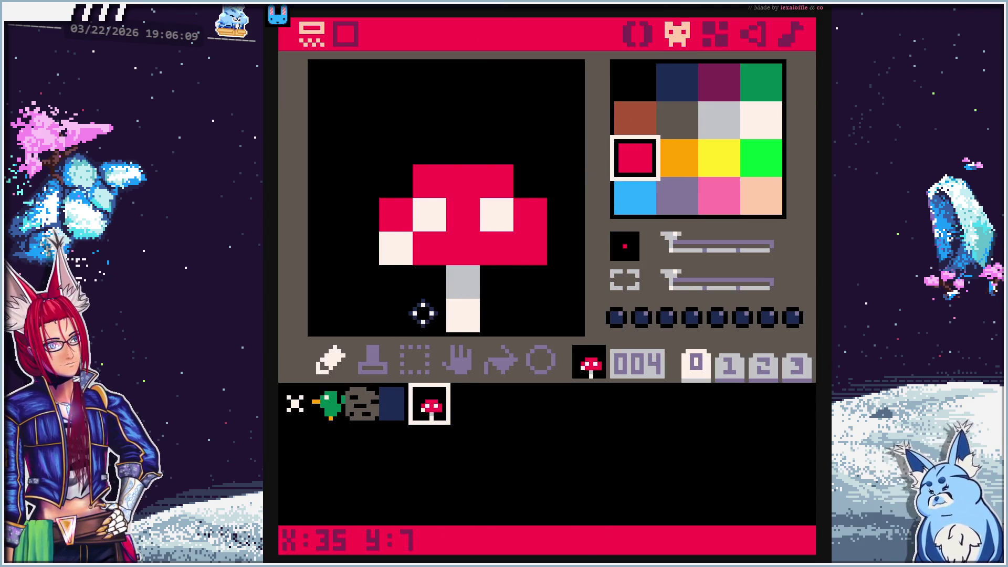
left_click(365, 314)
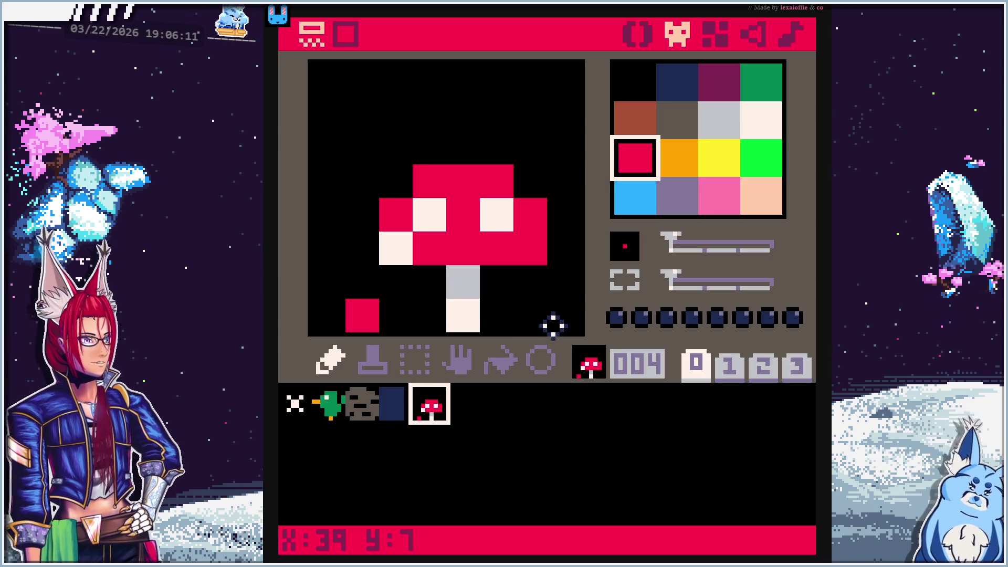
left_click(530, 326)
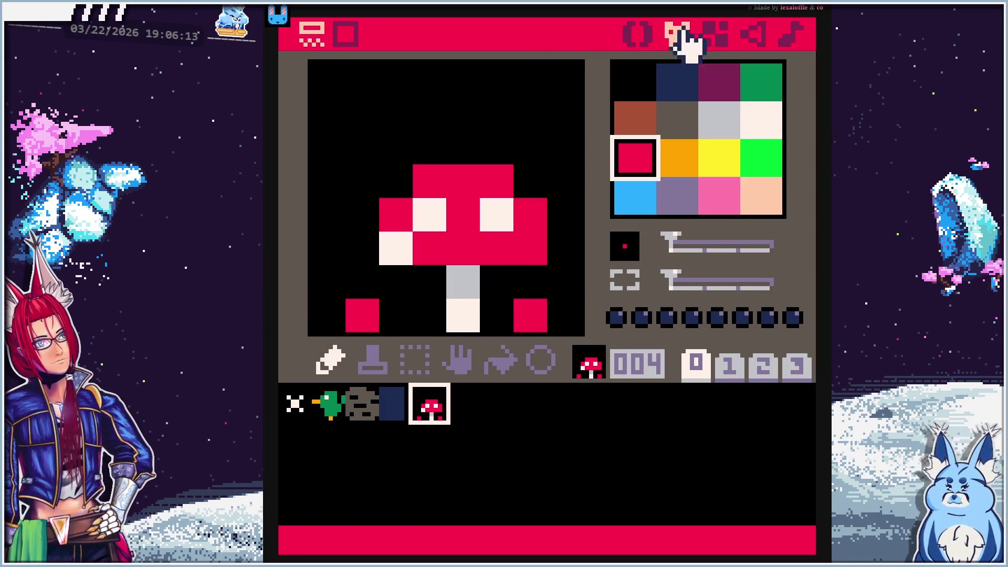
left_click(720, 33)
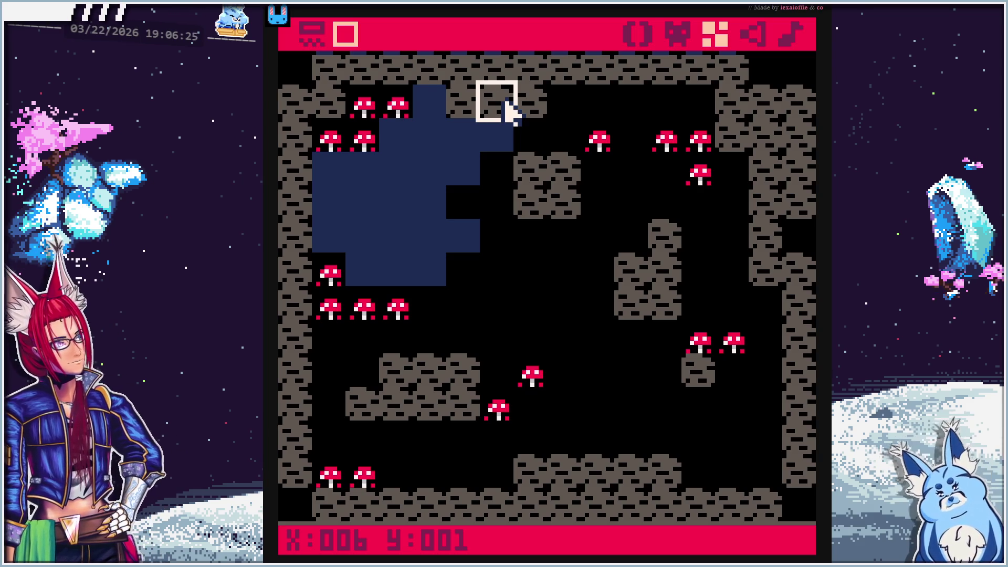
key("Escape")
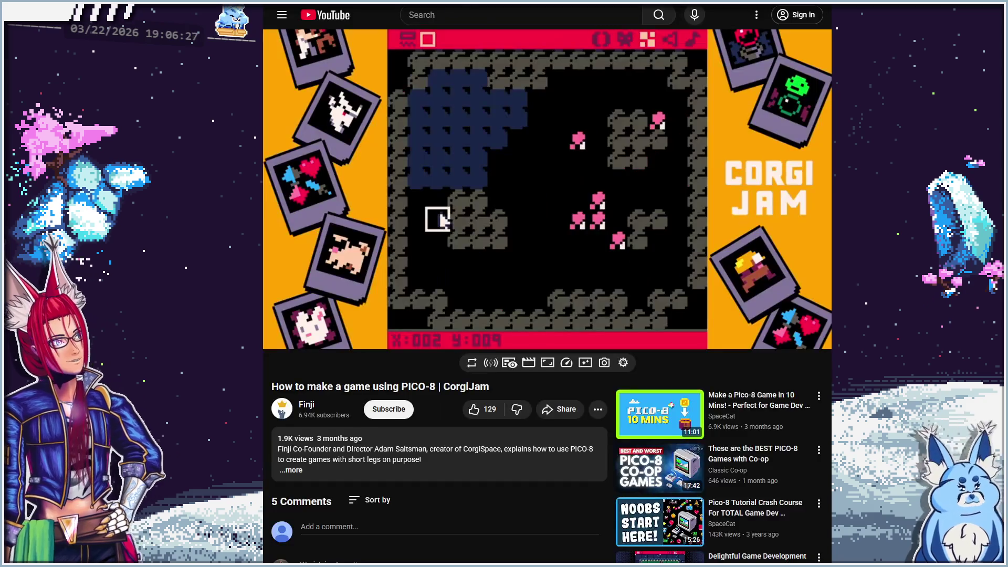
Play the tutorial, pausing once to read code, until it shows map() inside _draw at 4:32
key("space")
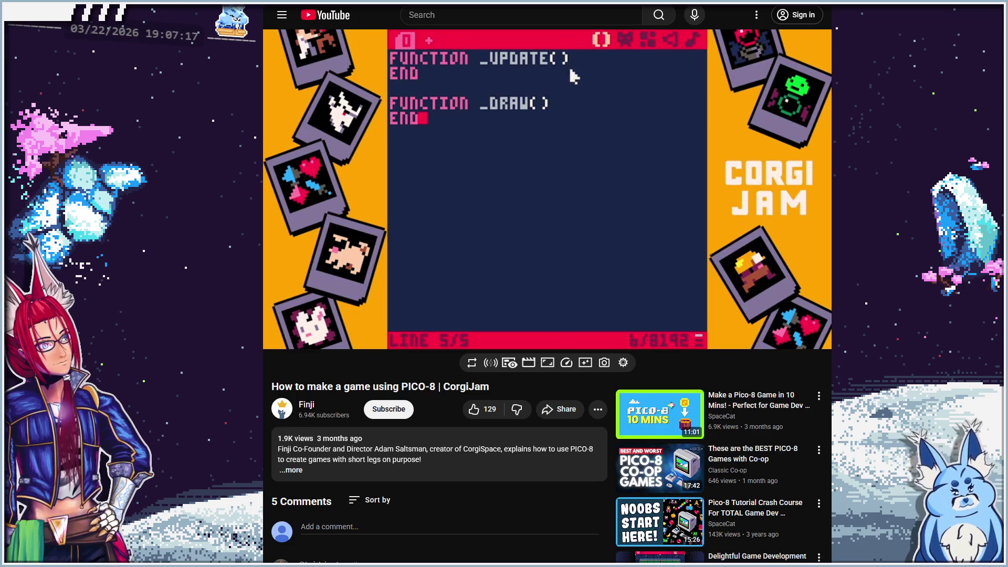
left_click(453, 197)
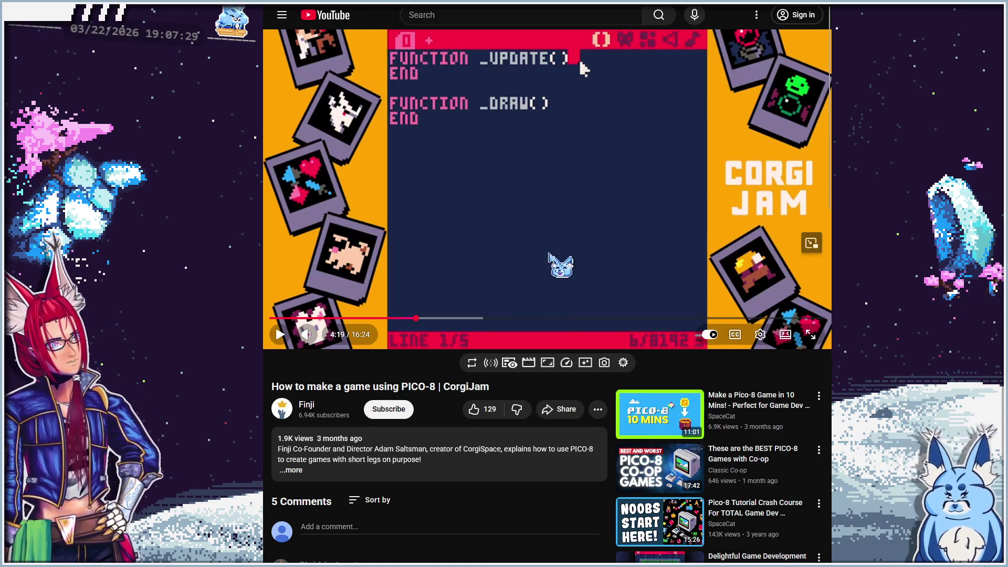
left_click(549, 254)
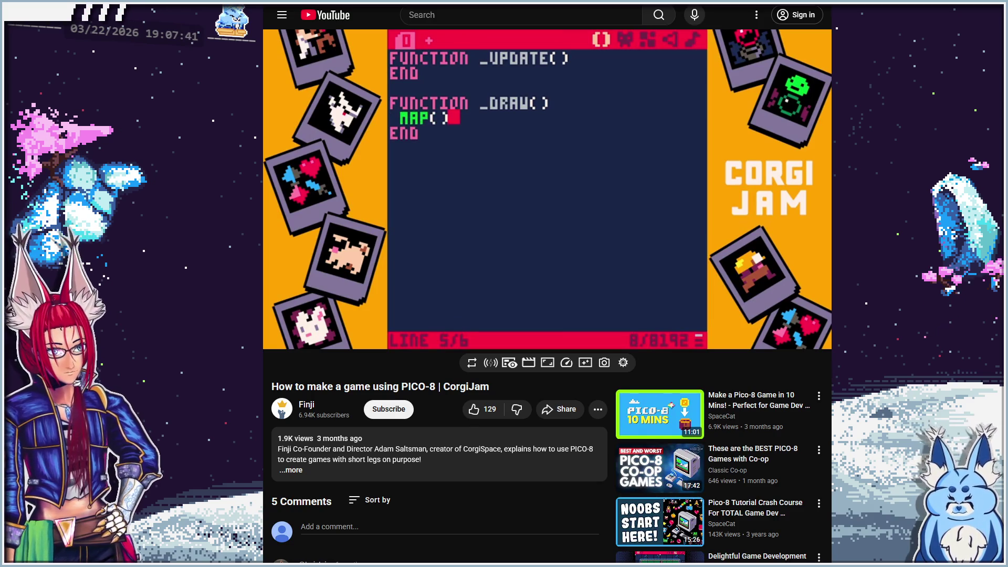
left_click(549, 255)
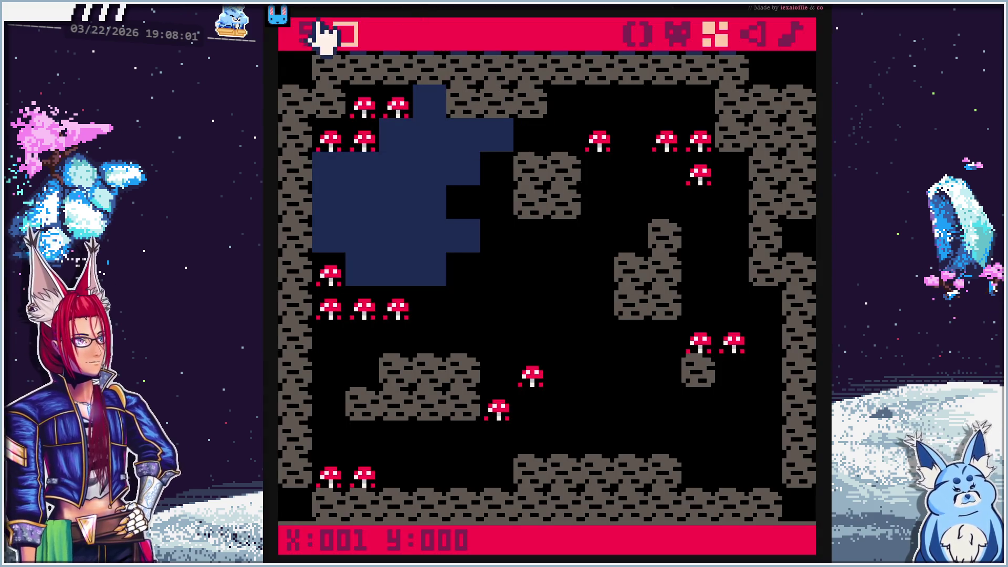
Type function _update() in the code editor, deleting the stray glyphs along the way
left_click(640, 32)
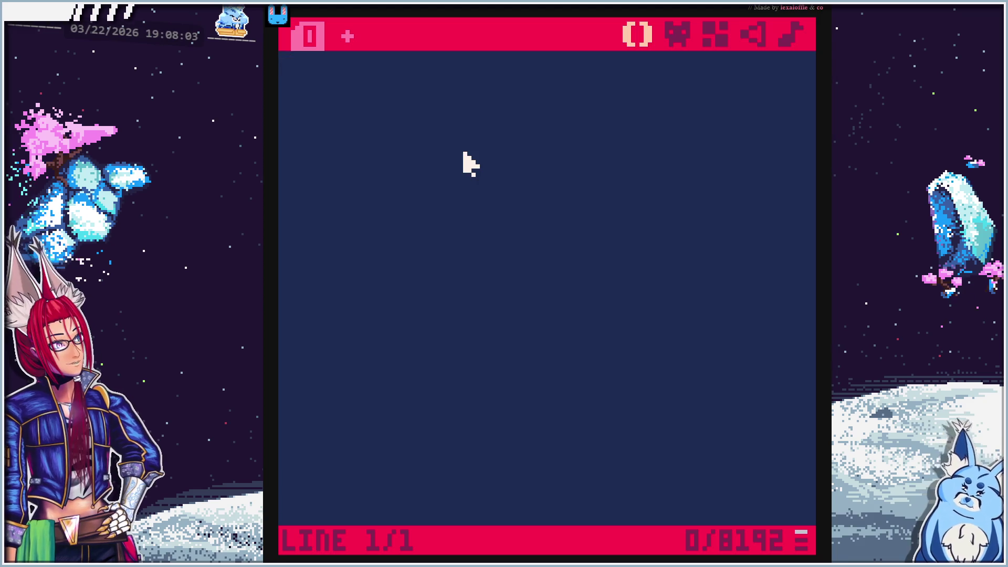
type("functi")
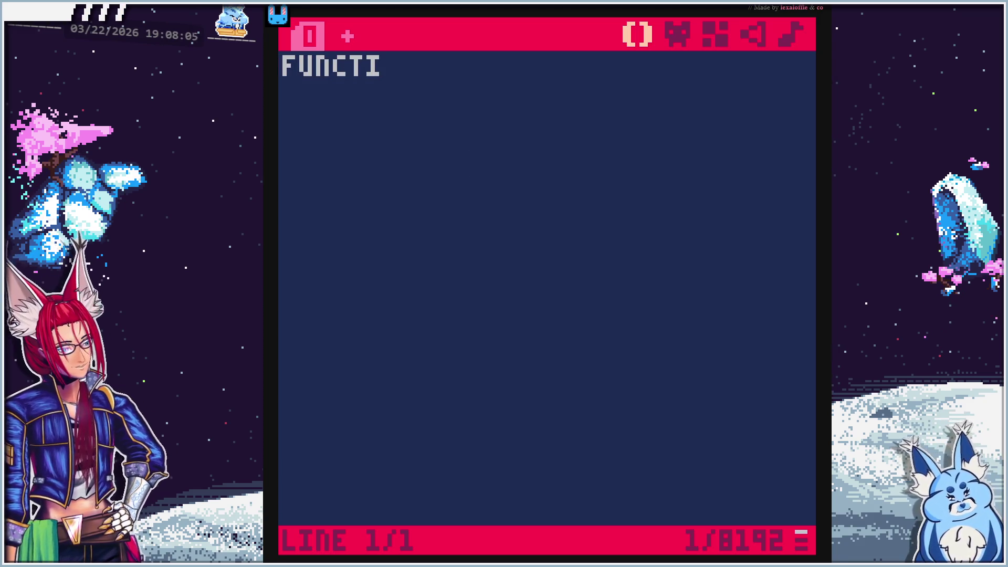
type("on _")
key("shift+d")
key("BackSpace")
type("updat")
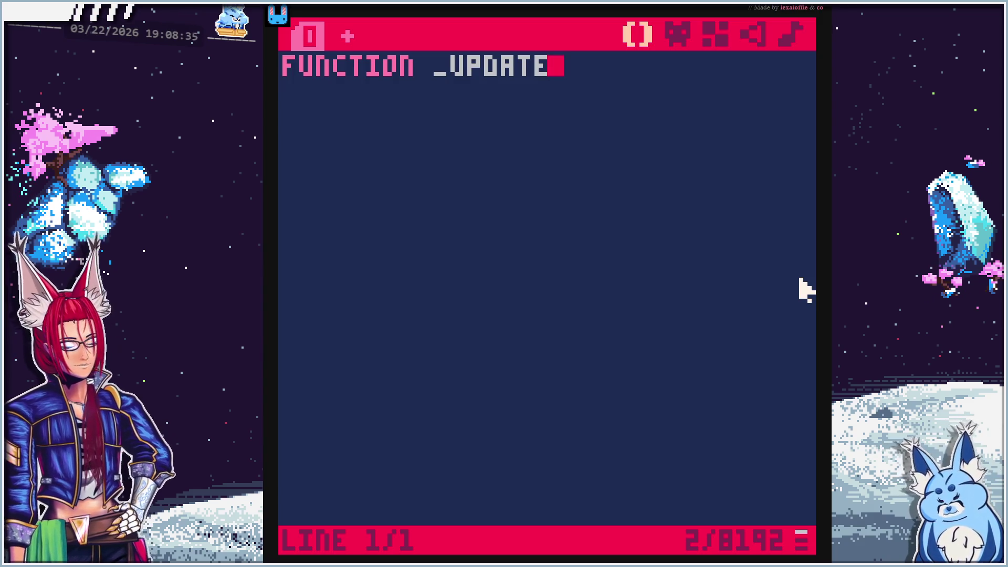
type("█★🅾️")
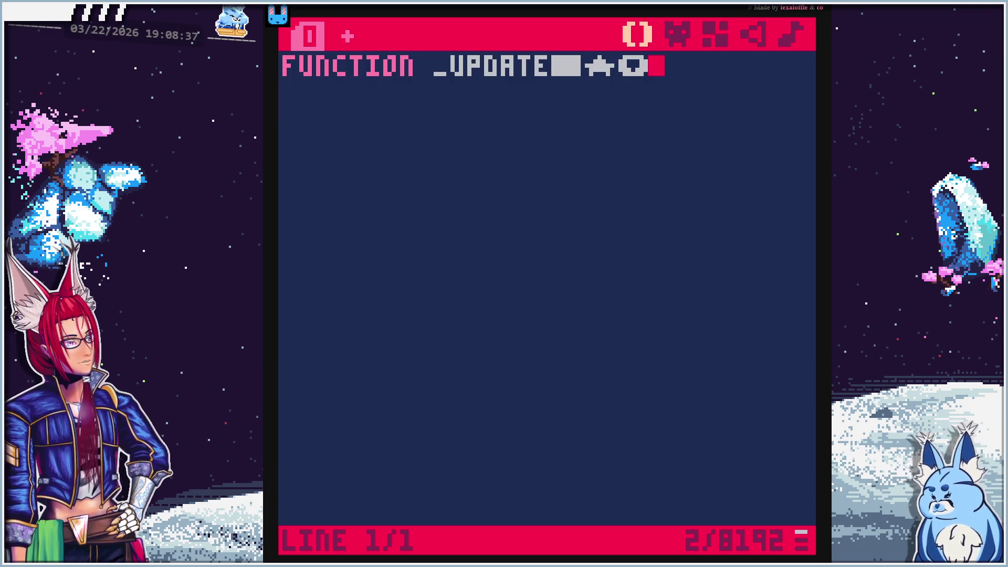
type("▥❎🐱★∧▒")
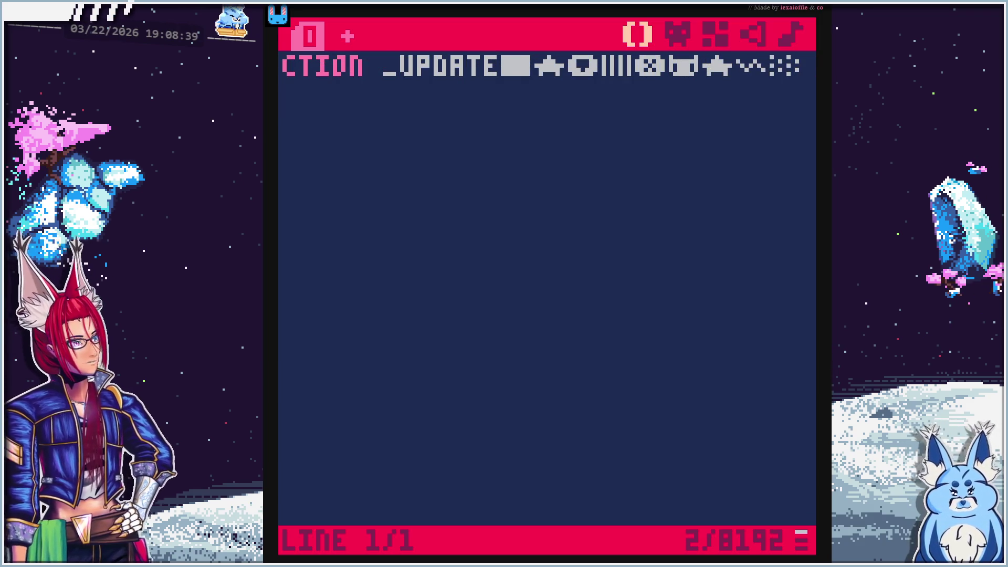
type("☉⧗∧…")
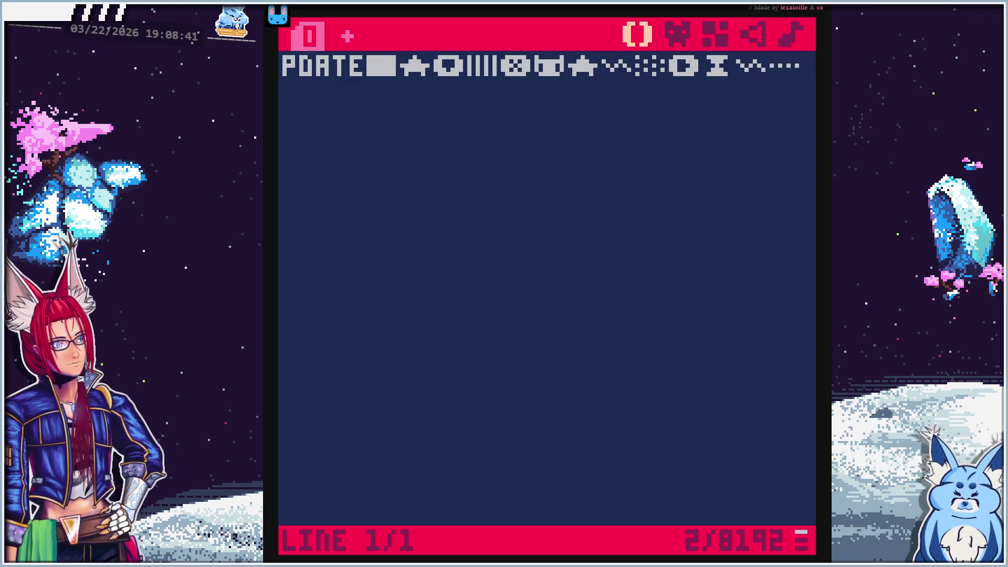
type("●")
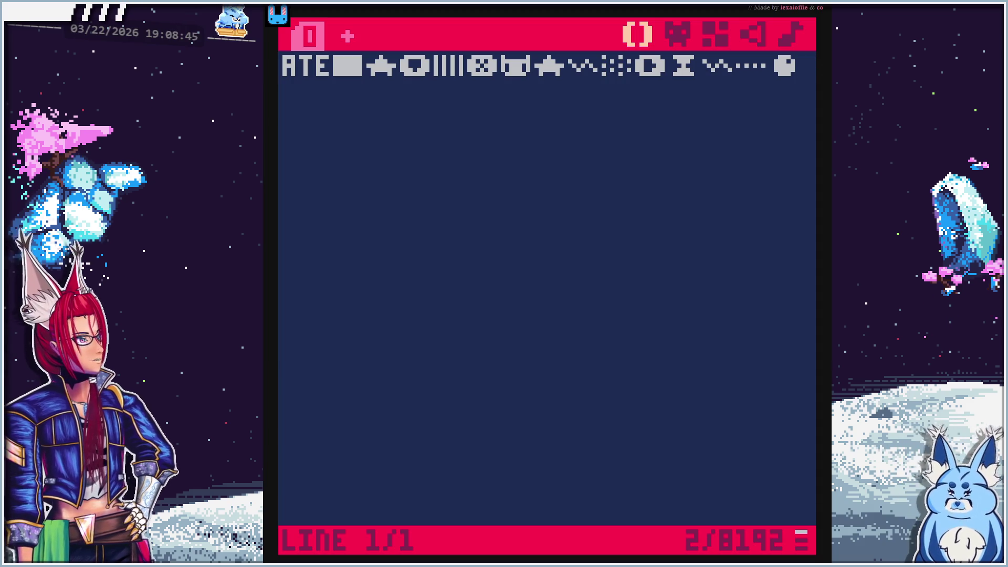
key("BackSpace")
key("BackSpace")
key("BackSpace")
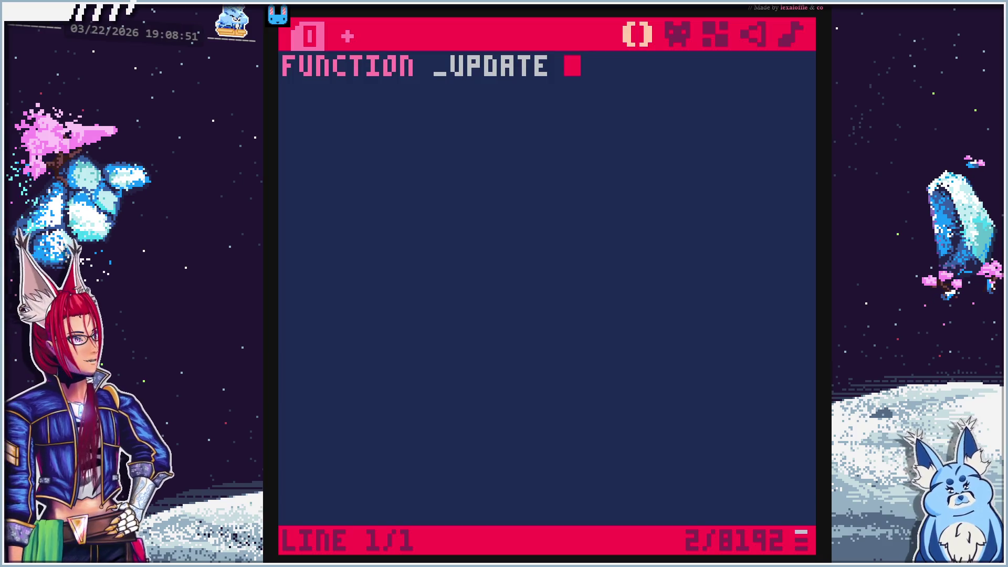
type("█★🅾️●🐱❎ˇ")
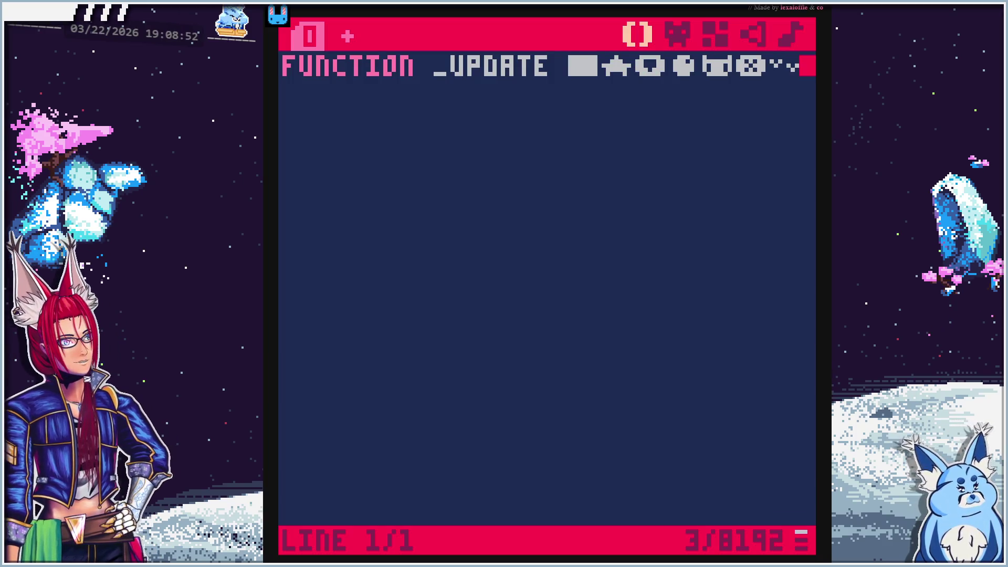
type("웃😐")
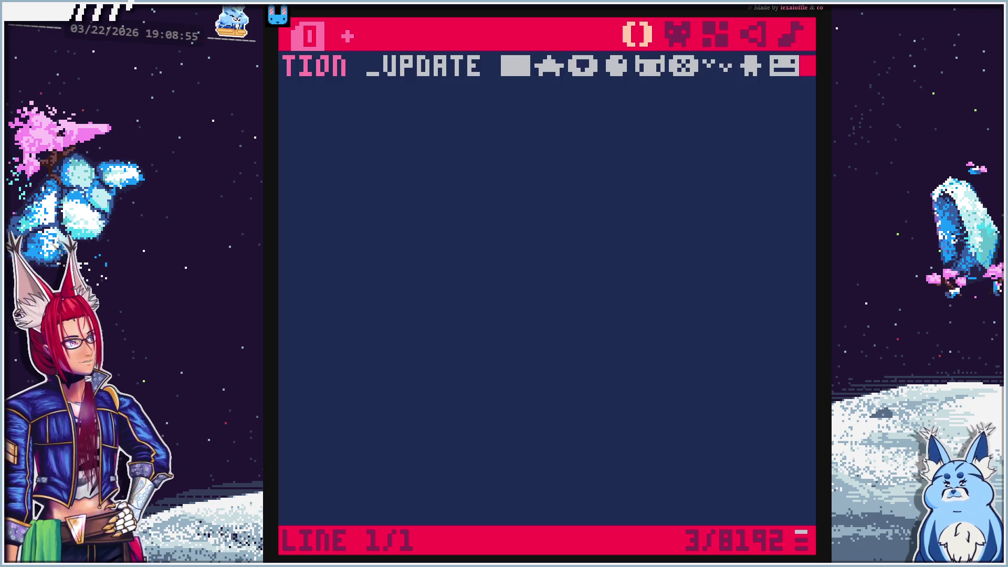
type("▤◆♥●")
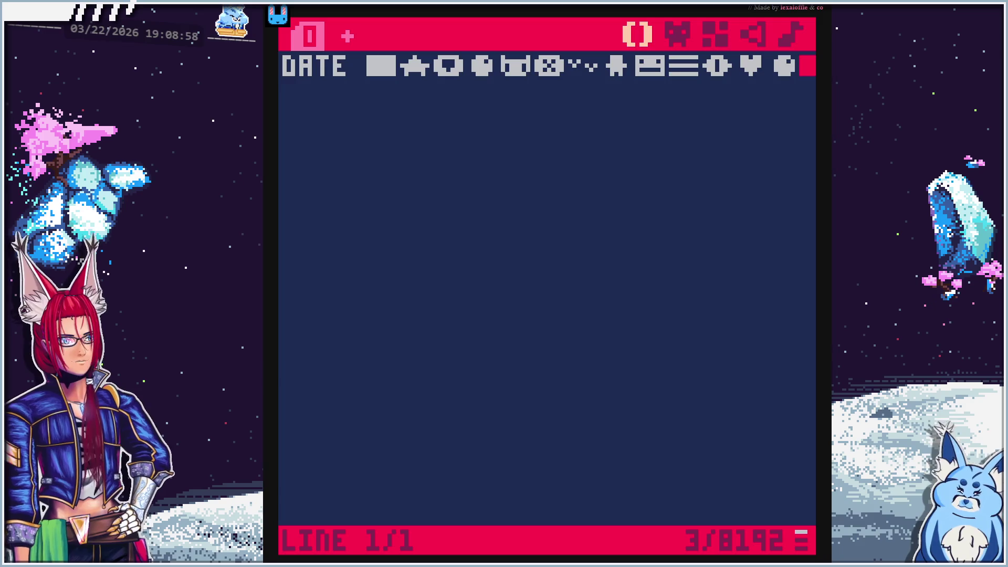
key("BackSpace")
key("BackSpace")
key("BackSpace")
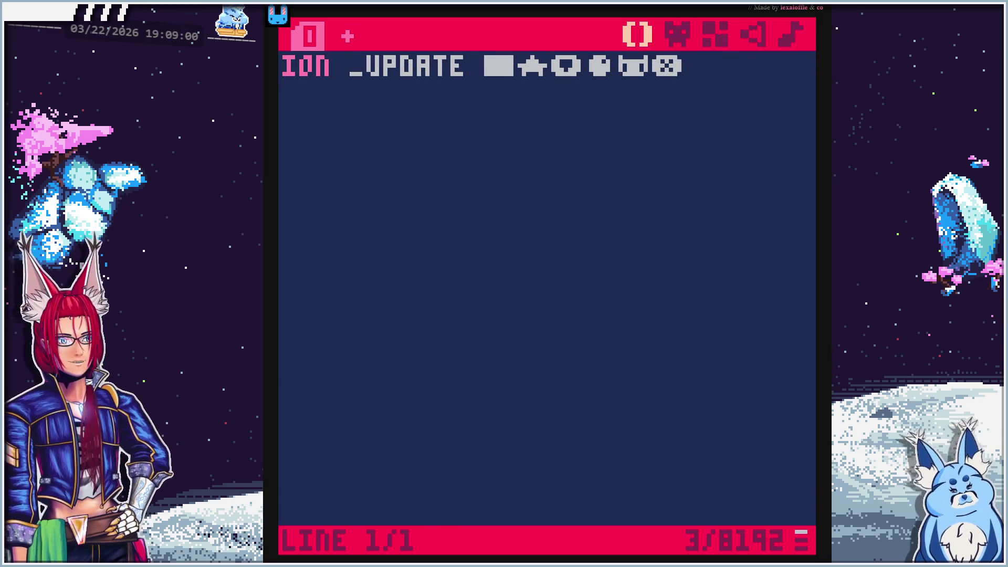
key("BackSpace")
key("BackSpace")
key("BackSpace")
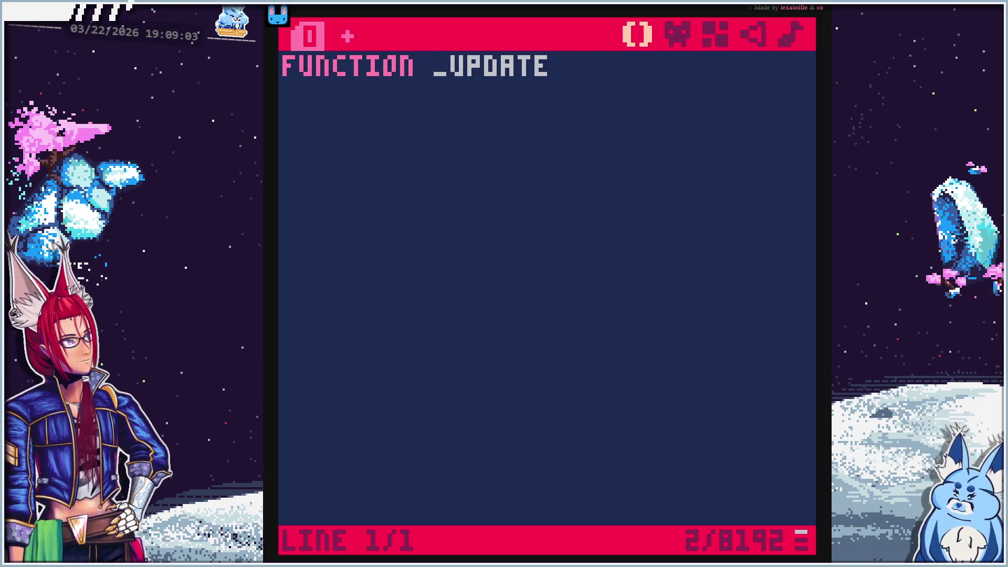
type("()")
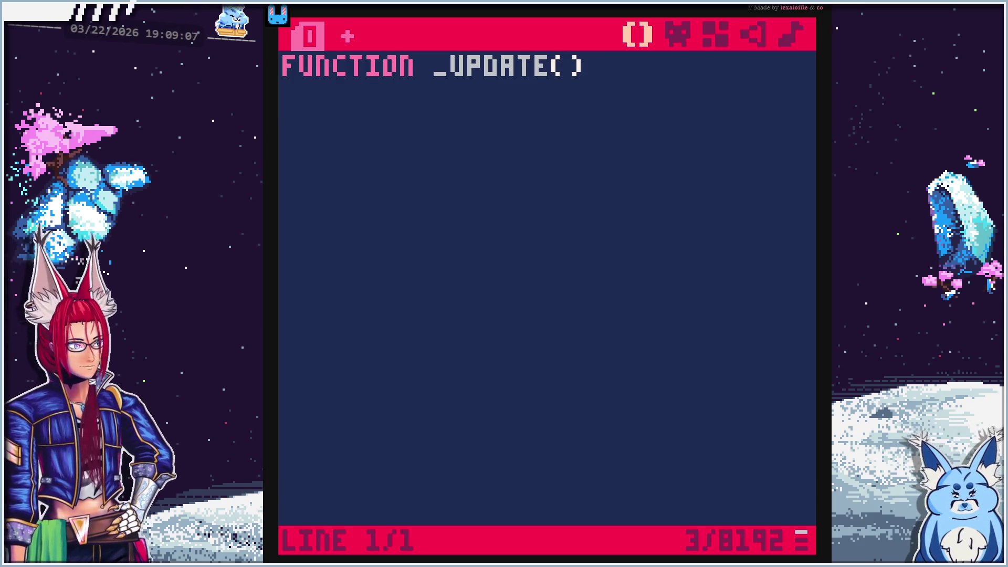
key("Return")
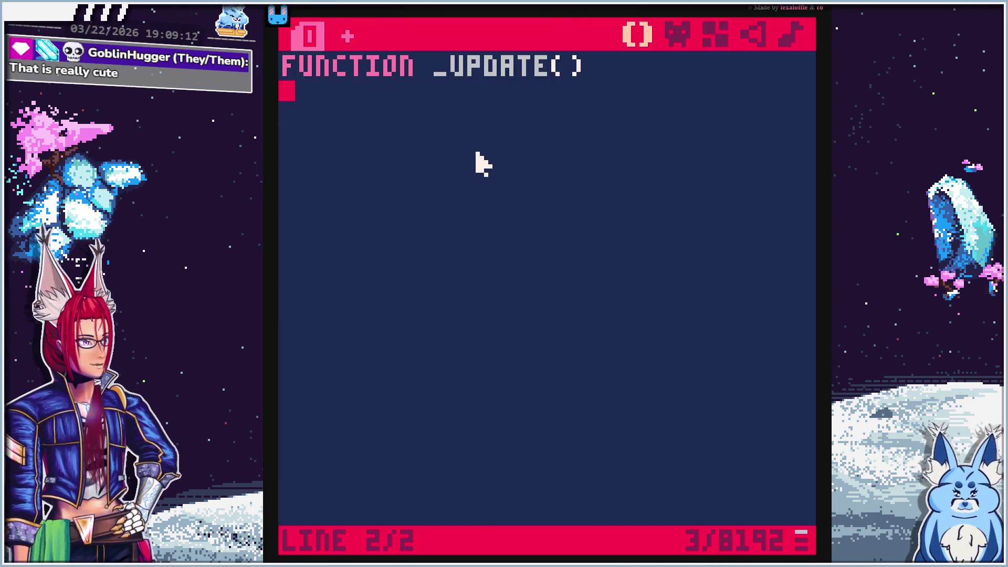
Close _update() with end and begin function _draw() on line 4
key("Tab")
type("spr(")
key("BackSpace")
key("BackSpace")
key("BackSpace")
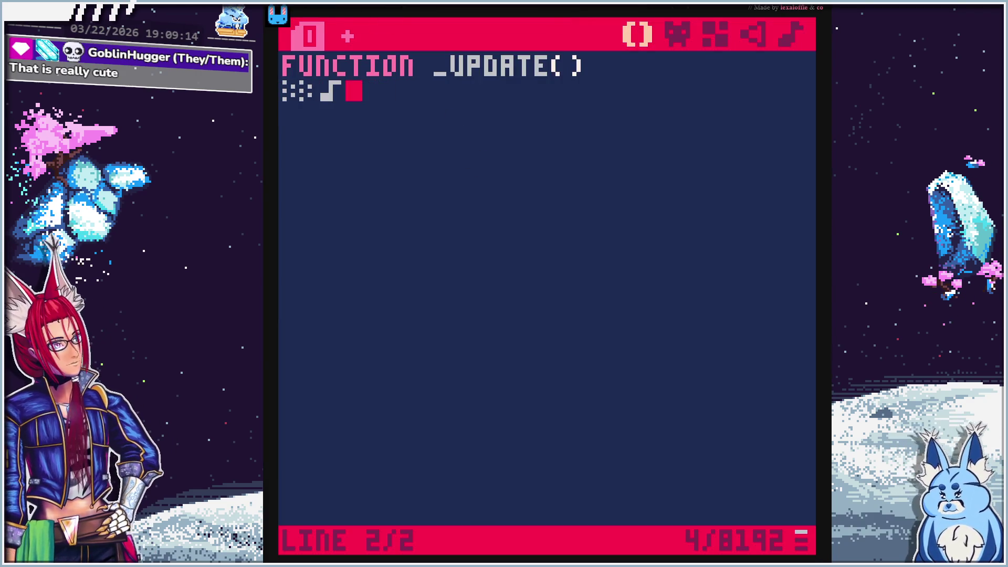
type("end")
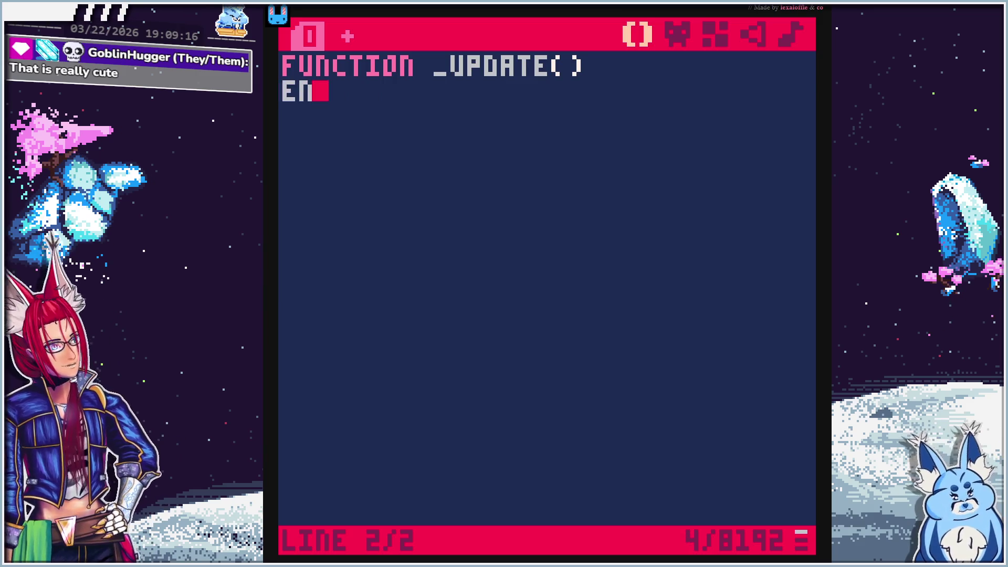
key("Return")
key("Return")
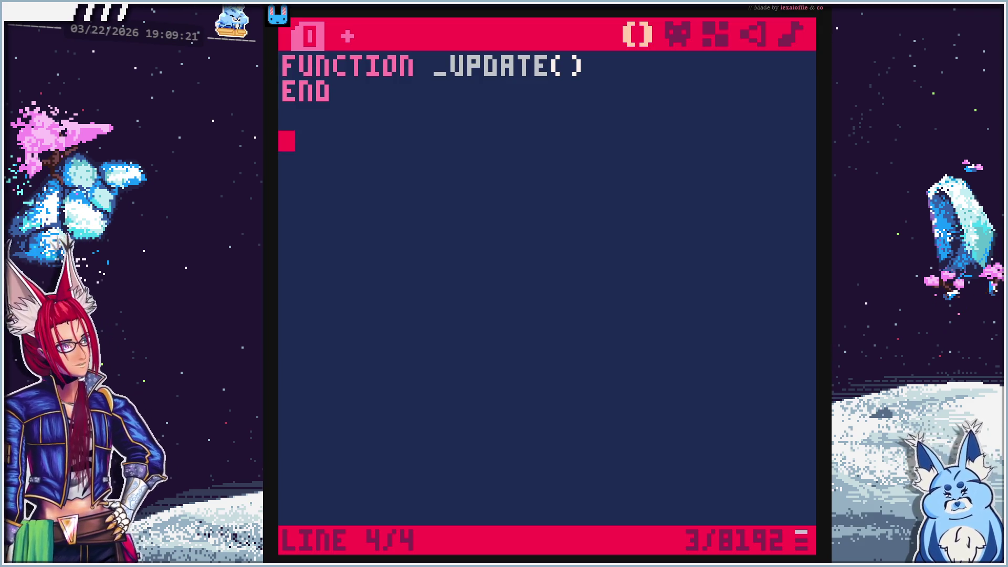
type("function ")
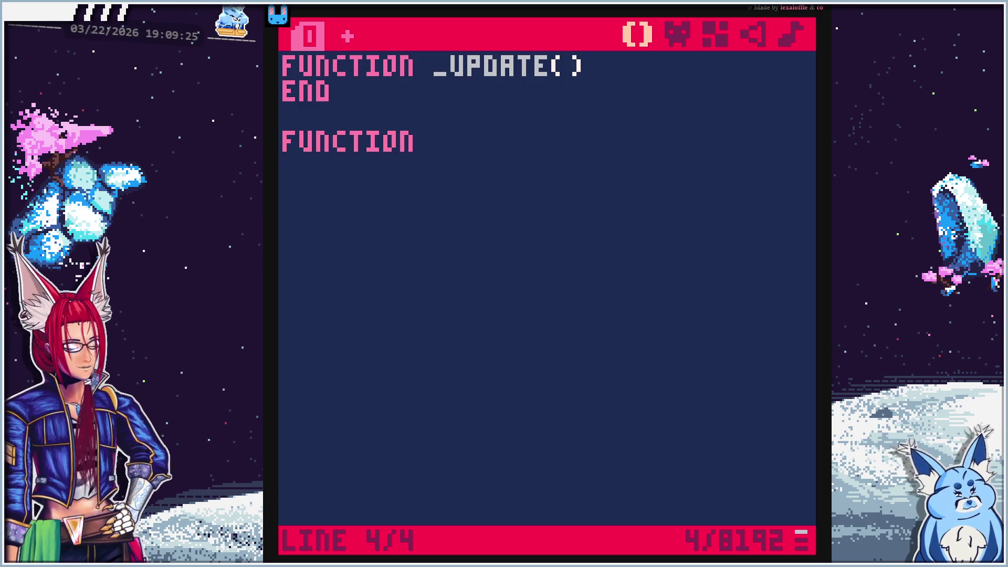
type("_d")
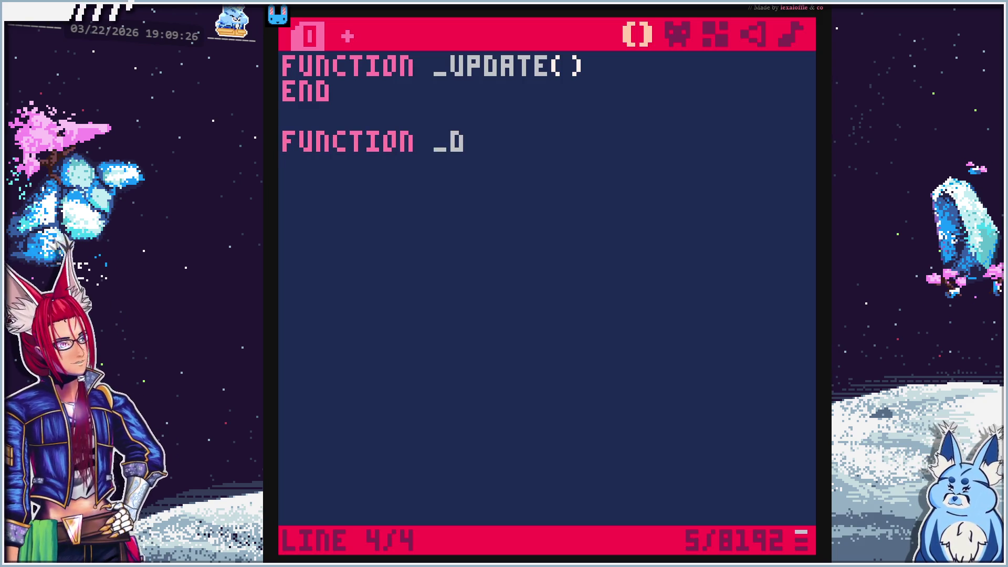
type("raw()")
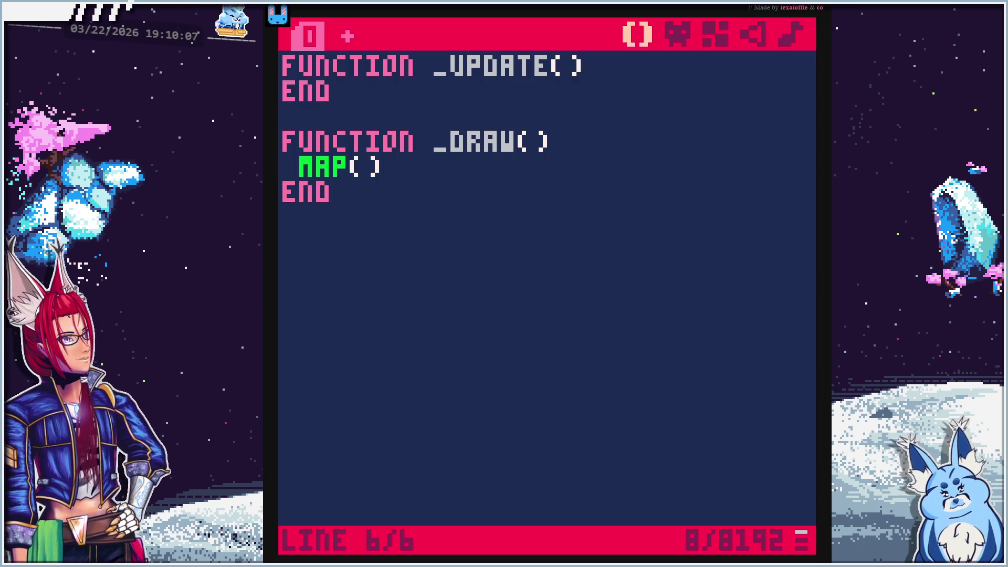
Check the _draw() and map() lines with the caret, then pause the tutorial at 4:32
left_click(446, 166)
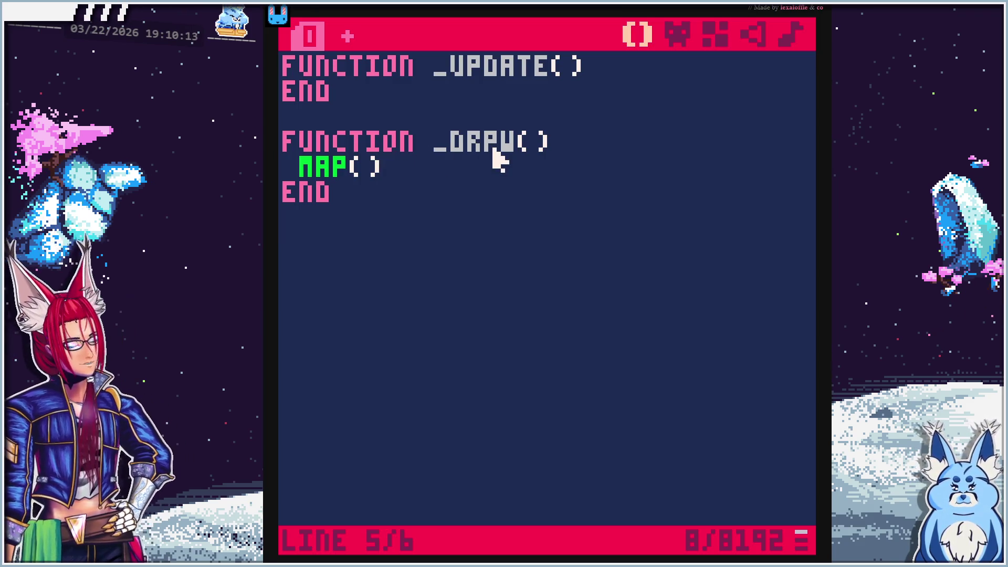
left_click(566, 144)
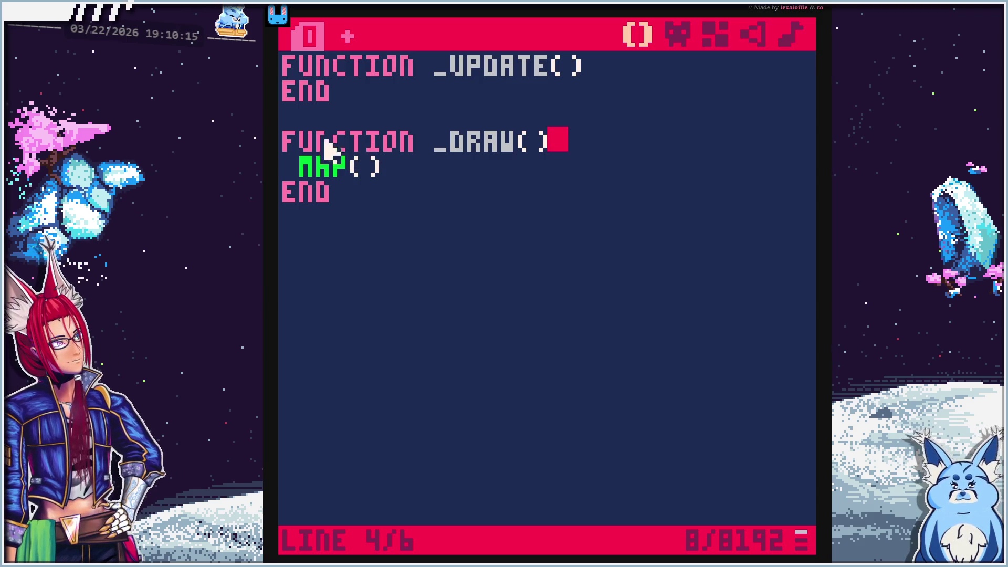
key("Left")
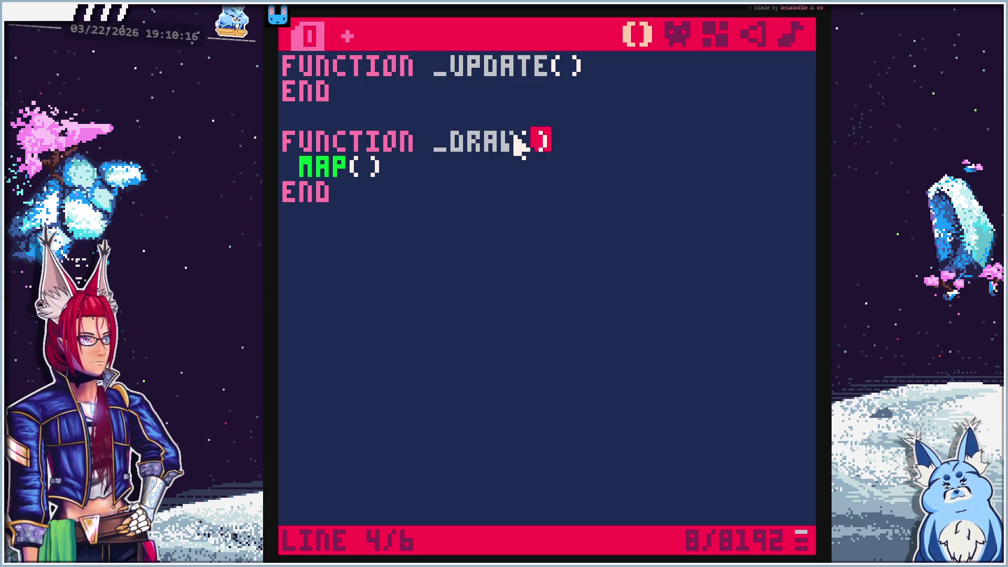
key("Right")
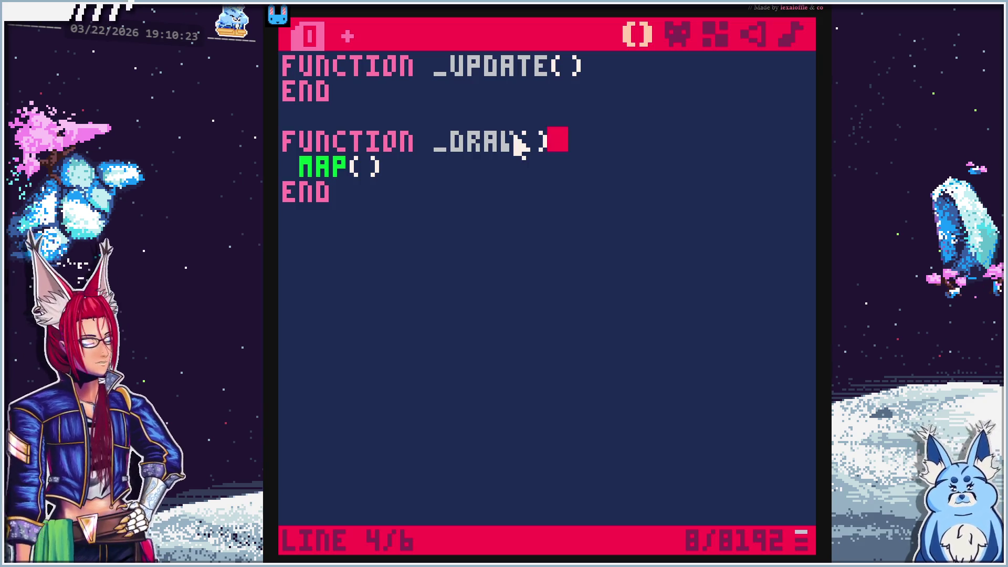
key("Down")
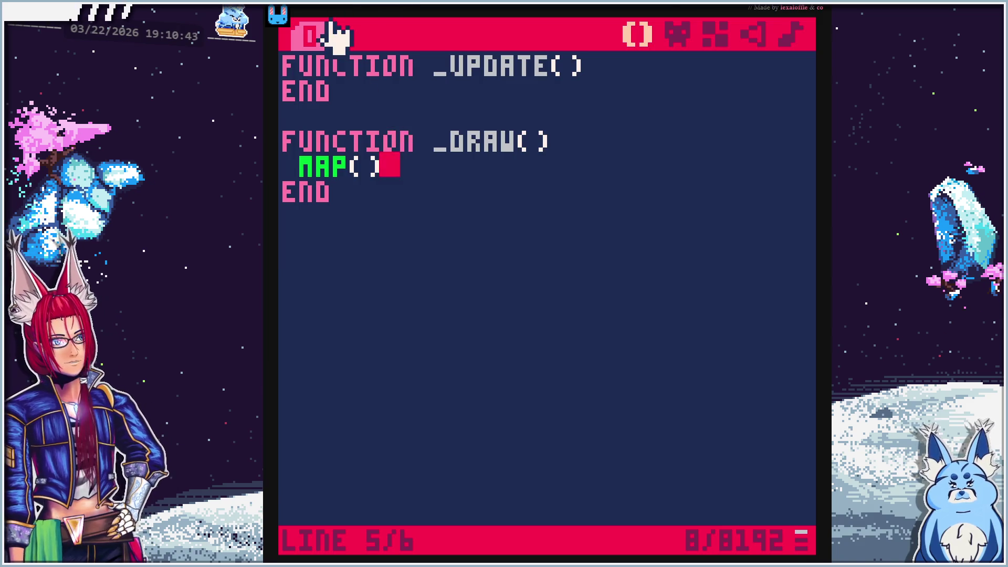
left_click(504, 95)
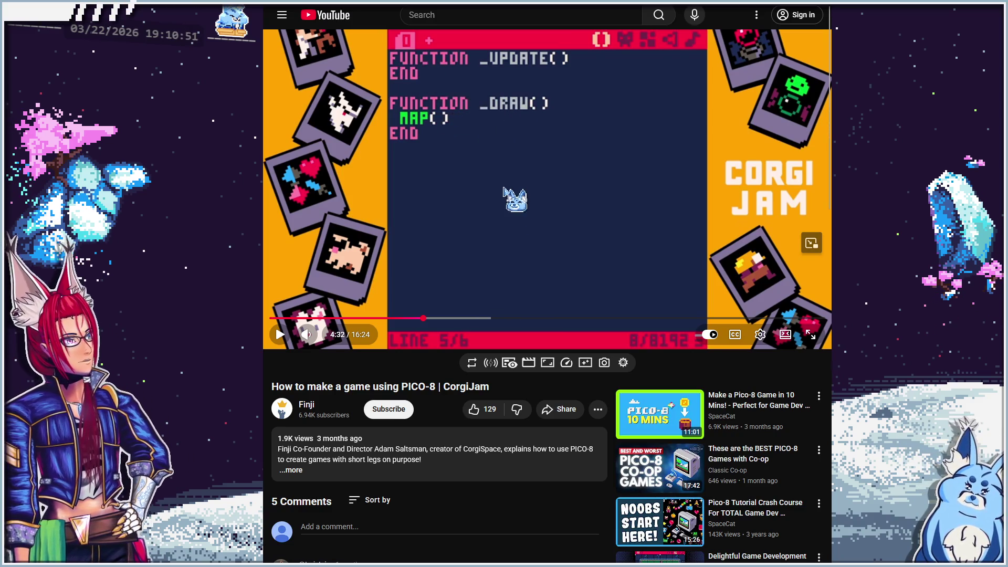
Play the tutorial to 4:38 to see its map running, then return to PICO-8
left_click(509, 216)
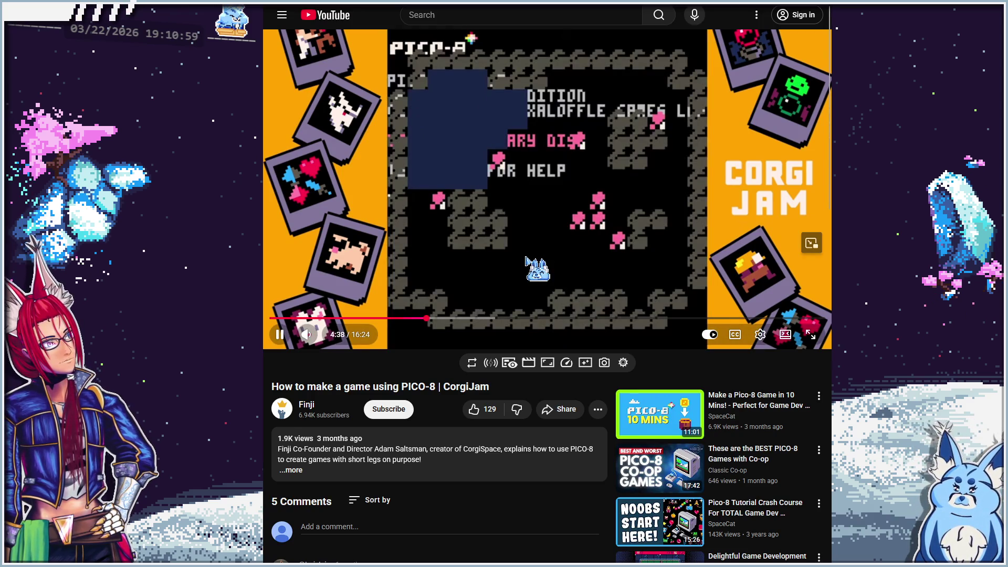
left_click(526, 257)
key("alt+Tab")
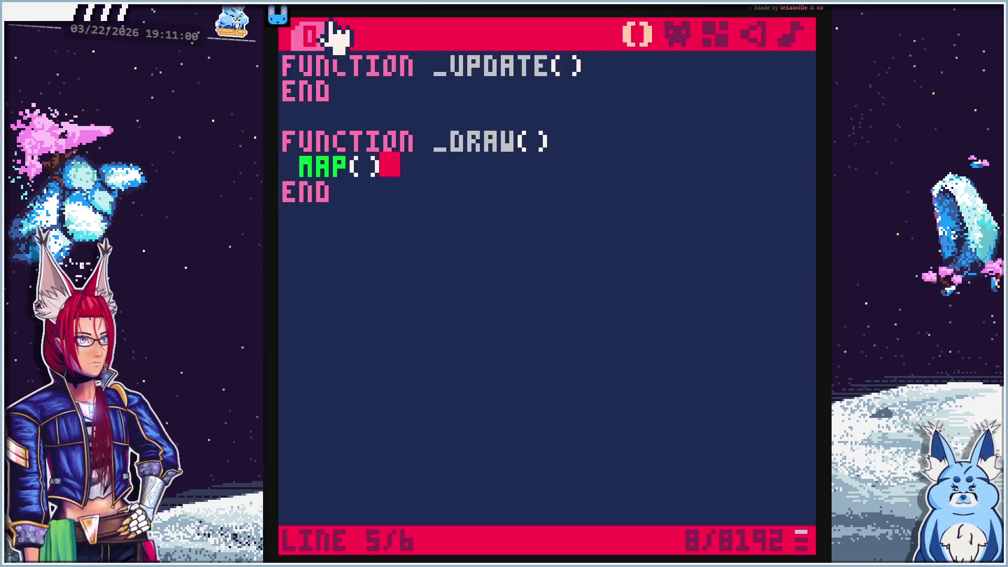
Run the cart twice with Ctrl+R to see the map drawn, returning to the code editor each time
key("ctrl+r")
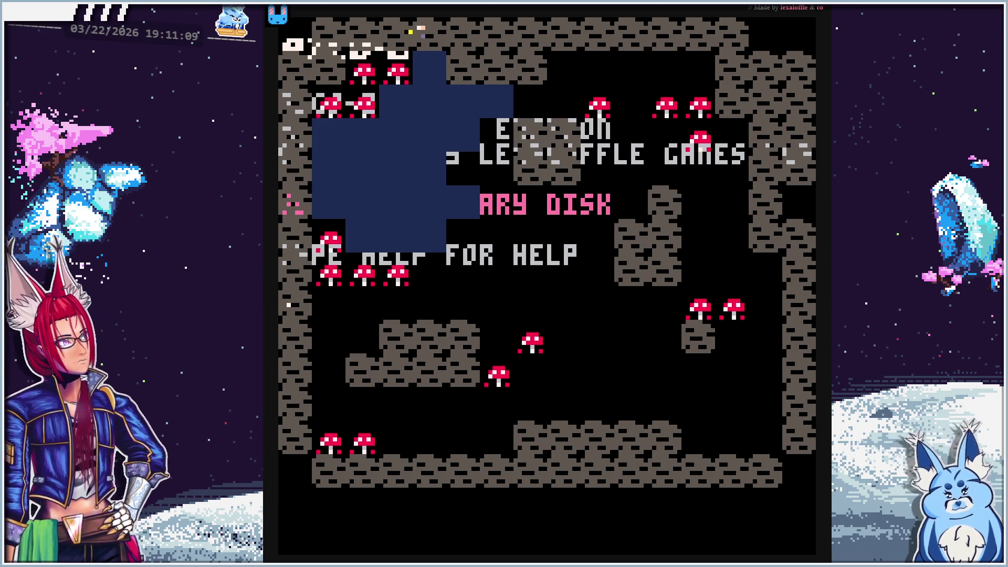
key("Escape")
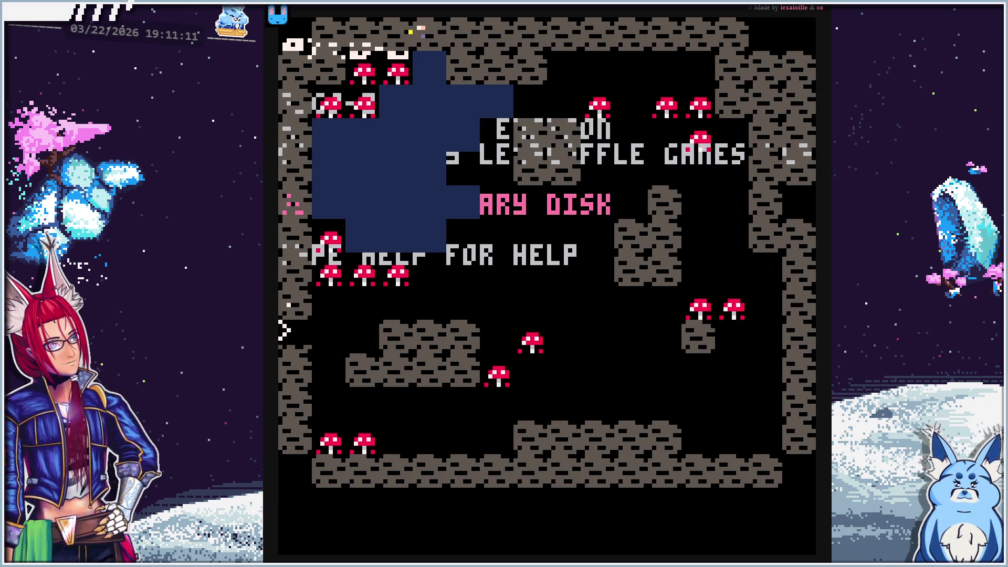
key("Escape")
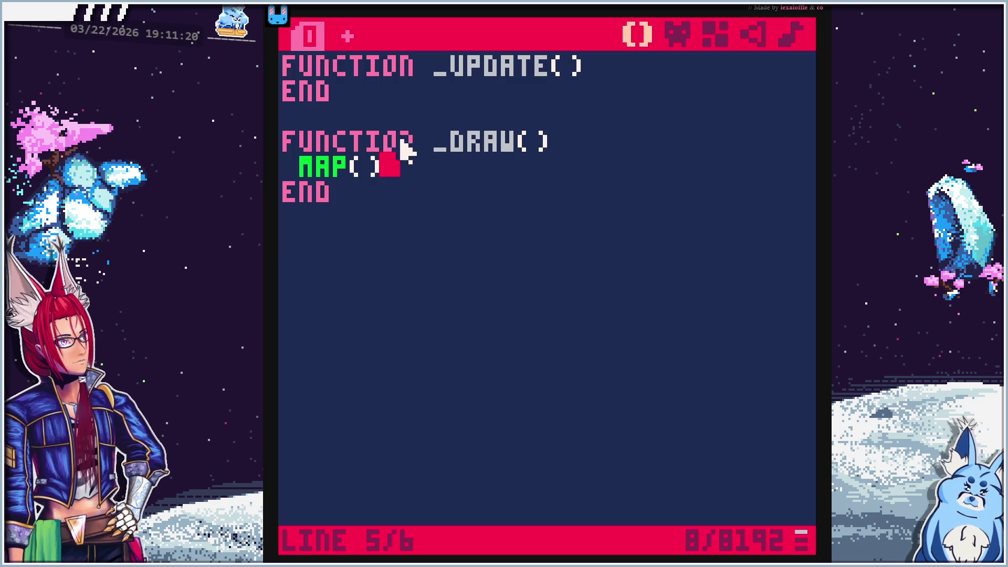
key("ctrl+r")
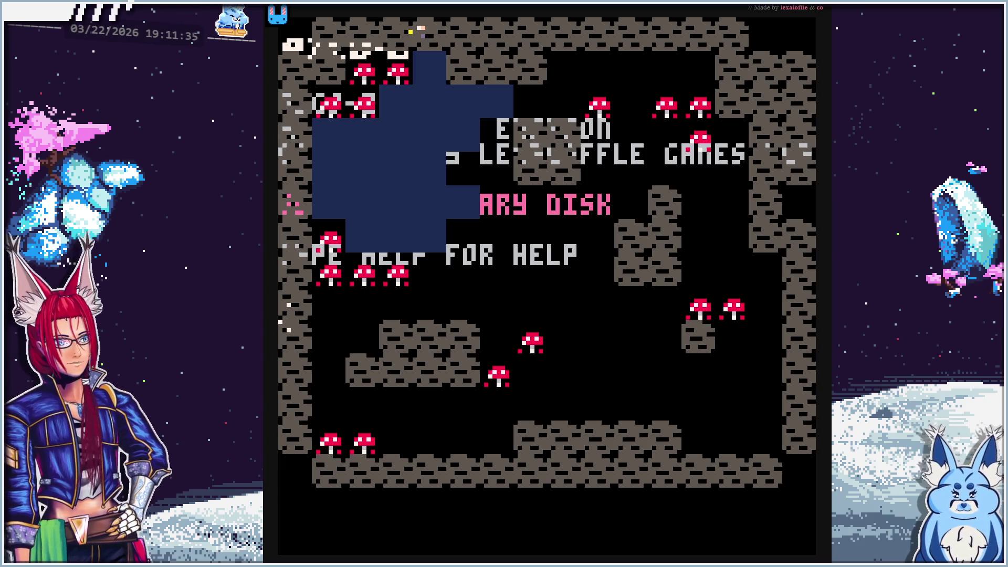
key("Return")
key("Escape")
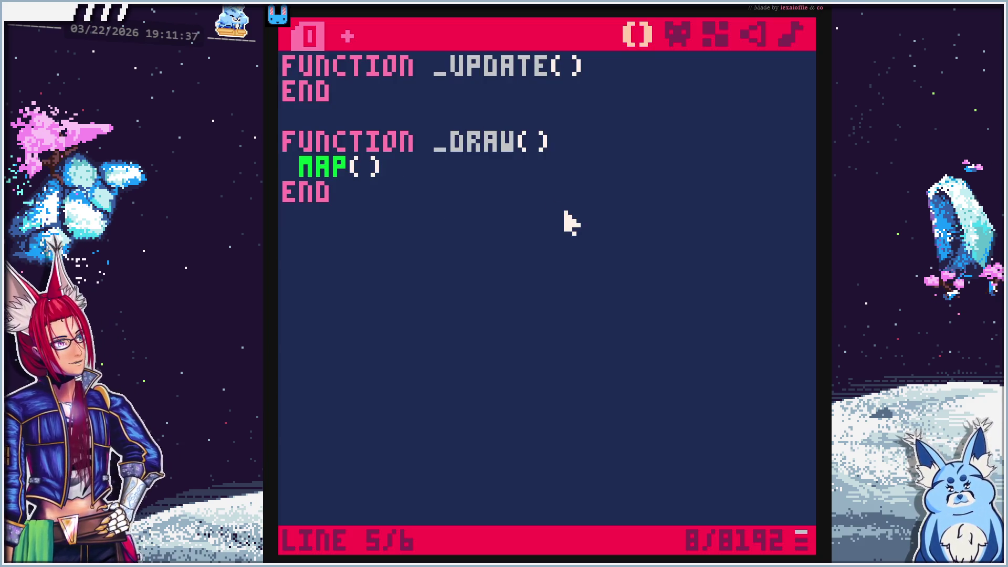
key("alt+Tab")
Add cls(0) on its own line at the top of _draw, indented to match map()
left_click(652, 231)
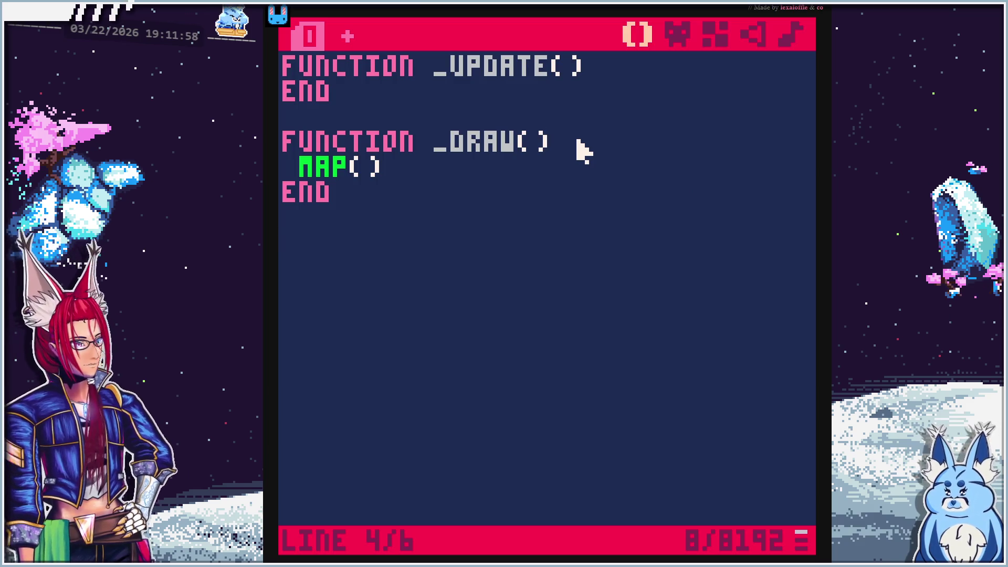
key("Return")
type("cls")
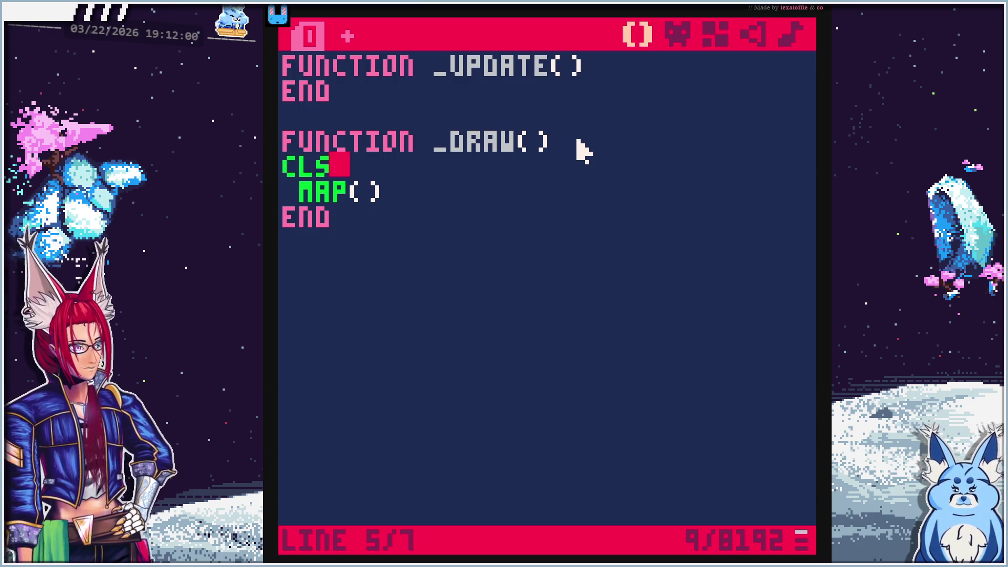
key("Home")
key("End")
type("(0)")
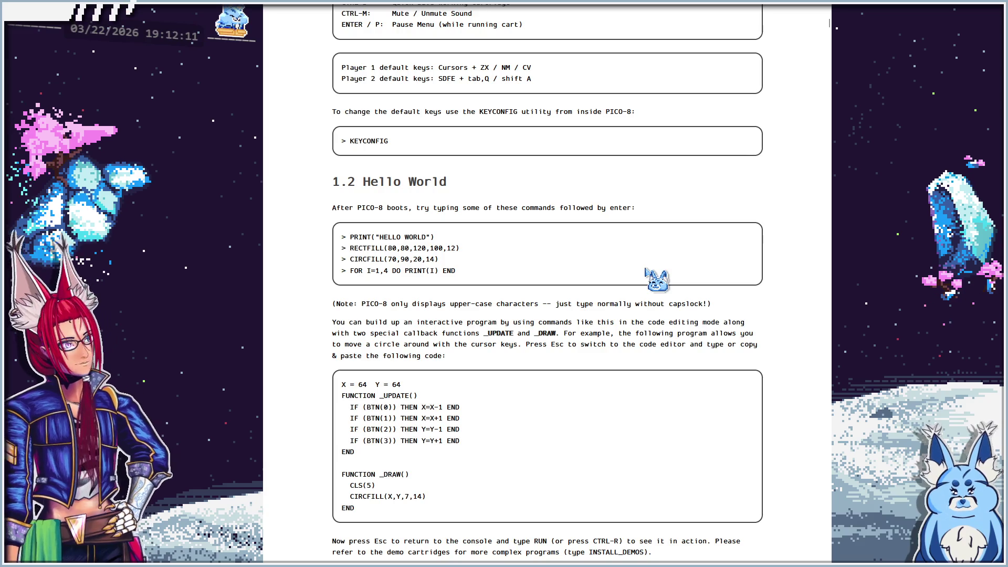
Search the PICO-8 manual for cls and read the CLS([COL]) entry, where COL defaults to black
key("ctrl+f")
type("cls")
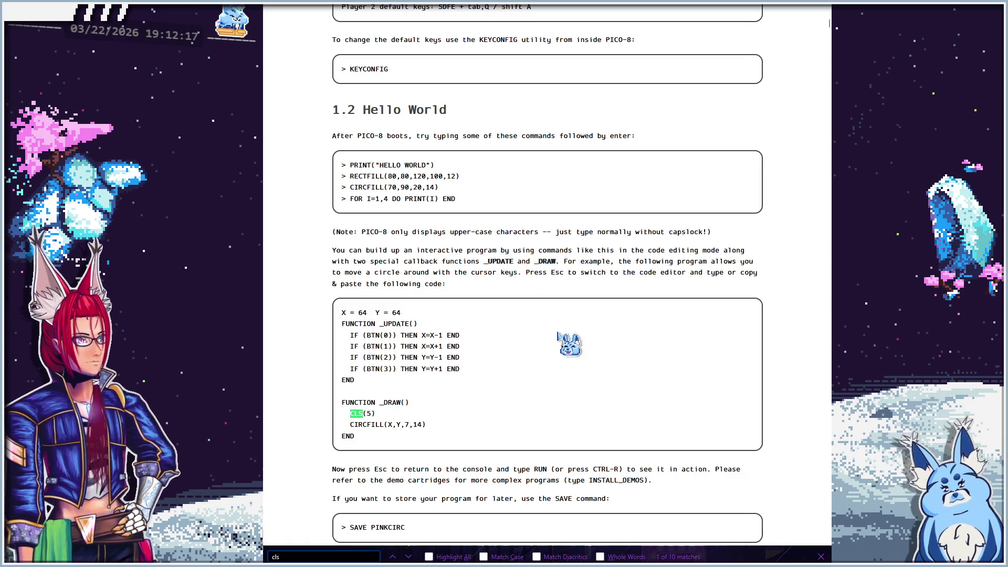
key("Return")
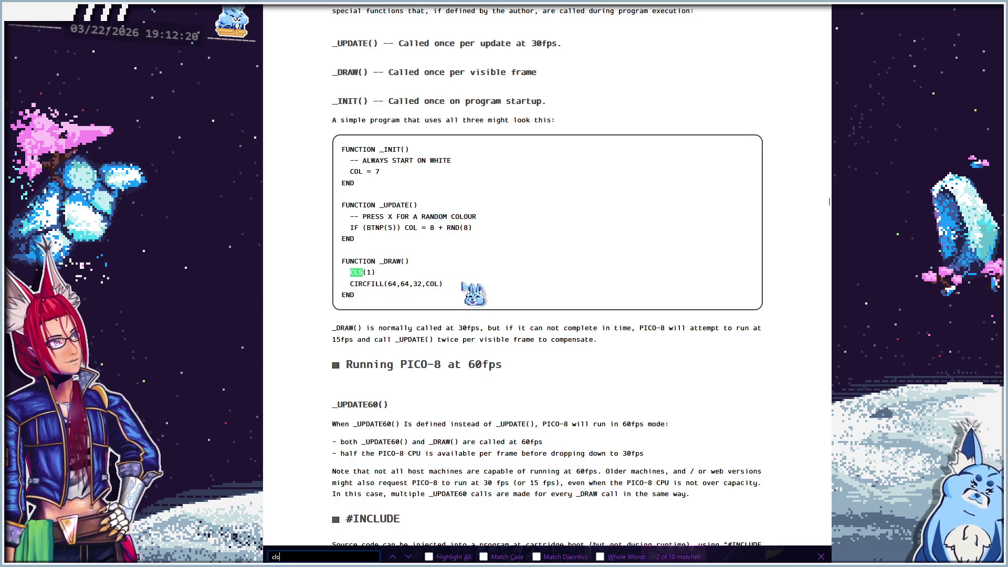
key("Return")
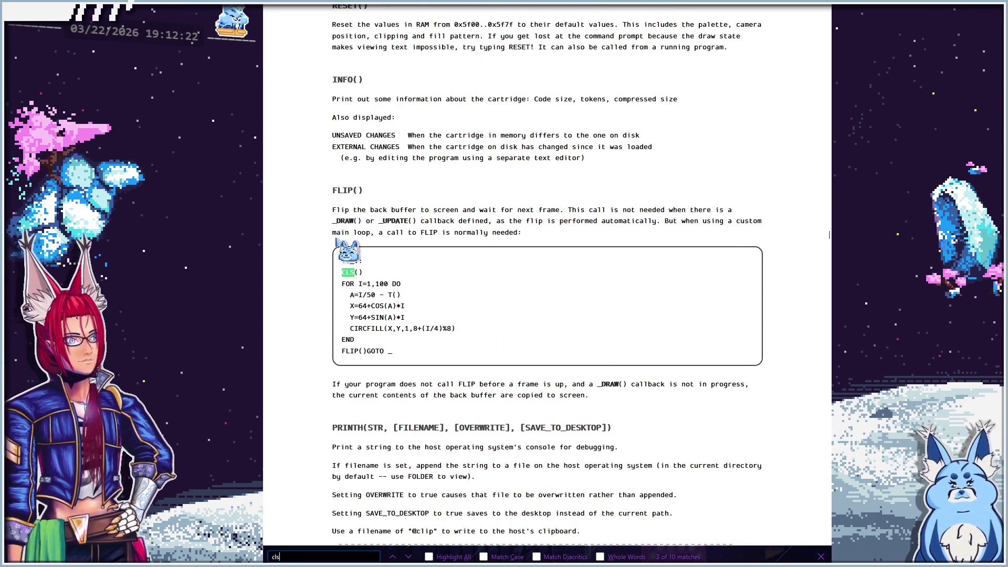
key("Return")
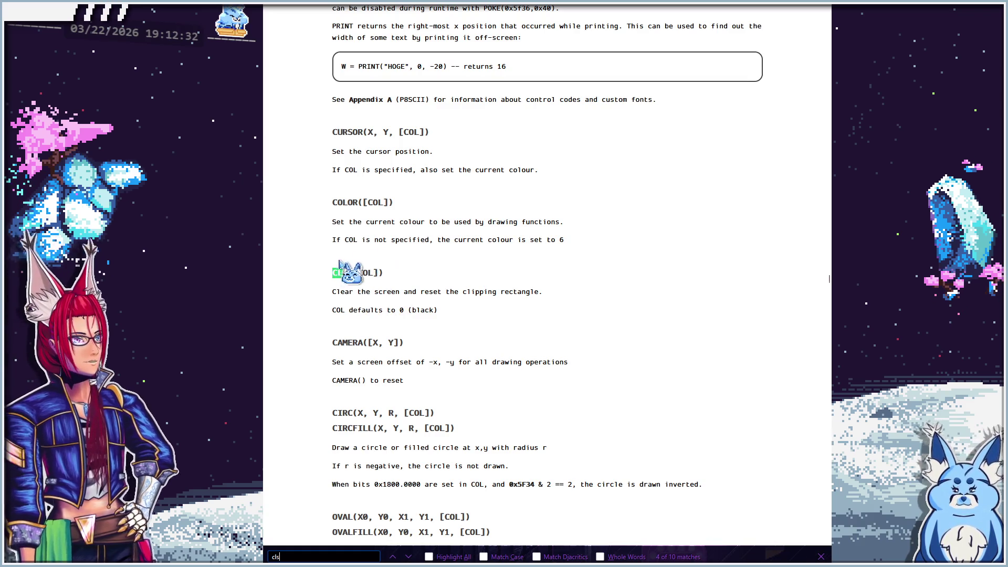
scroll(468, 350, "up", 10)
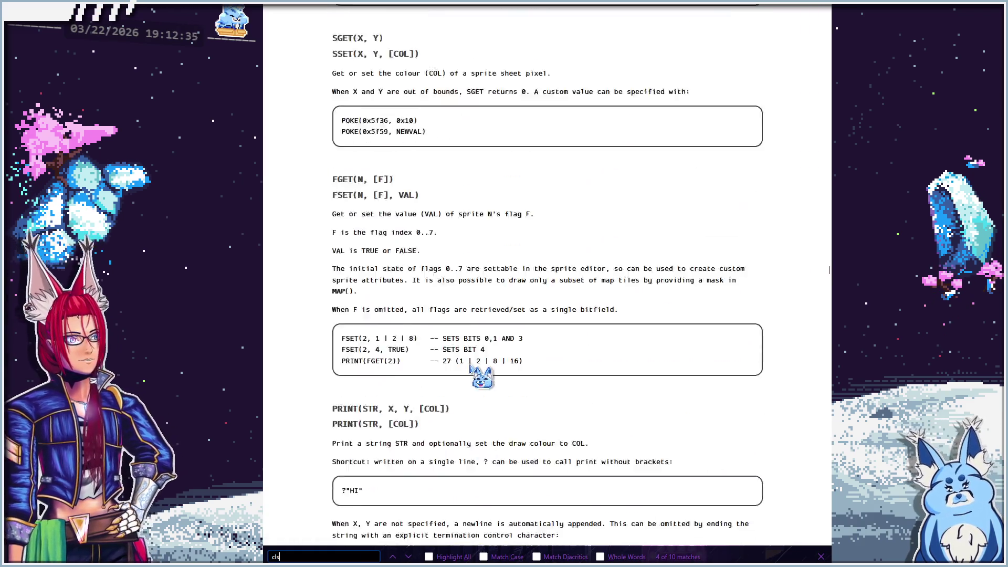
scroll(470, 366, "up", 3)
scroll(470, 366, "down", 10)
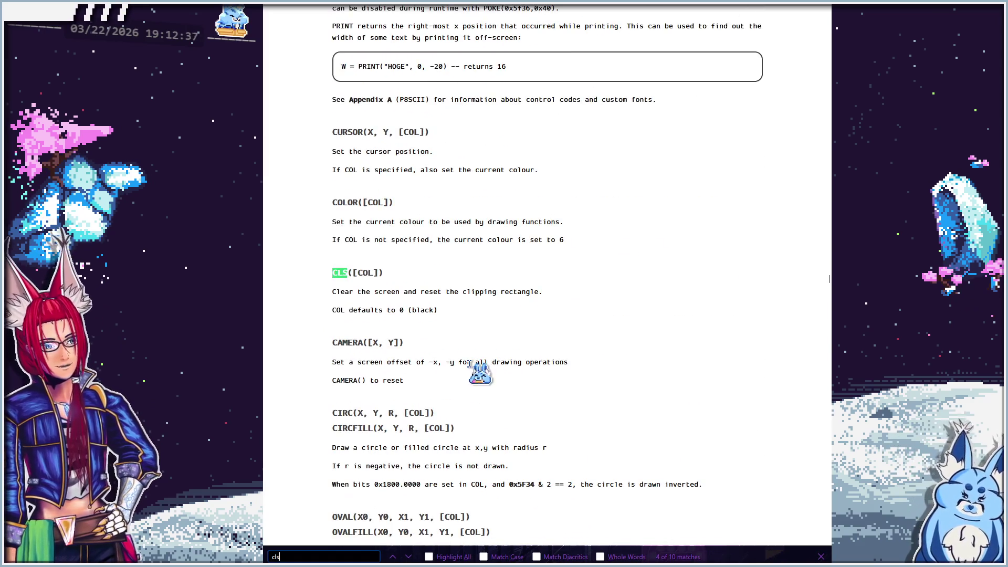
Step through further cls matches to the ATAN2 example, then return to PICO-8
key("Return")
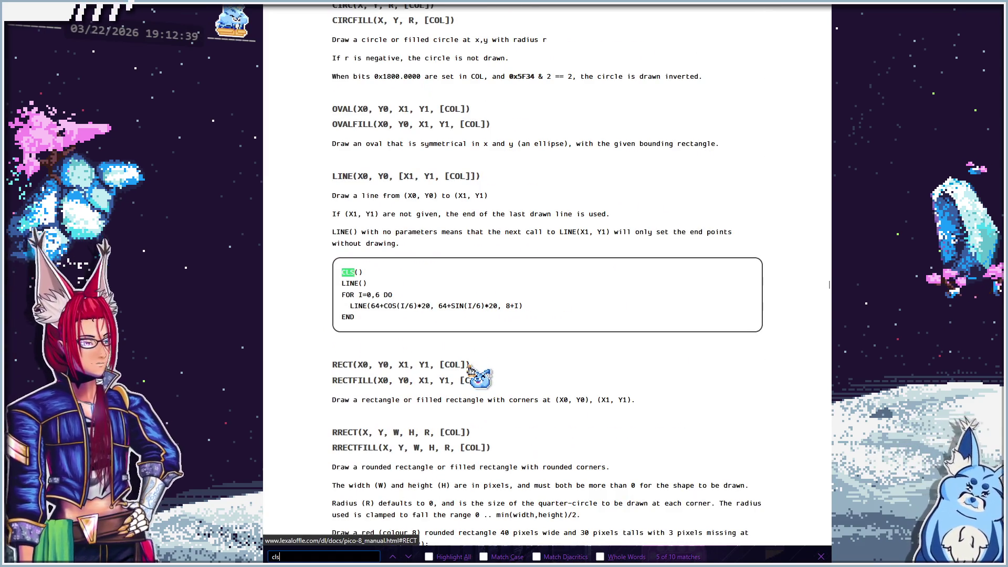
key("Return")
key("Return")
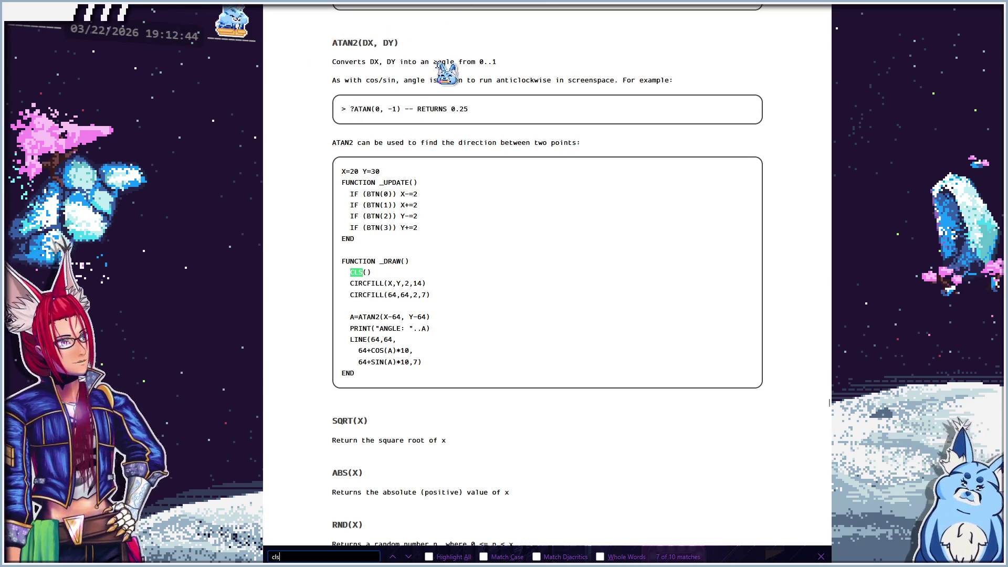
key("alt+Tab")
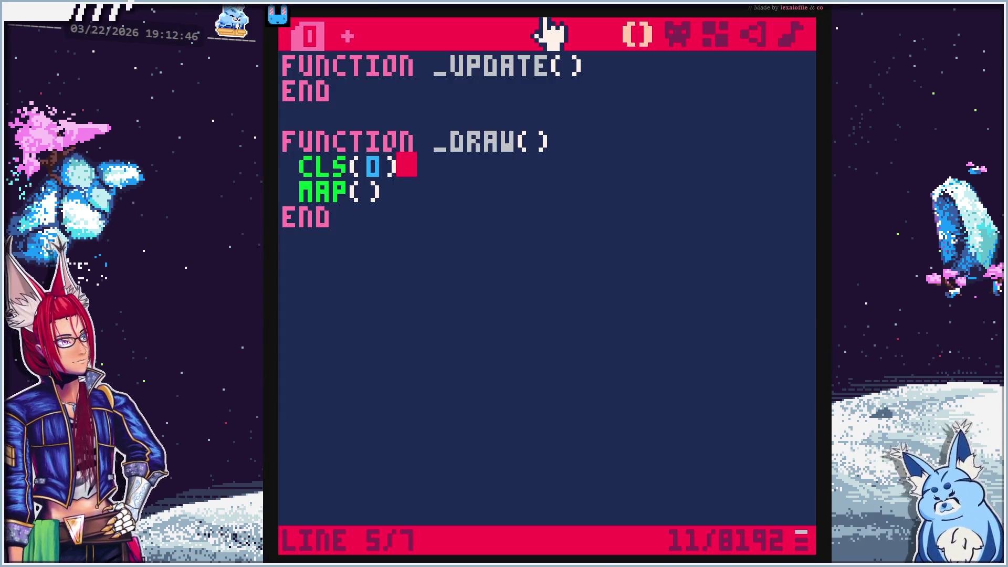
Dismiss the address-bar suggestions and bring the CorgiJam YouTube tutorial to the front
left_click(549, 32)
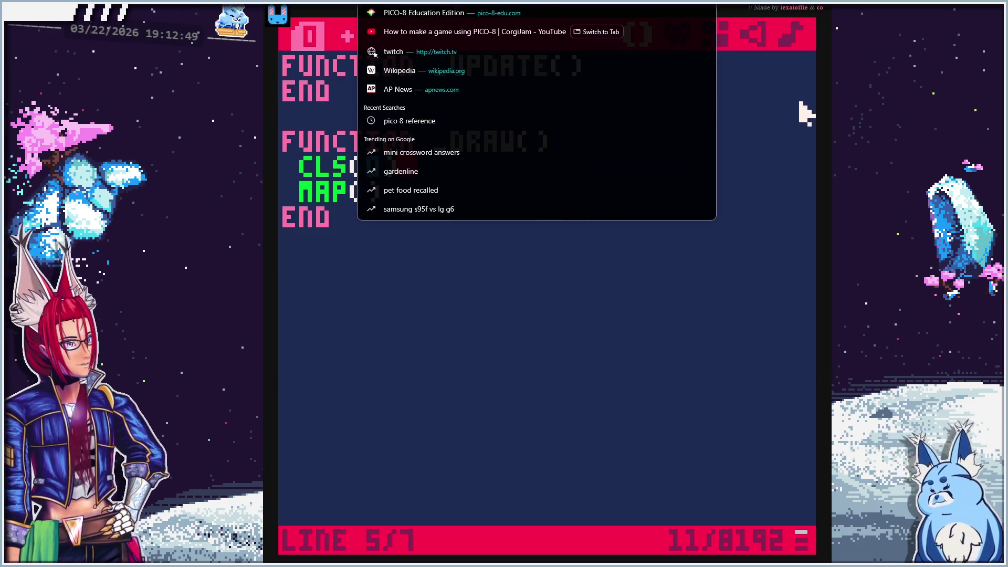
key("Escape")
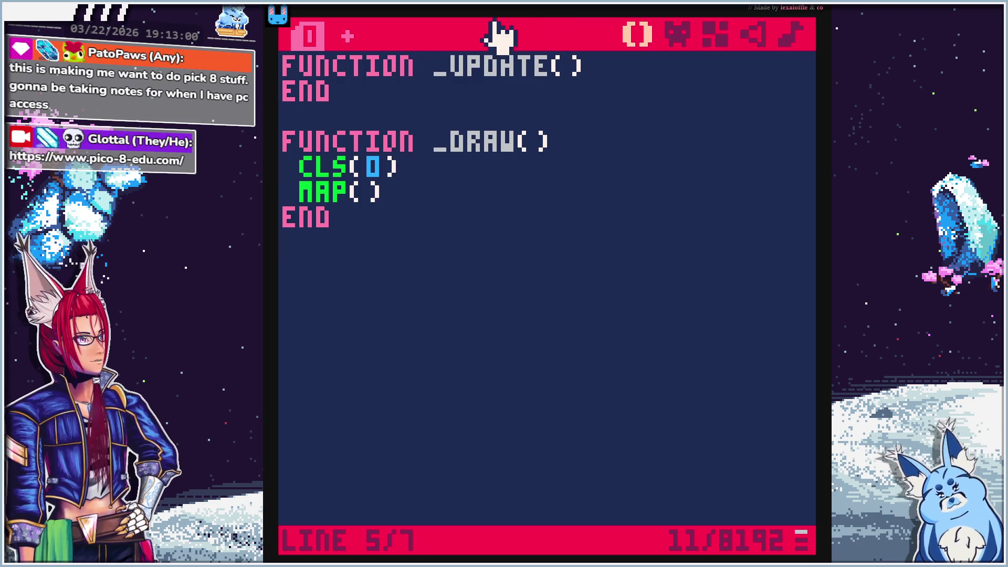
key("alt+Tab")
key("ctrl+l")
key("Escape")
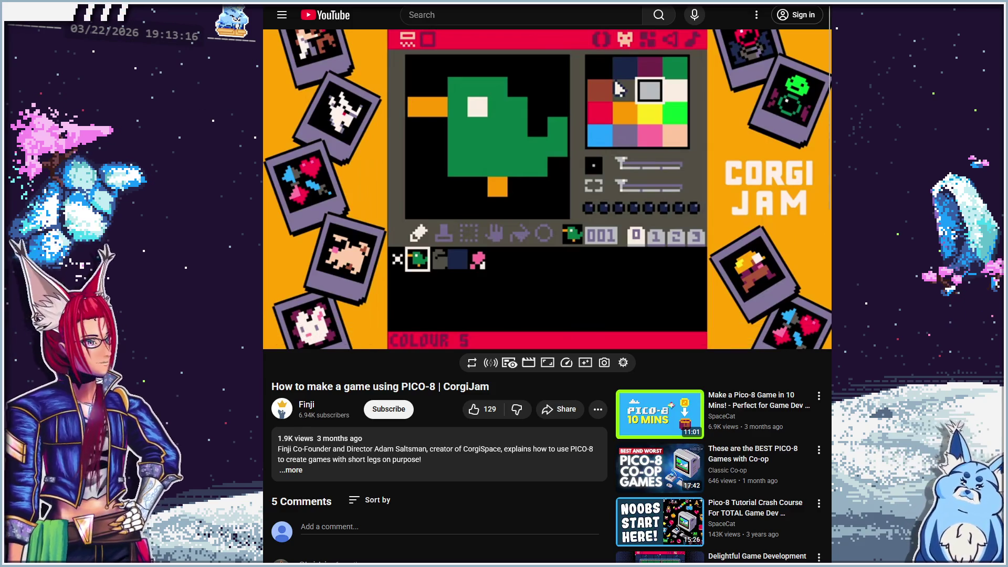
Briefly view the PICO-8 Wiki APIReference tab, then go back to the manual's ATAN2 cls example
key("ctrl+Tab")
key("ctrl+l")
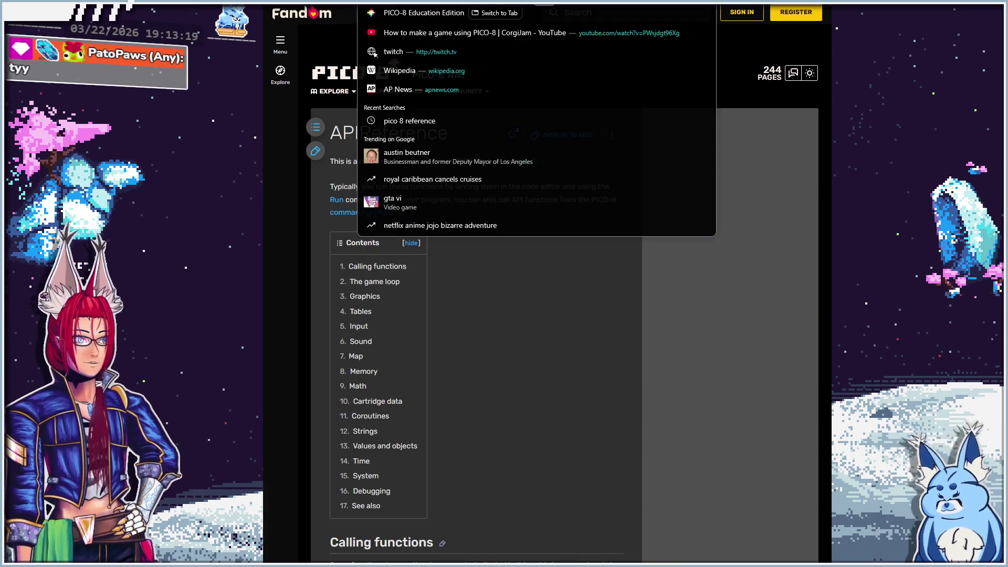
key("Escape")
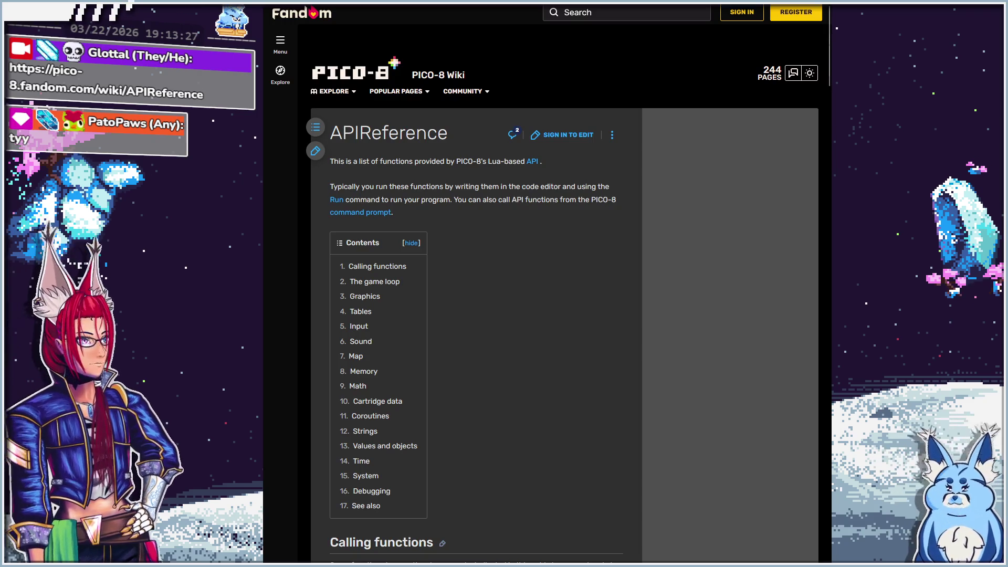
key("ctrl+Tab")
key("ctrl+l")
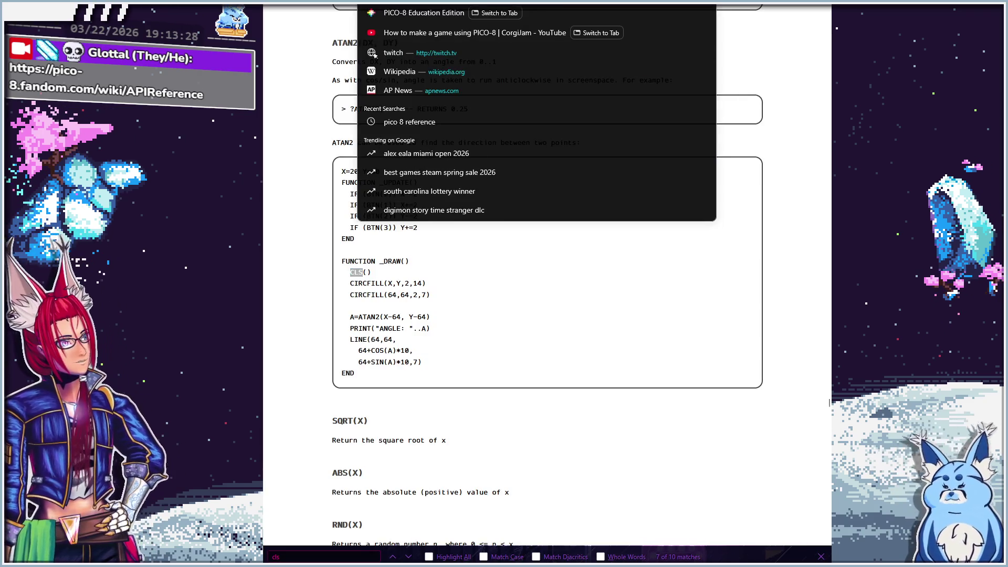
Dismiss the address-bar suggestions and return to the PICO-8 code editor
key("Escape")
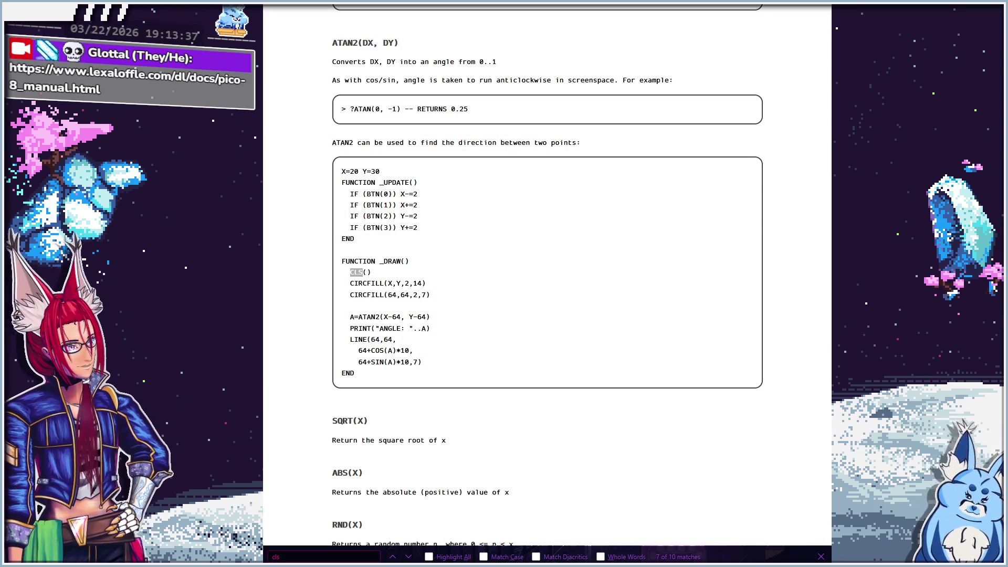
key("alt+Tab")
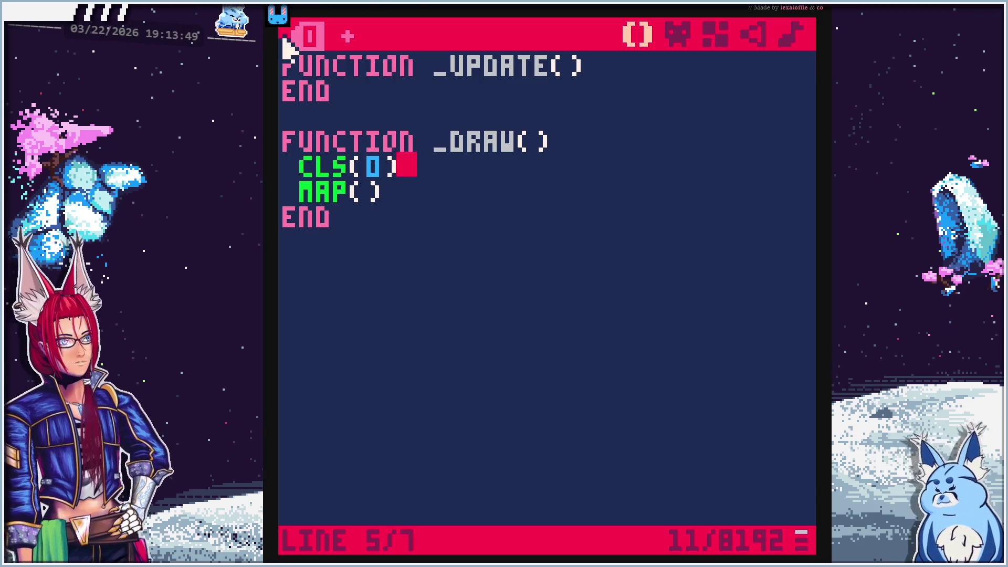
Select black in the sprite editor, then test-run the cart to see the map on a black screen
left_click(678, 35)
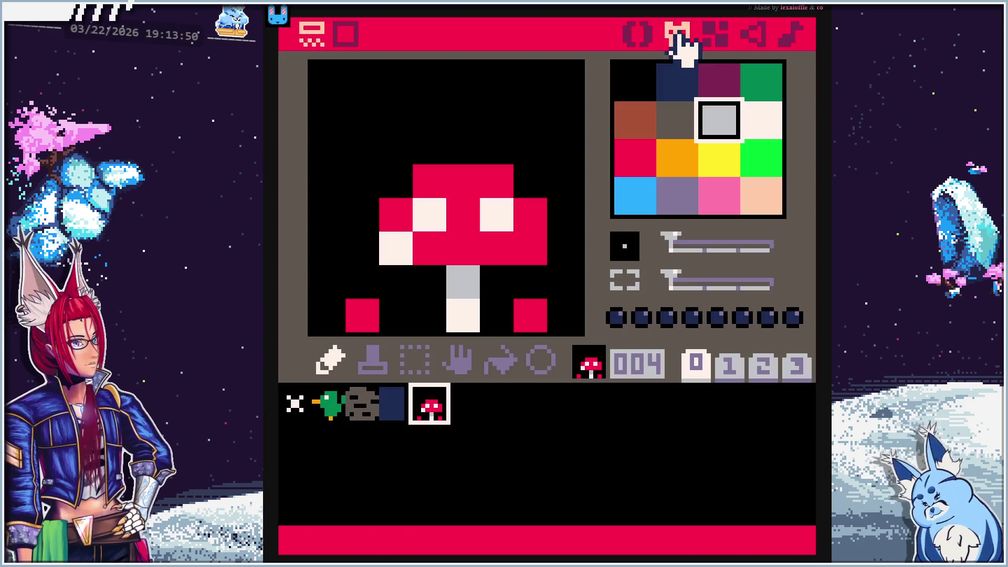
left_click(643, 85)
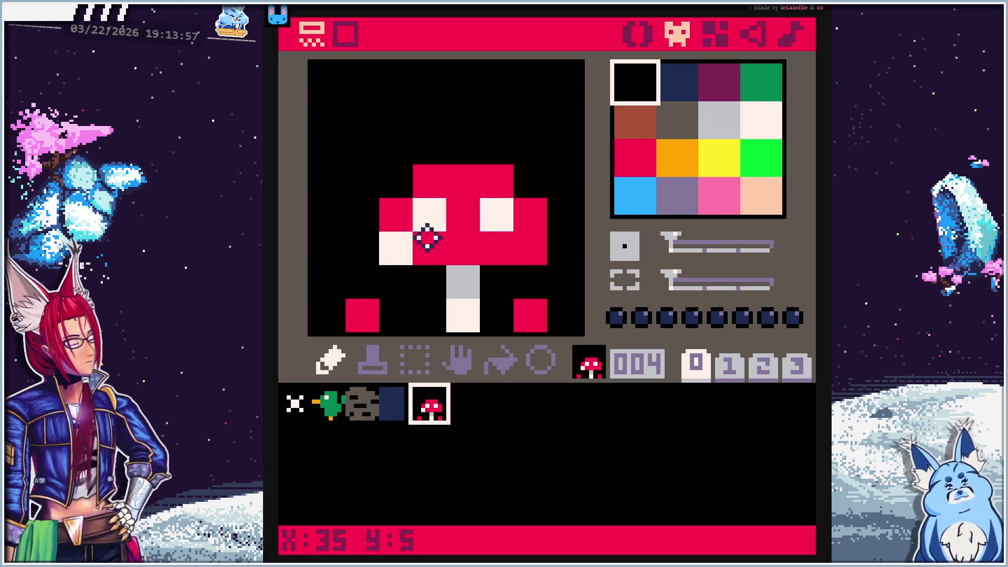
key("ctrl+r")
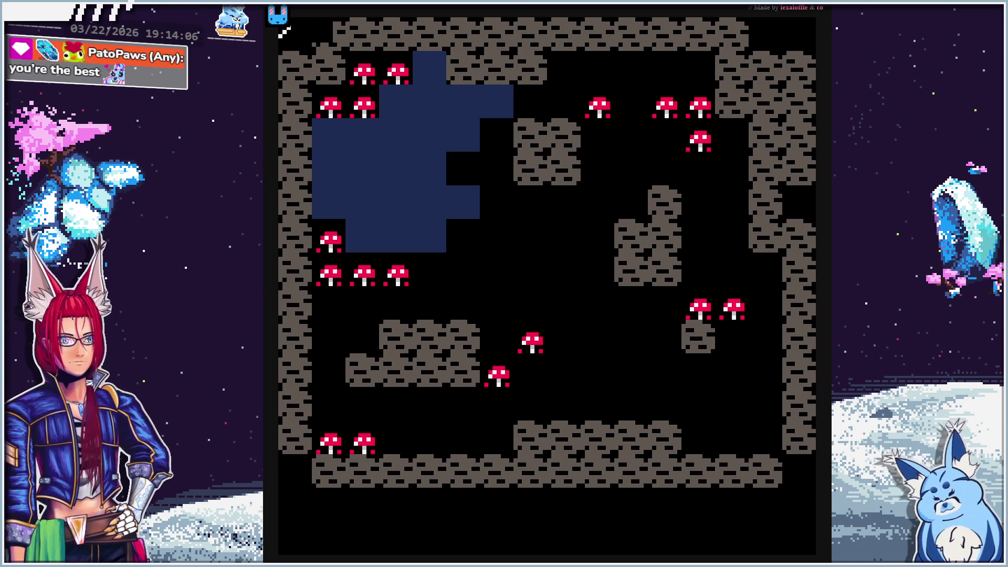
key("Escape")
key("Escape")
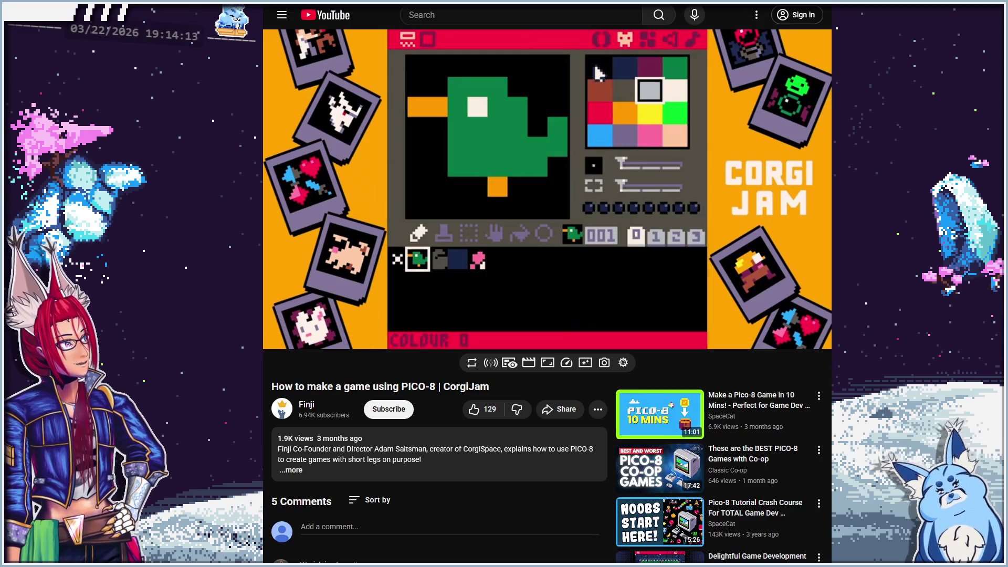
Pause the tutorial at 5:34 on the spr(1,8,8) line and return to PICO-8
mouse_move(593, 275)
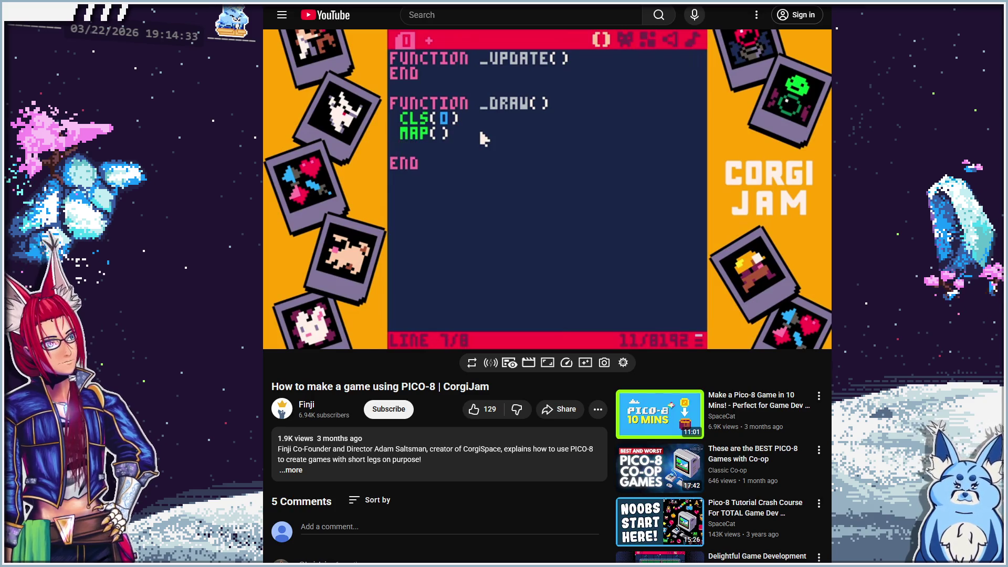
mouse_move(525, 239)
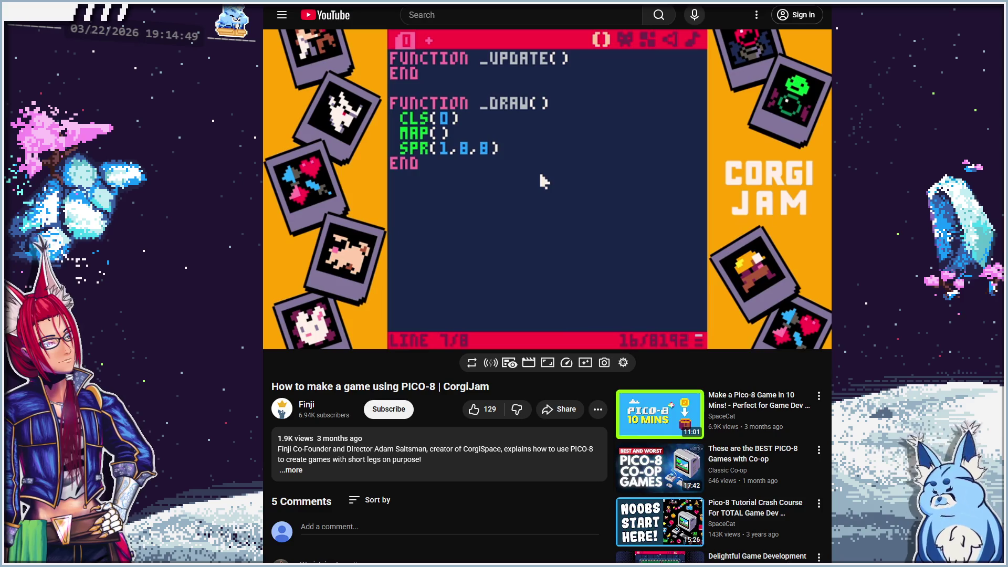
left_click(544, 181)
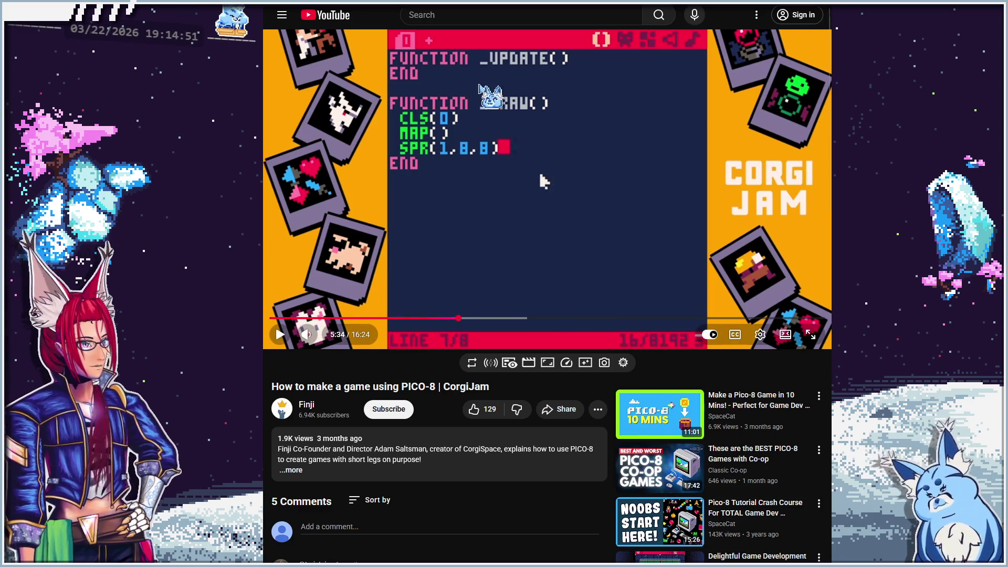
key("alt+Tab")
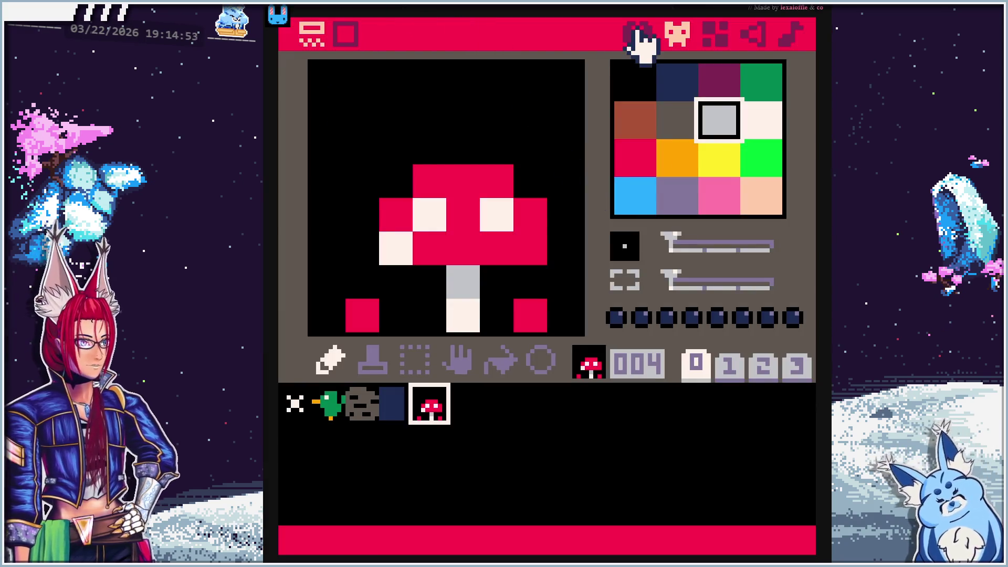
Start a new line after MAP() in _draw and begin typing SPR(1
left_click(638, 36)
left_click(443, 198)
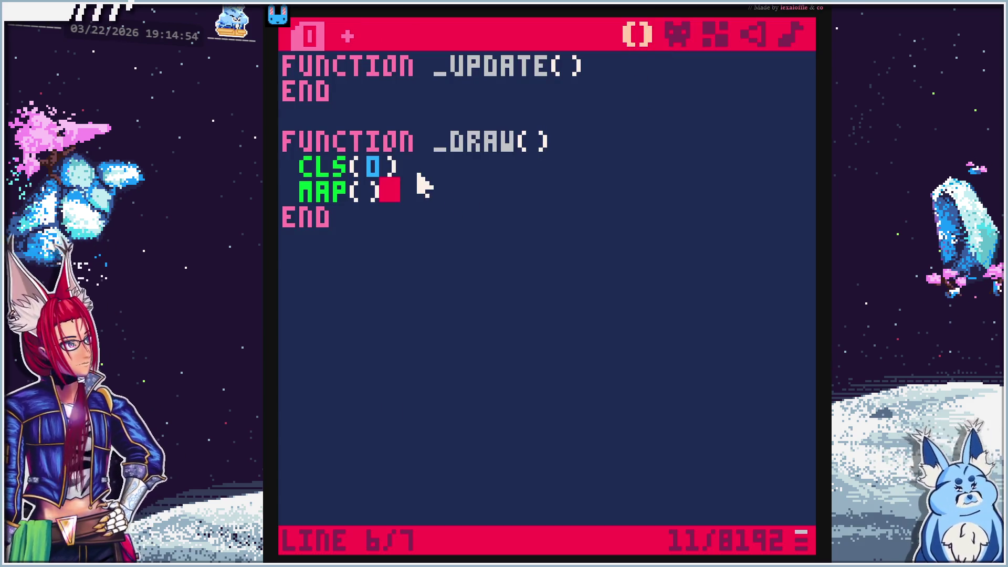
key("Return")
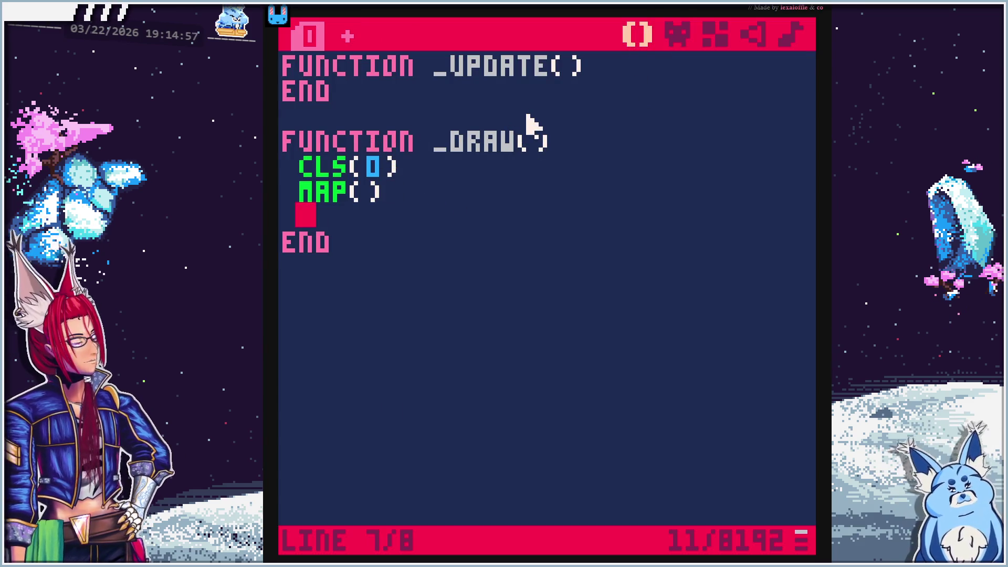
type("SPR")
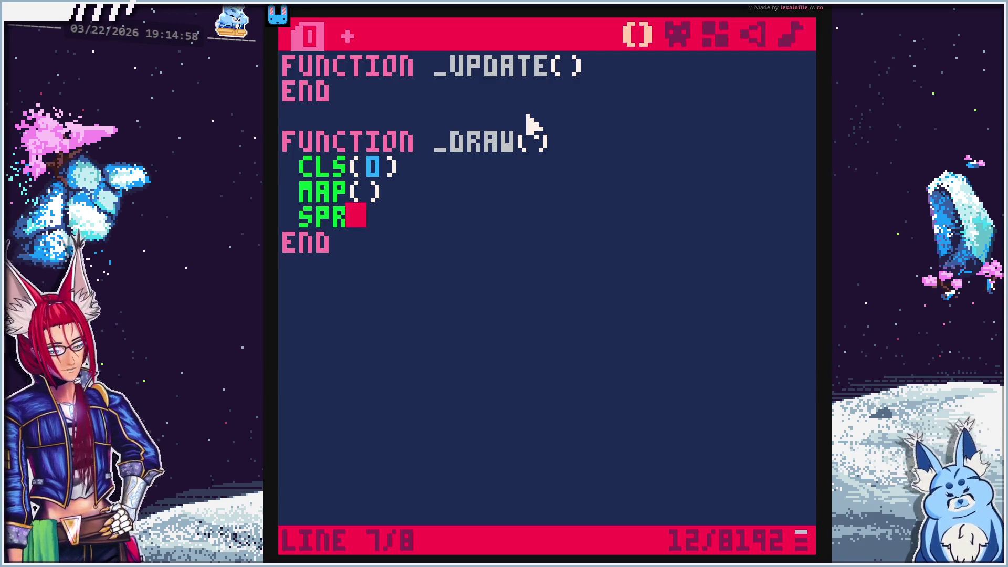
type("(1")
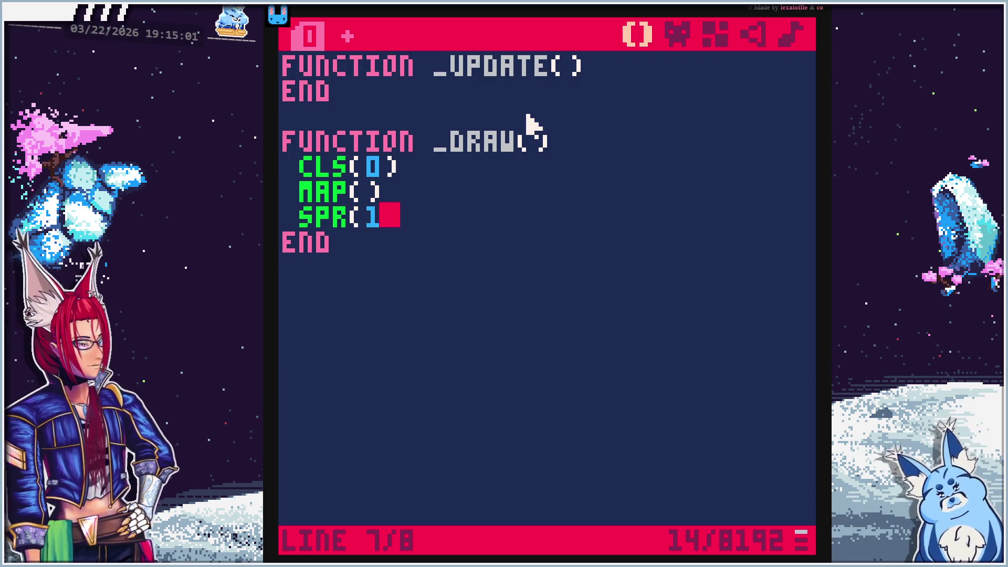
Check sprite numbers: duck 001, rock 002, dark blue tile 003, mushroom 004
left_click(686, 38)
left_click(354, 406)
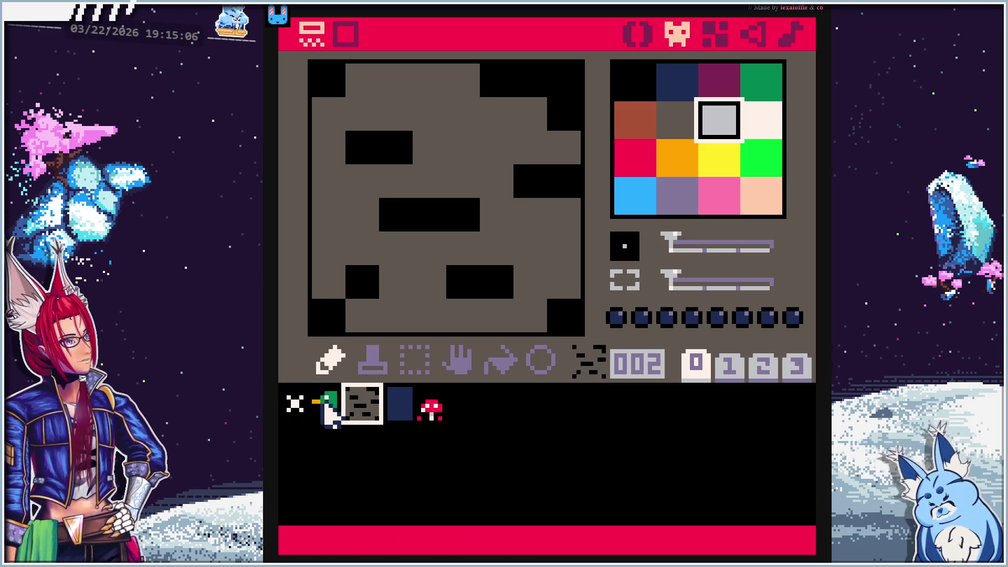
left_click(326, 404)
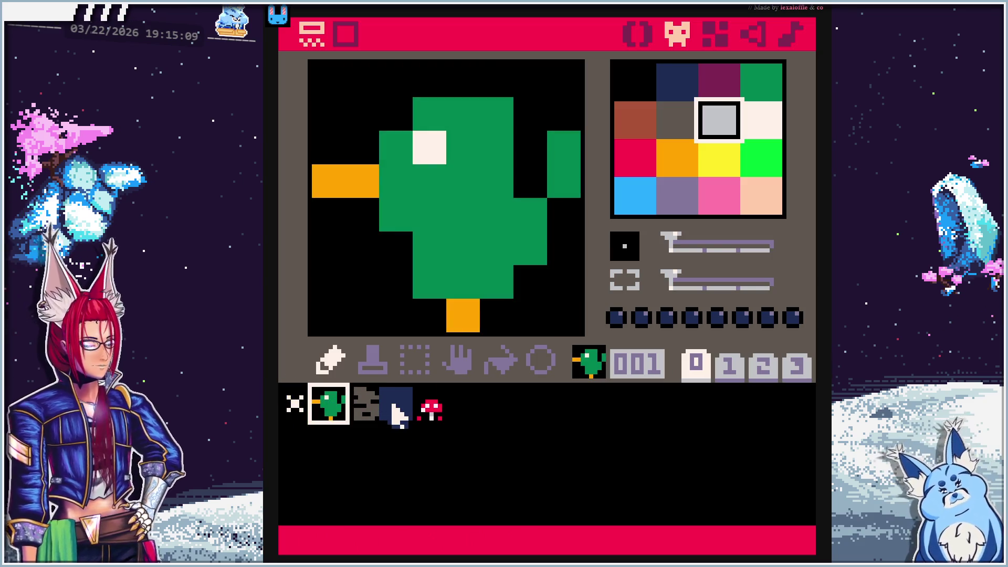
left_click(395, 412)
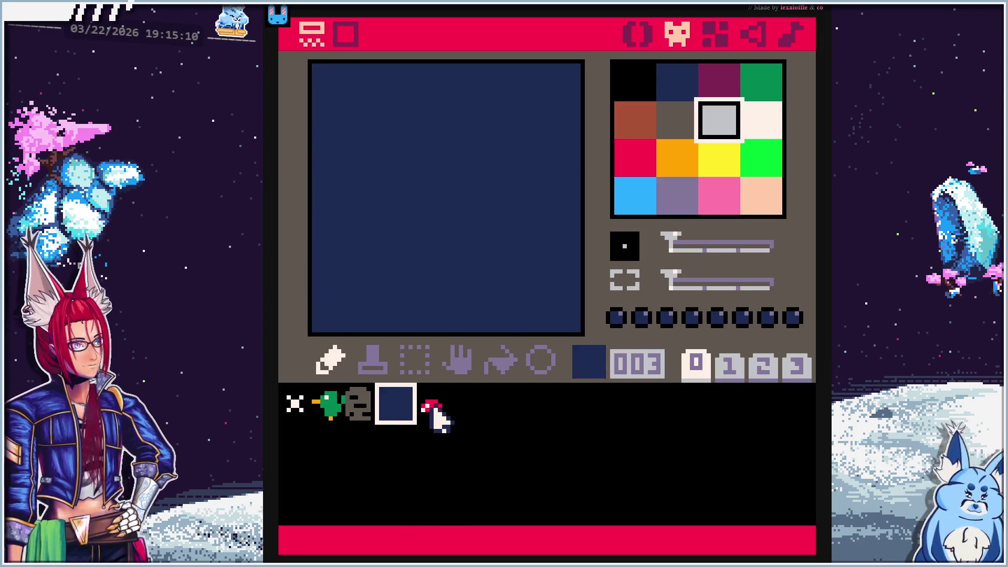
left_click(431, 411)
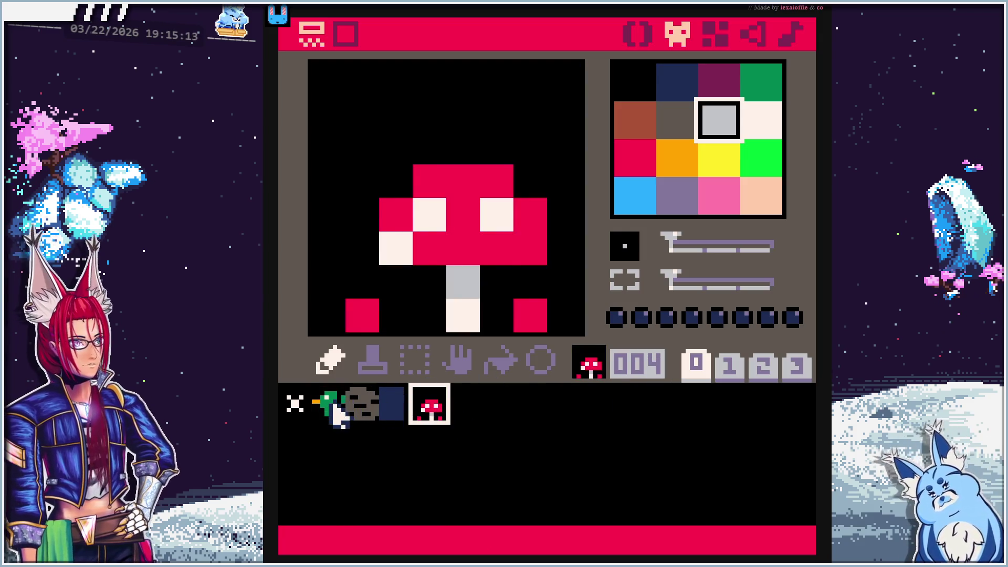
left_click(332, 405)
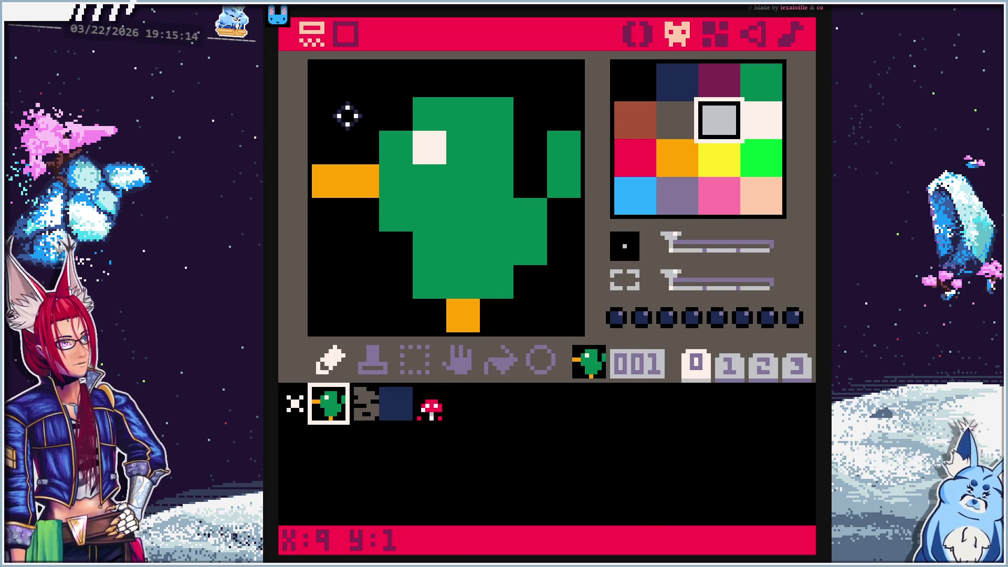
Complete the call as SPR(1,8,8) and resume the tutorial video
left_click(640, 34)
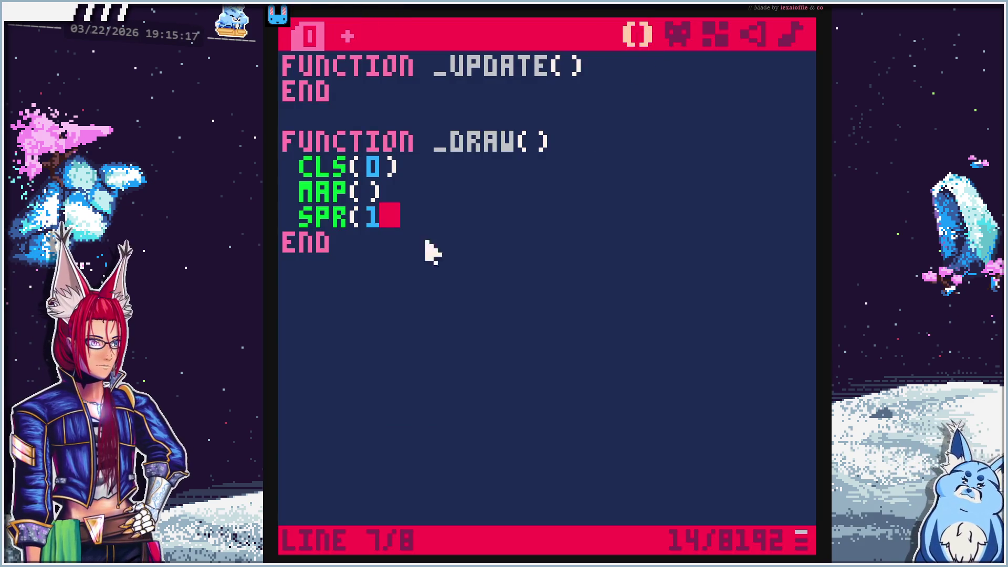
type(",8")
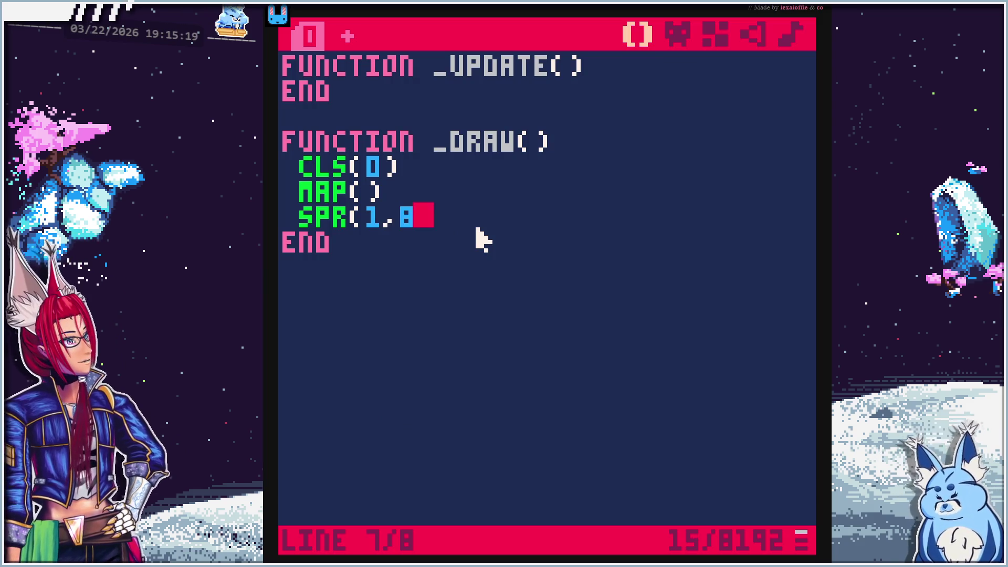
type(",8")
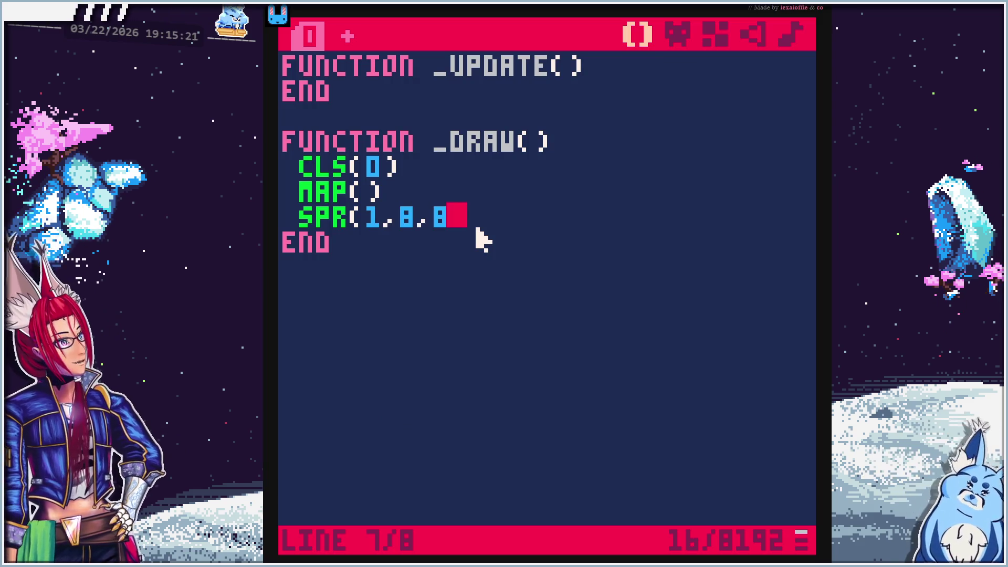
type(")")
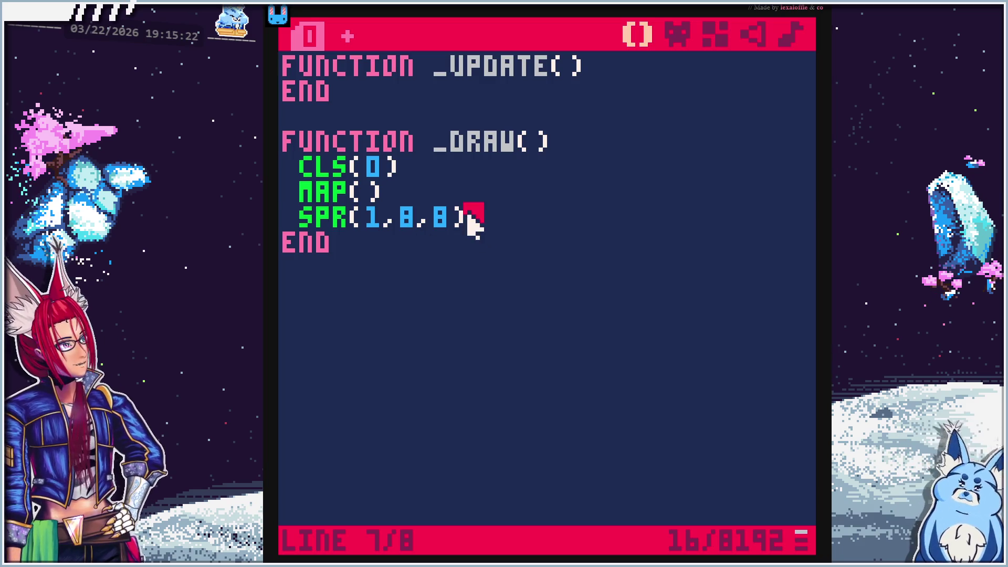
left_click(372, 206)
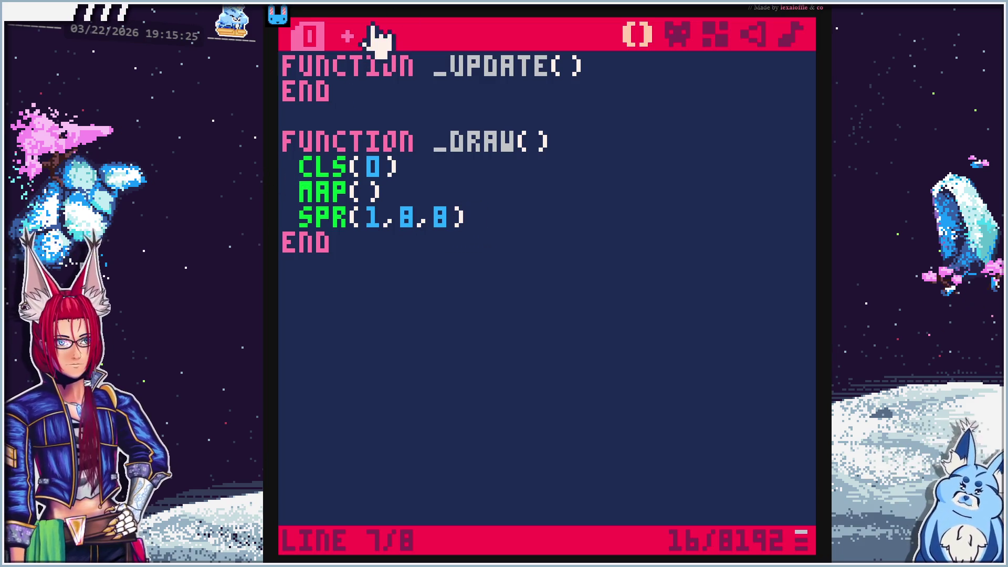
key("alt+Tab")
left_click(538, 181)
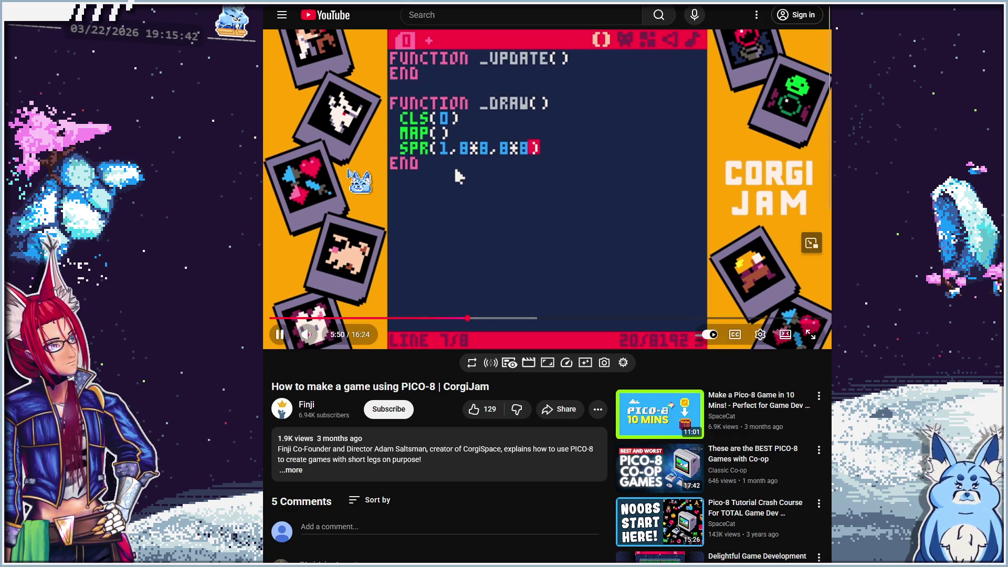
Pause the tutorial at 5:53 where it shows spr(1,8*8,8*8)
left_click(566, 98)
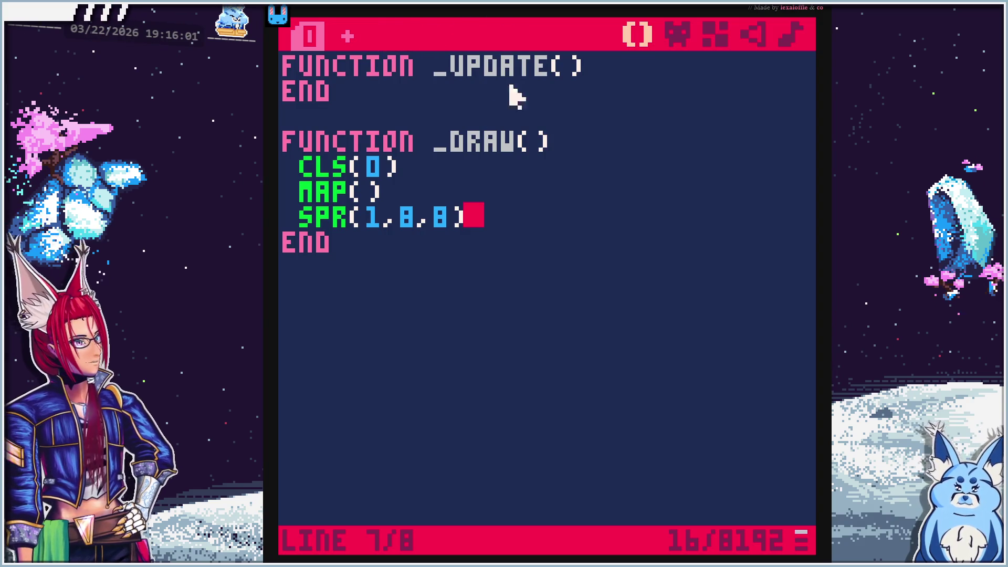
Change the sprite call to SPR(1,8*8,8*8), recheck the duck sprite, and return to the tutorial
left_click(405, 217)
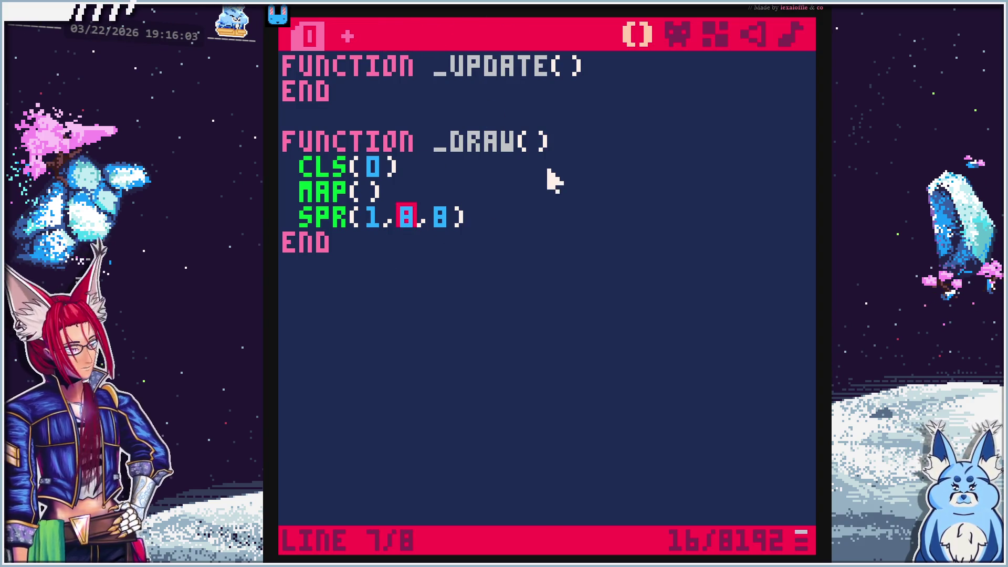
type("8*")
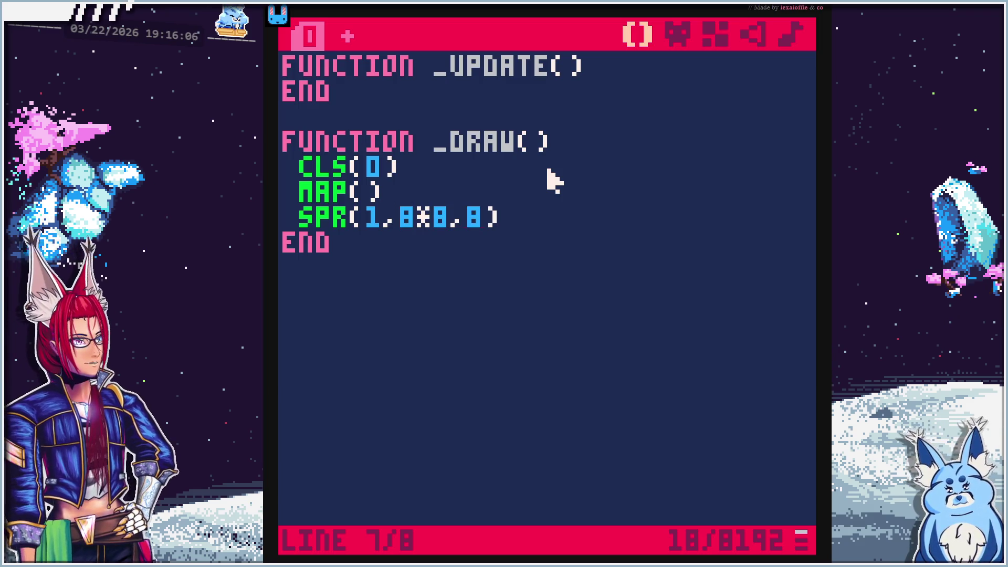
type("8,8*8")
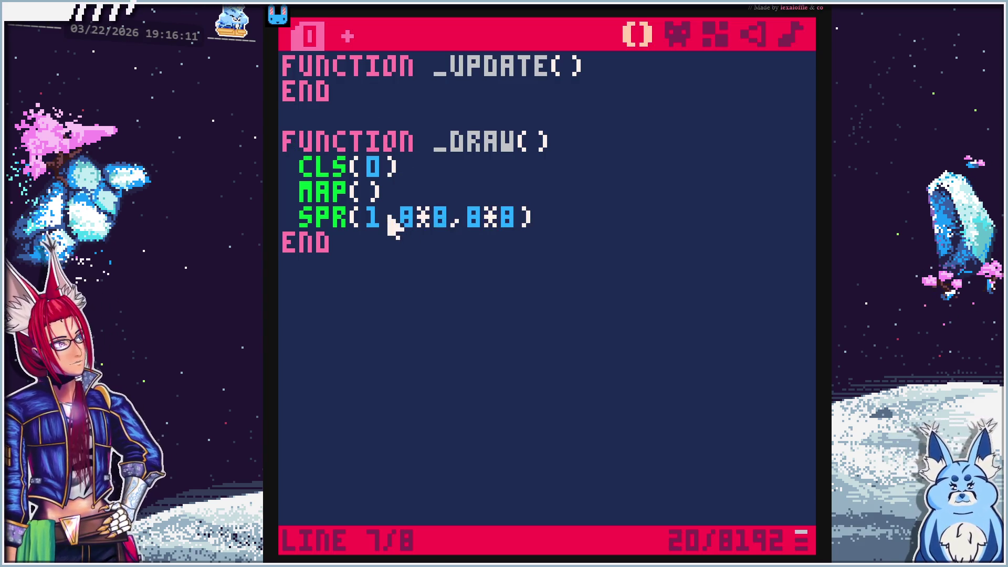
left_click(672, 37)
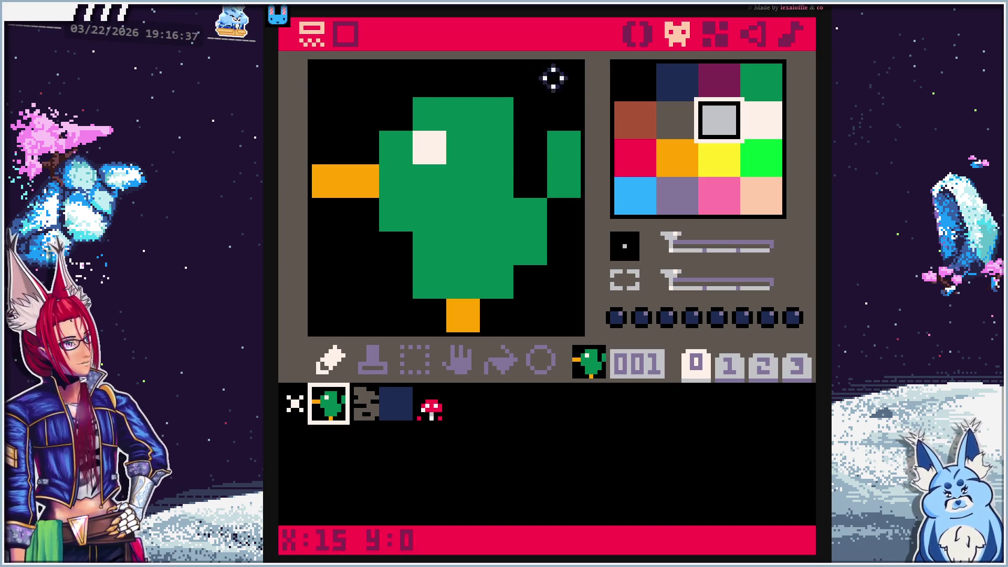
left_click(638, 34)
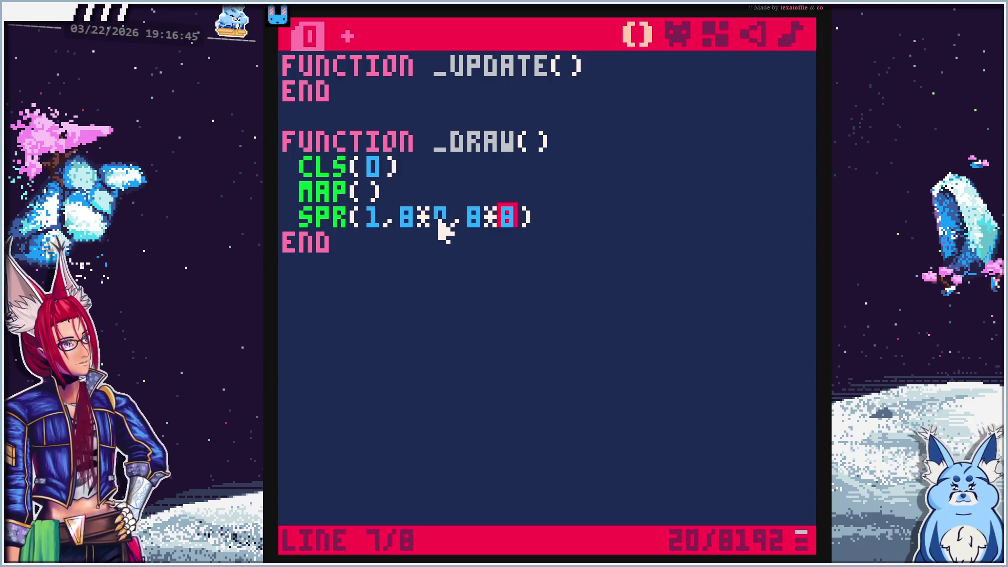
key("Escape")
left_click(600, 194)
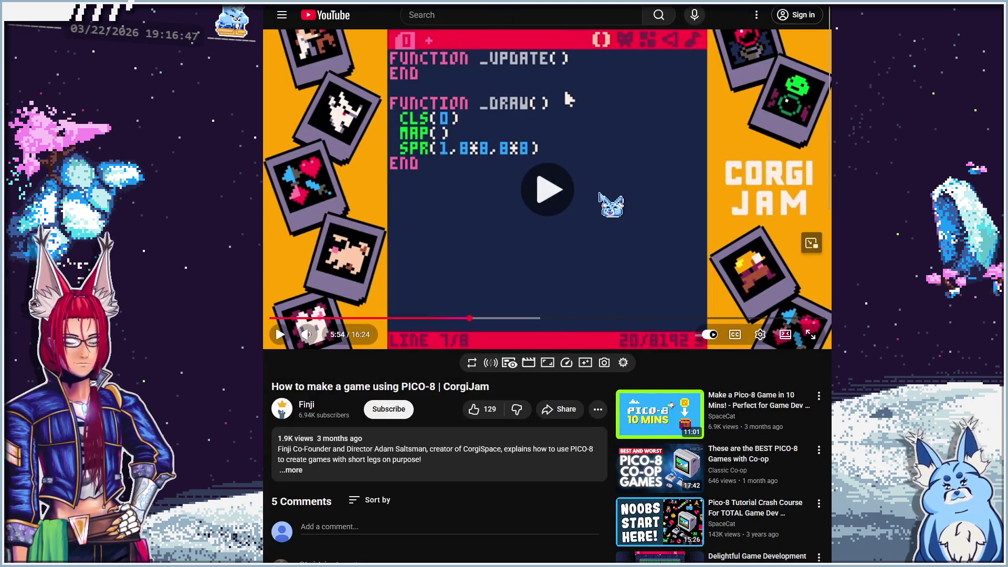
Play the tutorial on to 6:15, where px = 0 and py = 0 appear above _update
left_click(601, 193)
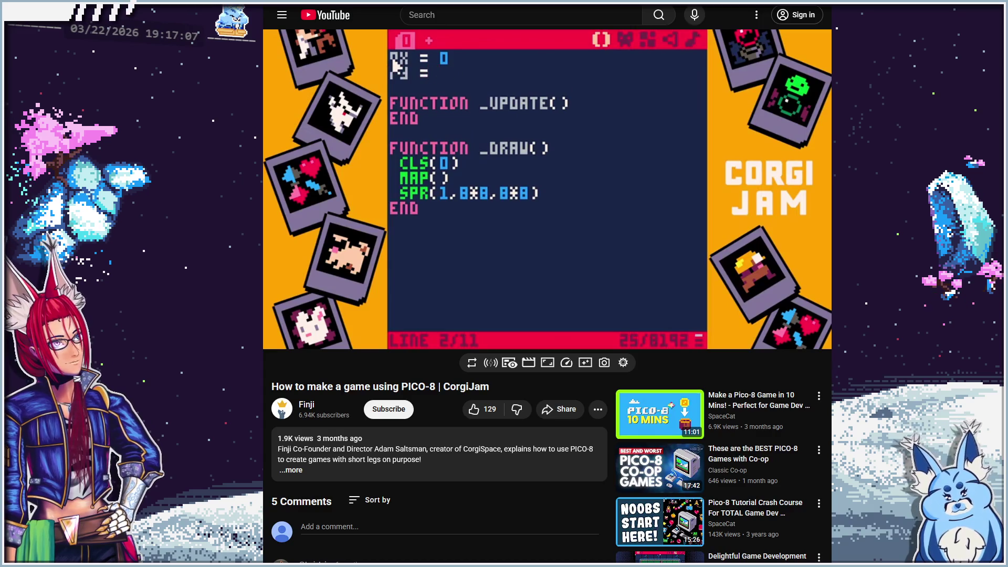
left_click(507, 296)
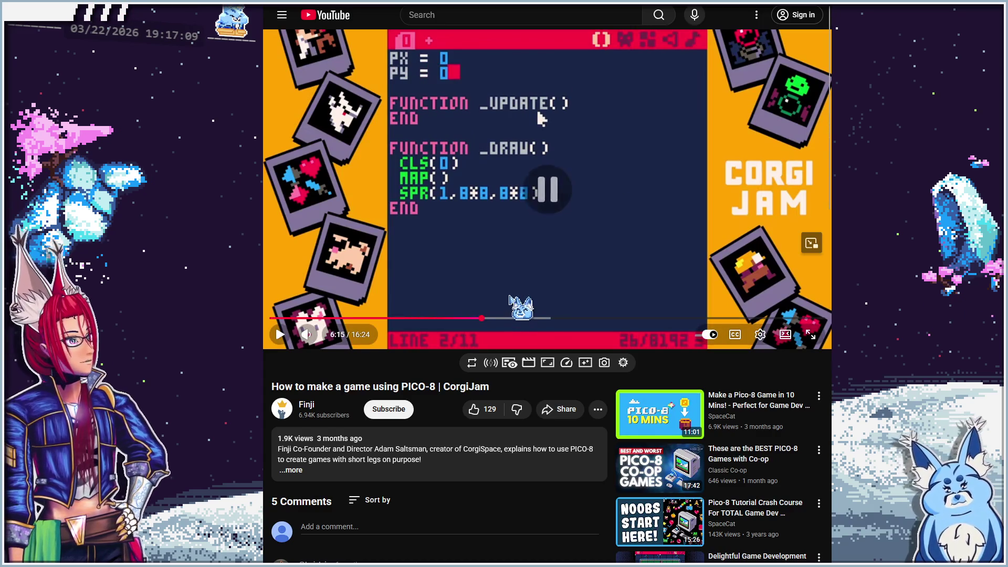
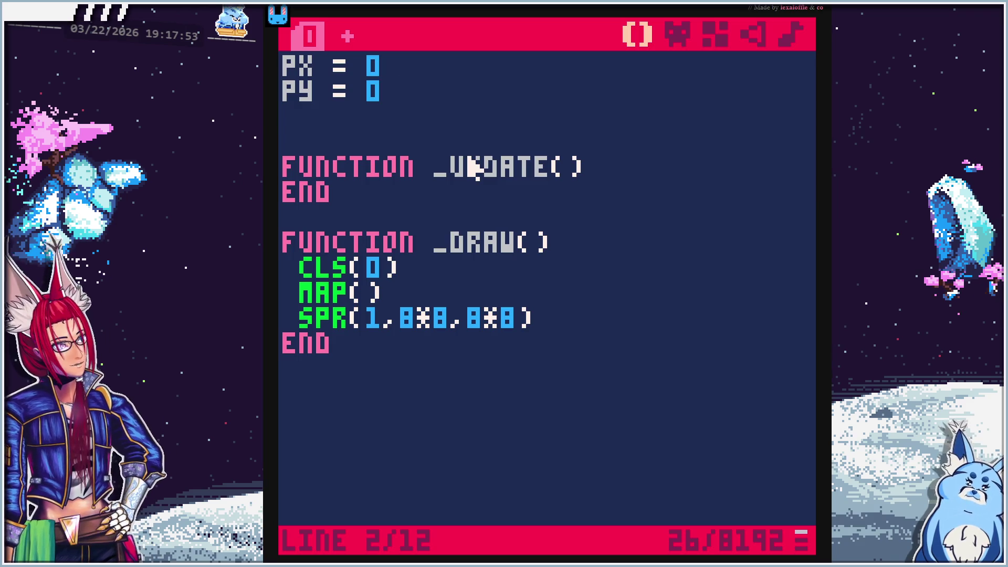
Join CLS(0), MAP() and the SPR call onto the _DRAW() line and test-run the cart
left_click(448, 271)
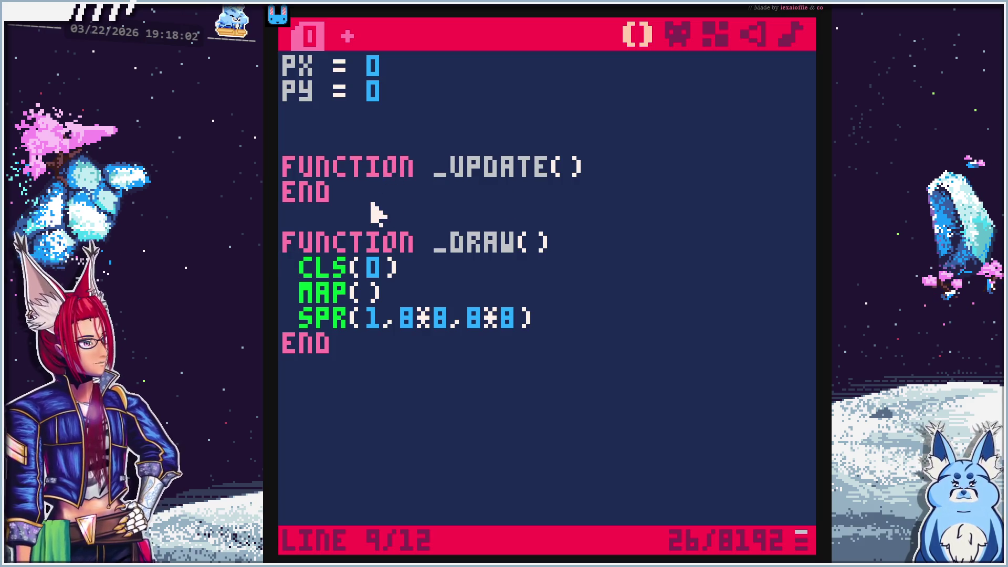
key("BackSpace")
left_click(296, 270)
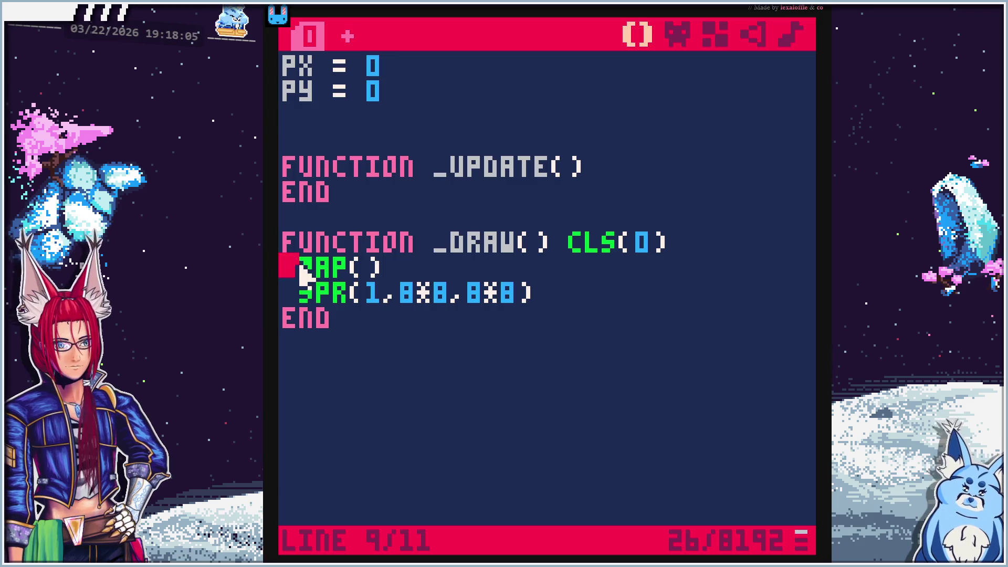
key("BackSpace")
left_click(292, 271)
key("BackSpace")
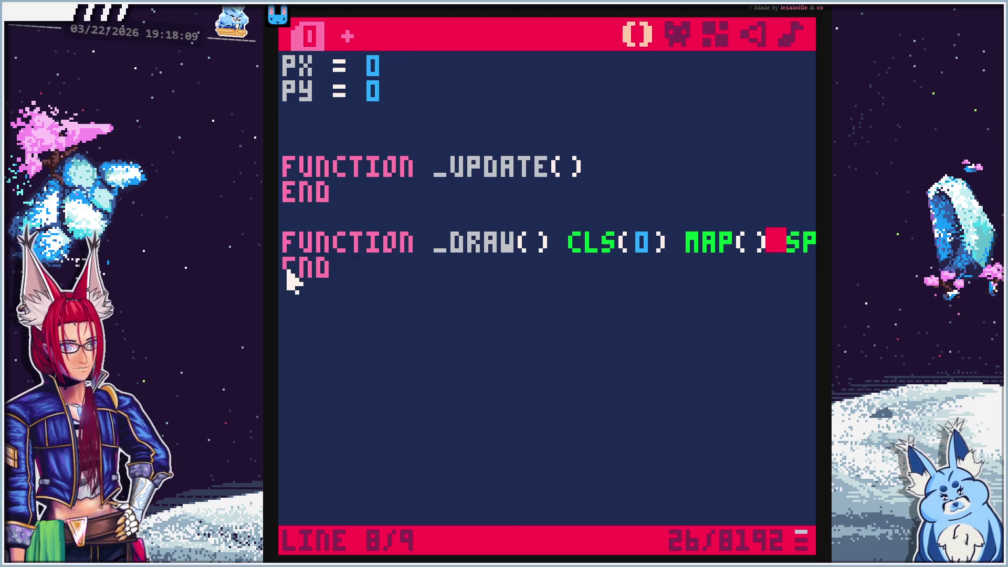
key("ctrl+r")
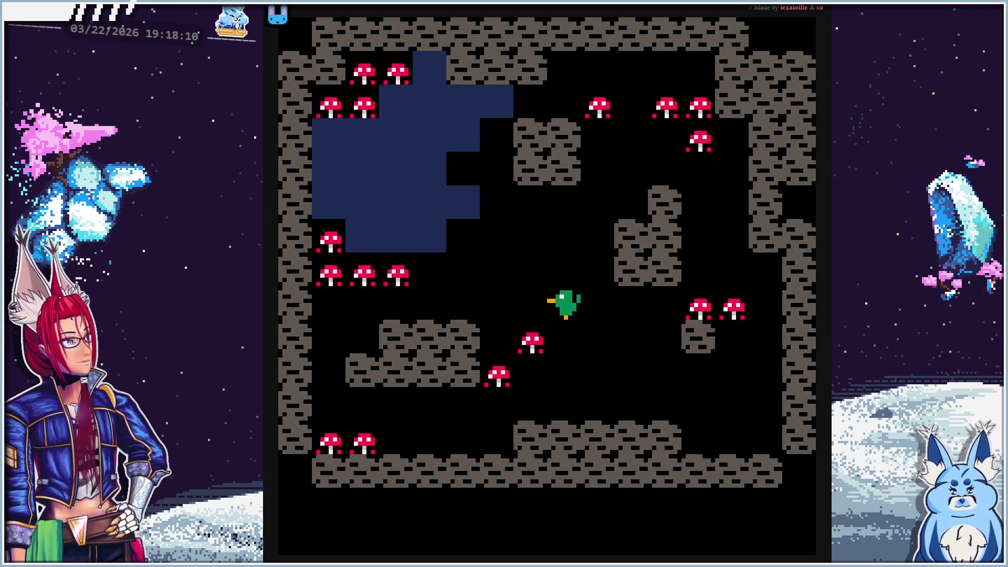
key("Escape")
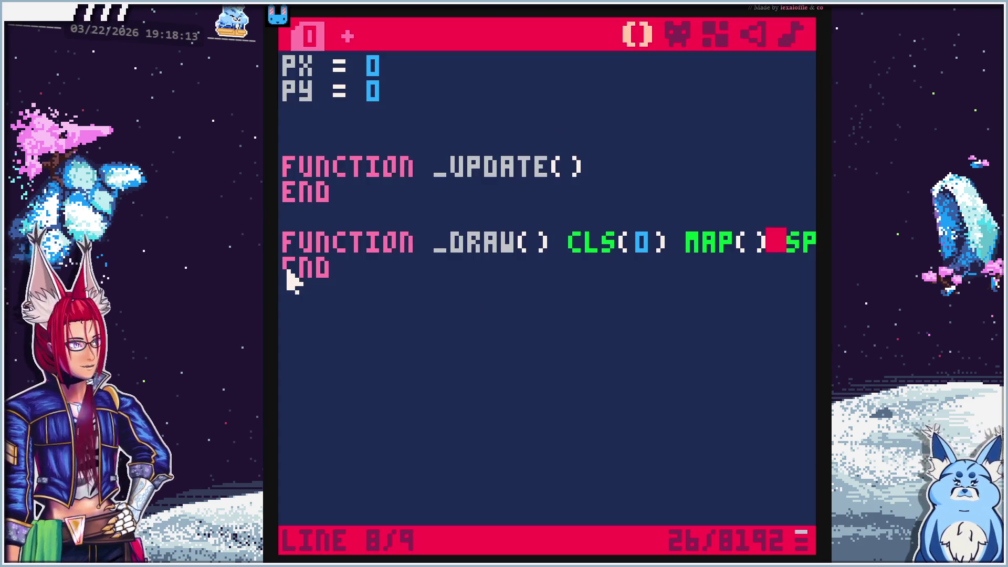
Put CLS(0), MAP() and SPR back on separate aligned lines under _DRAW() and rerun the cart
left_click(555, 242)
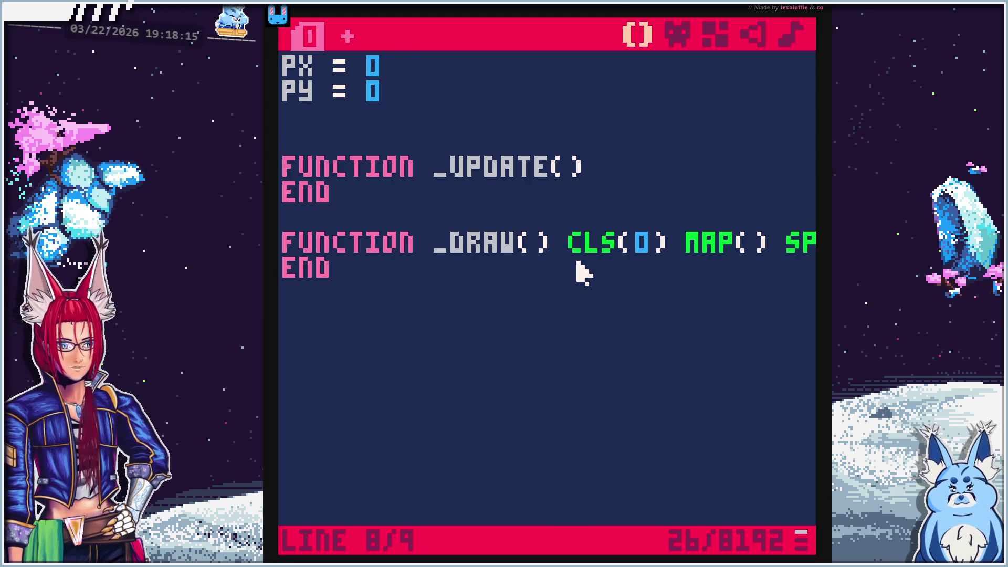
key("Return")
left_click(404, 265)
key("Return")
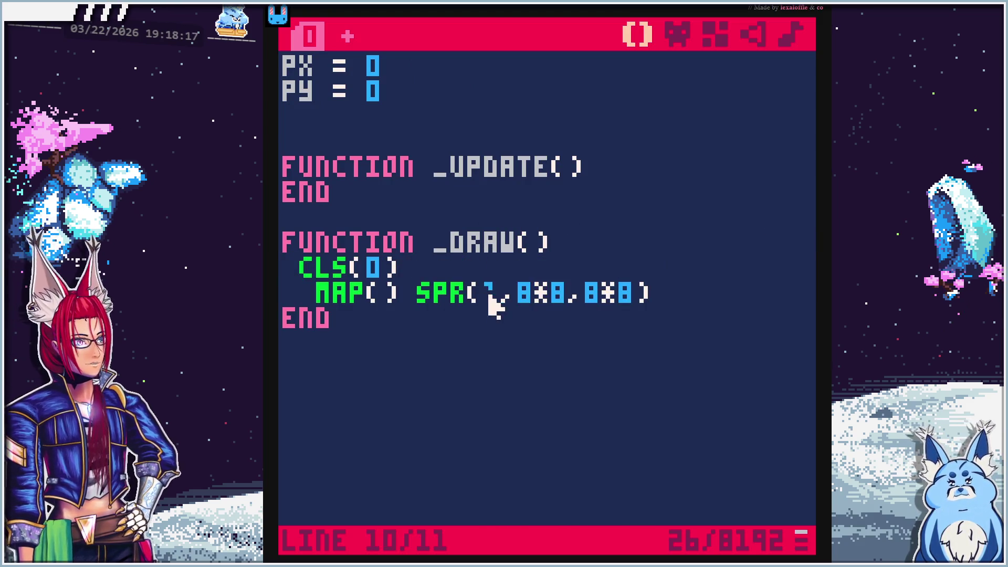
left_click(410, 292)
key("Return")
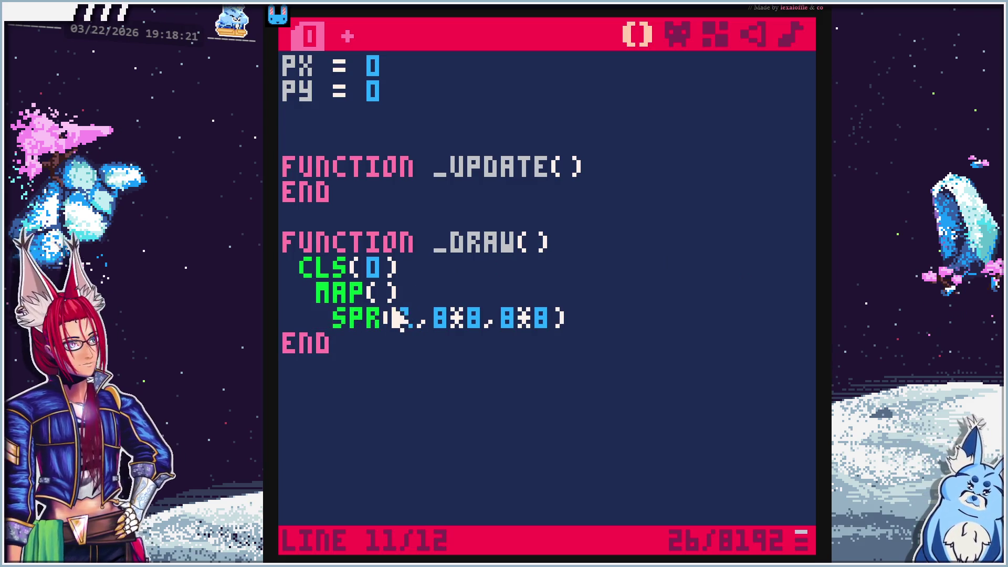
left_click(317, 298)
key("BackSpace")
left_click(317, 319)
key("BackSpace")
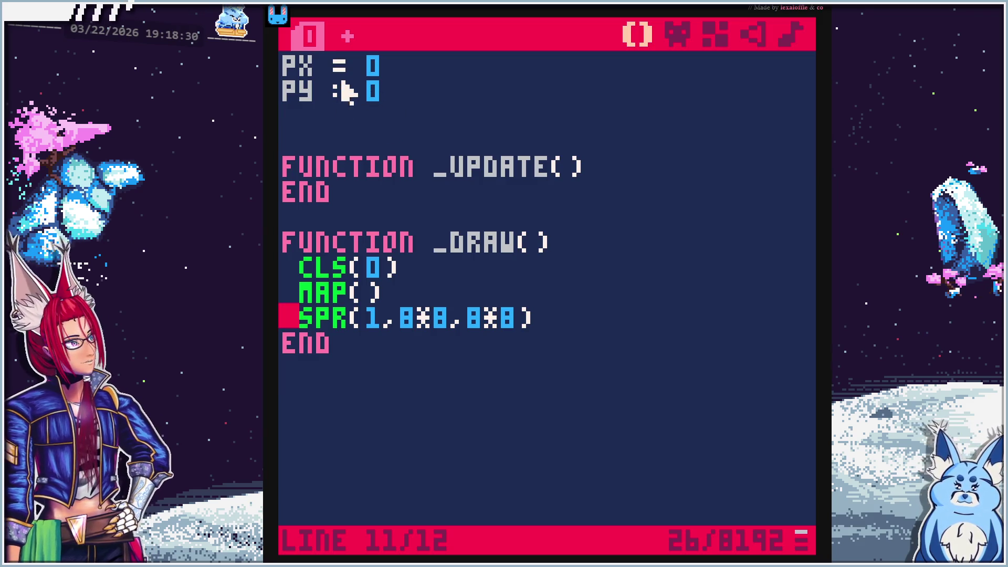
key("ctrl+r")
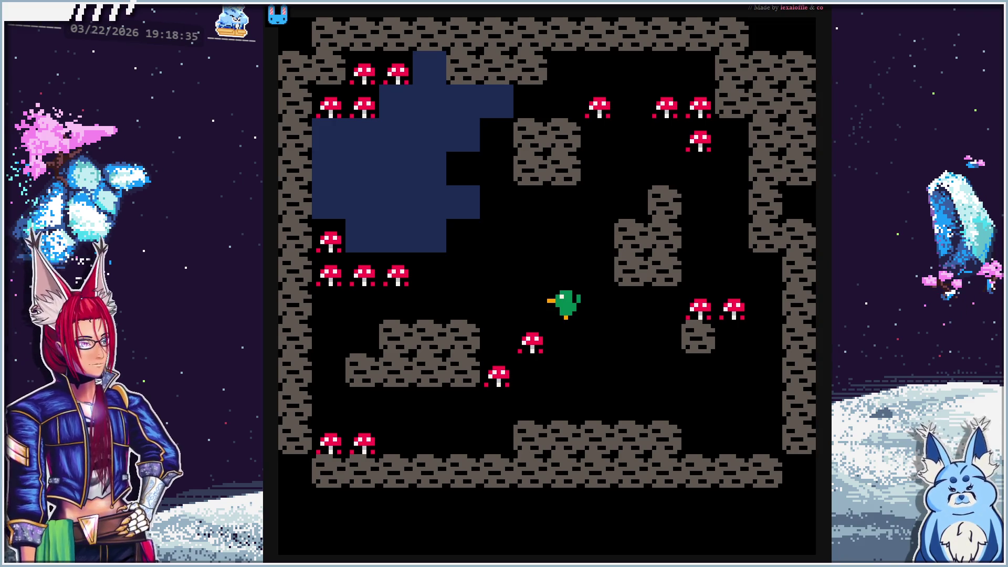
key("Escape")
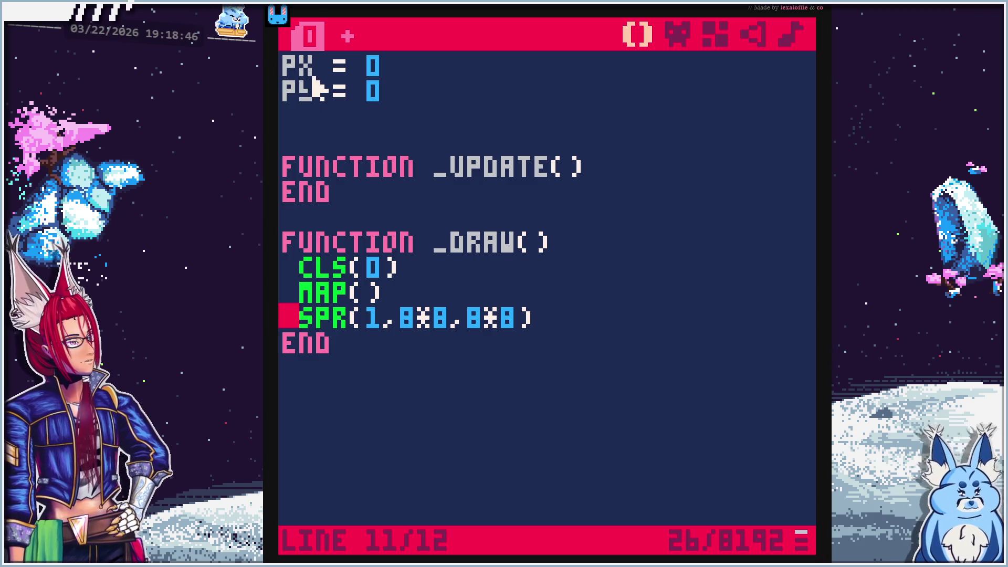
key("alt+Tab")
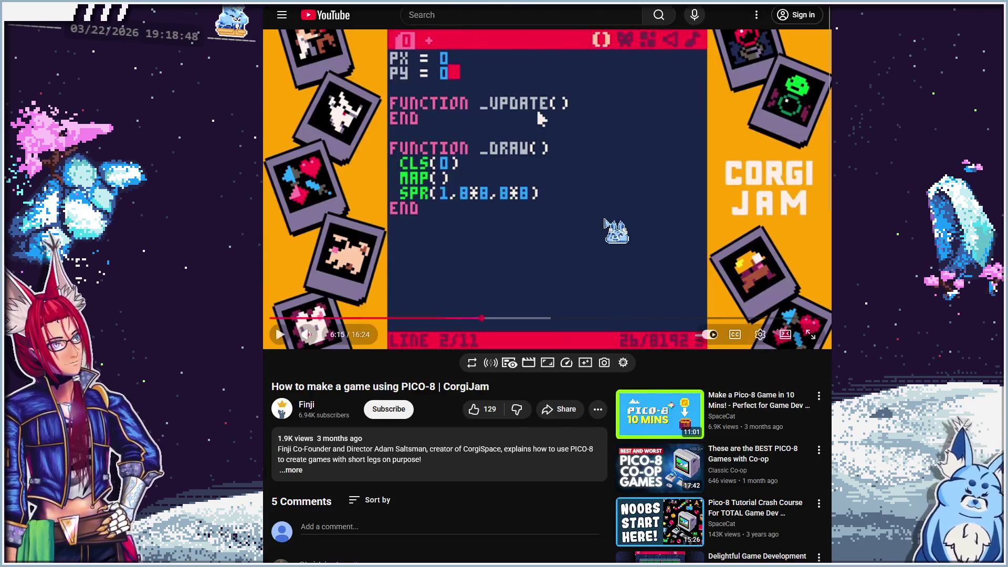
Play the tutorial to 6:31 showing SPR(1,PX*8,PY*8), pause, and return to the PICO-8 code
left_click(588, 265)
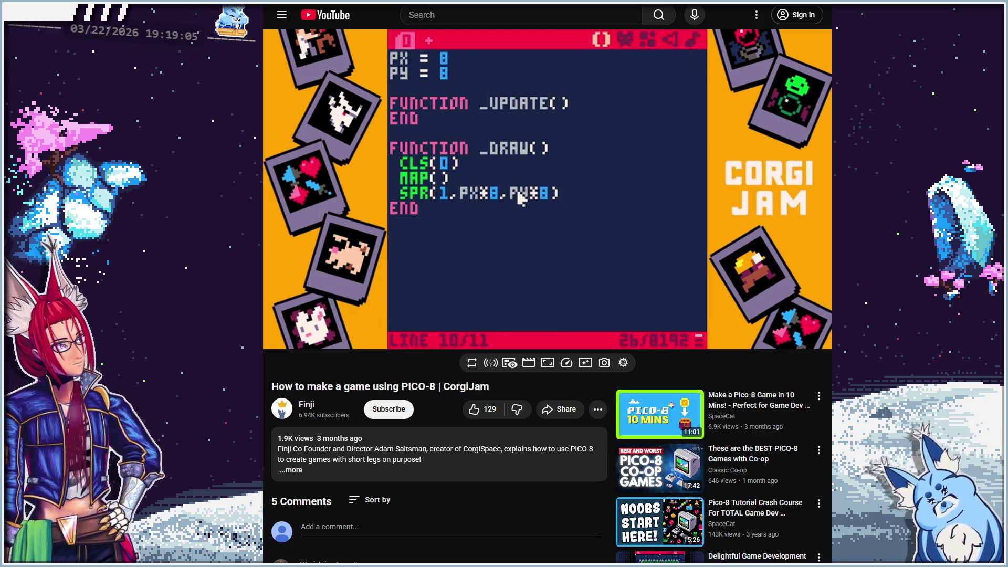
mouse_move(620, 286)
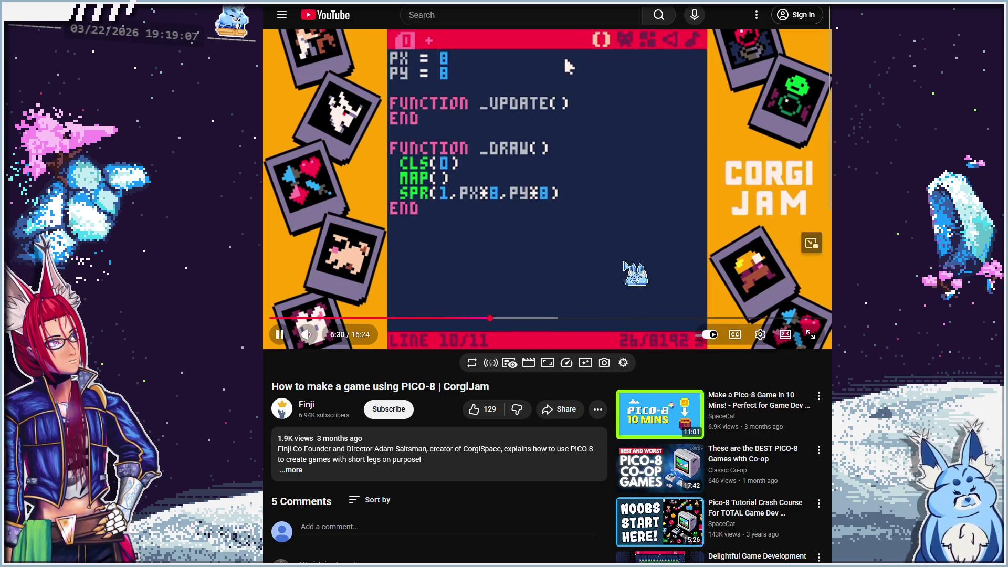
left_click(625, 273)
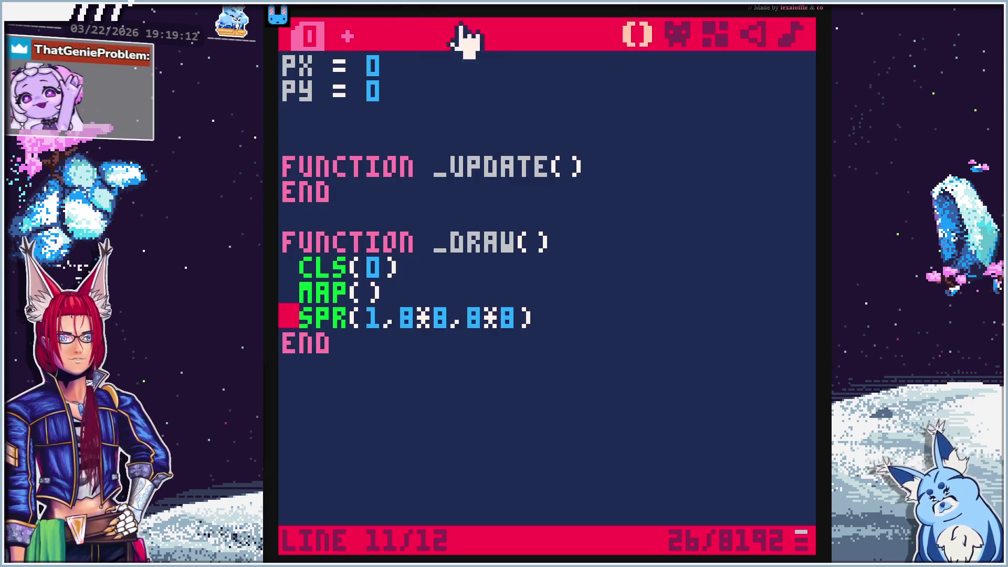
left_click(429, 90)
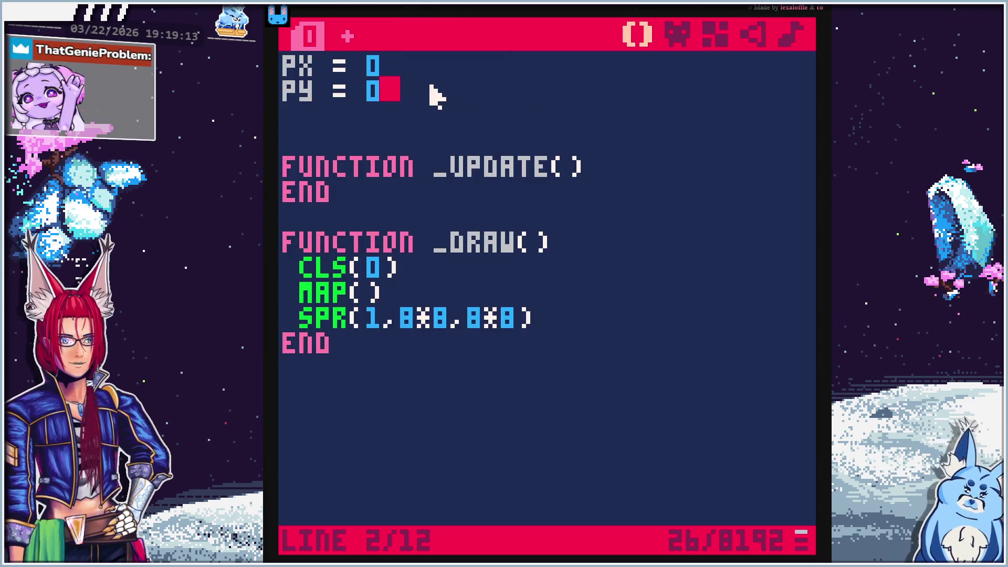
Change the starting values of PY and PX from 0 to 8
key("BackSpace")
type("8")
key("ctrl+Home")
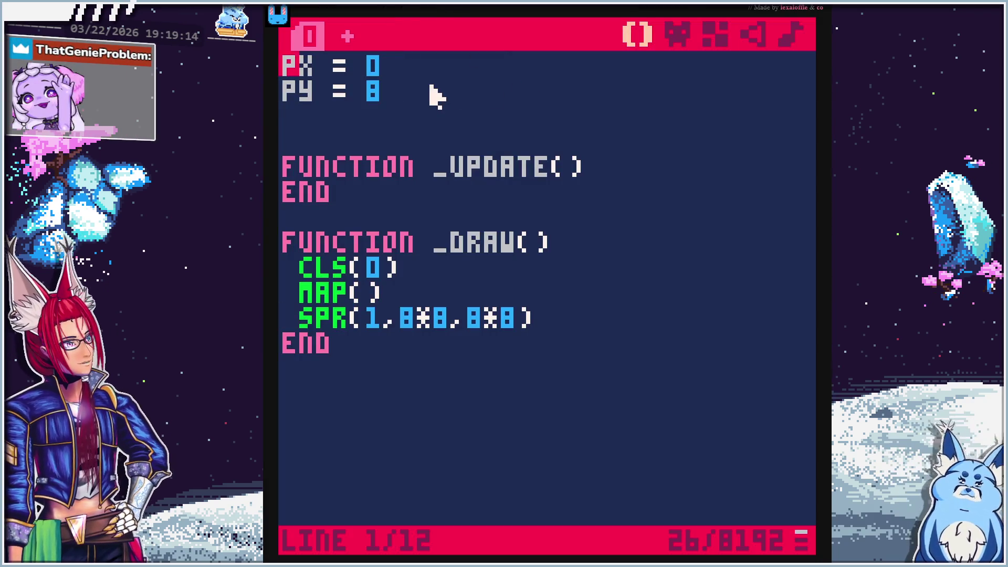
key("Right")
key("Left")
key("Down")
key("Right")
key("Right")
key("Right")
key("Up")
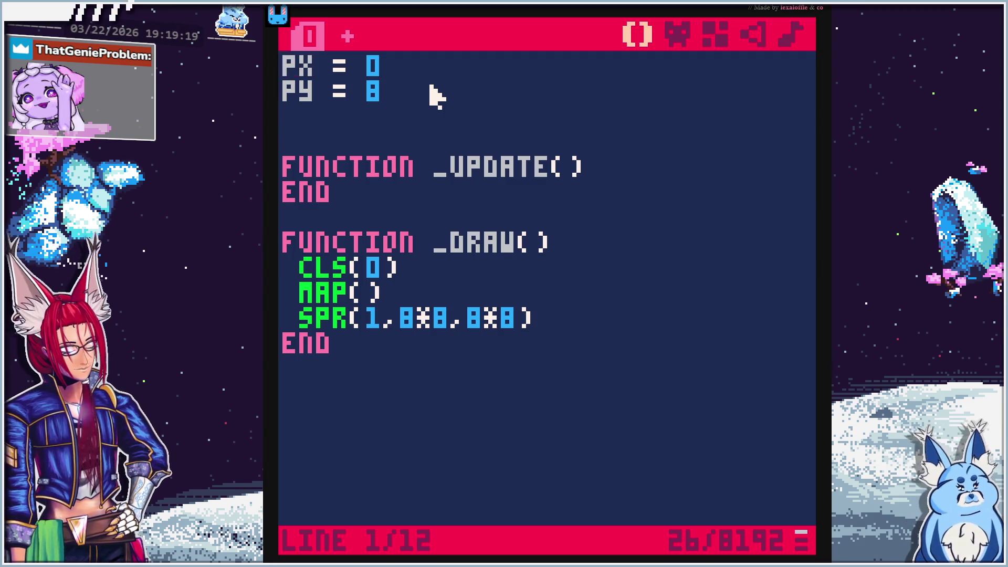
key("BackSpace")
type("8")
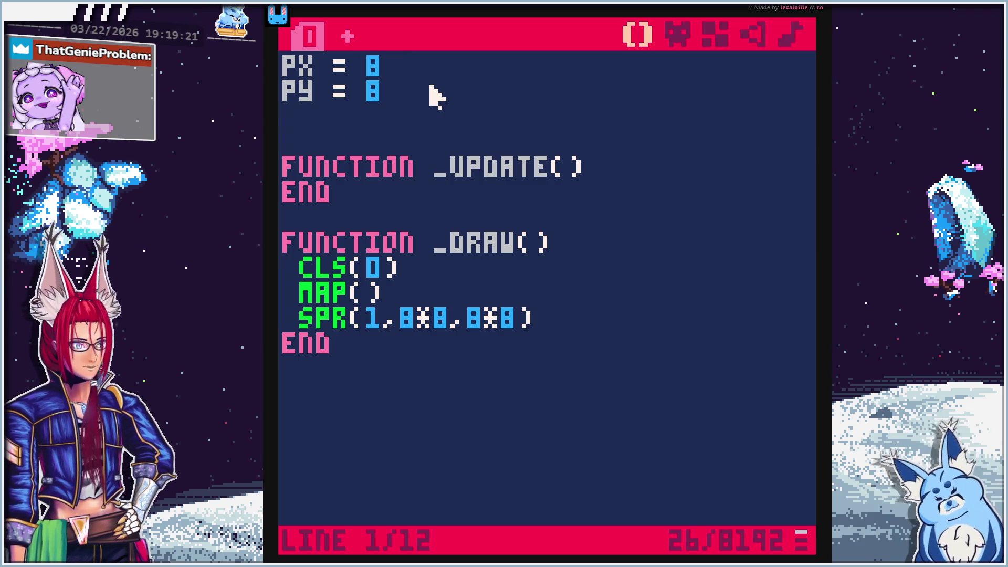
Change the sprite call to SPR(1,PX*8,PY*8) and resume the tutorial video
left_click(415, 321)
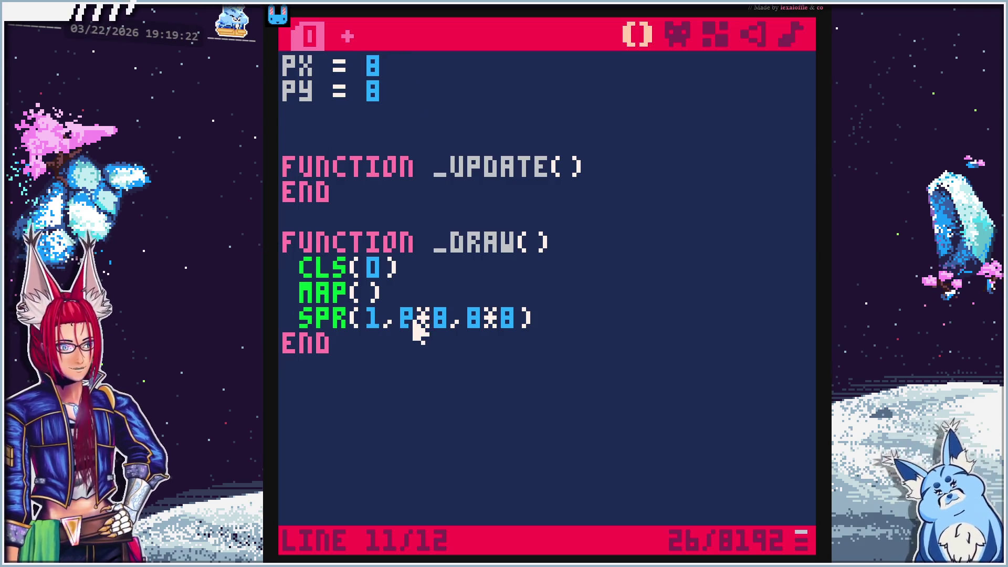
key("BackSpace")
type("PX")
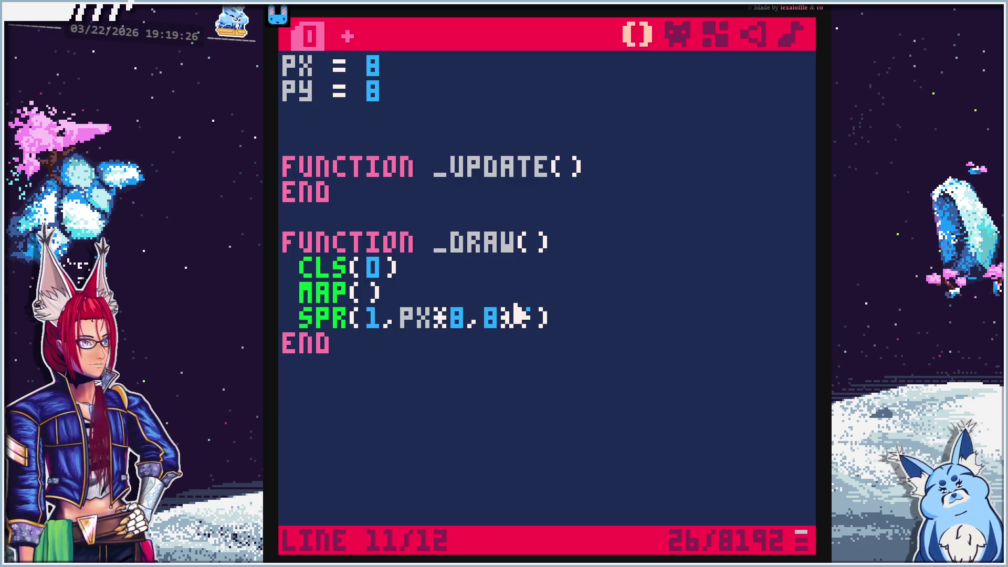
key("BackSpace")
type("PY")
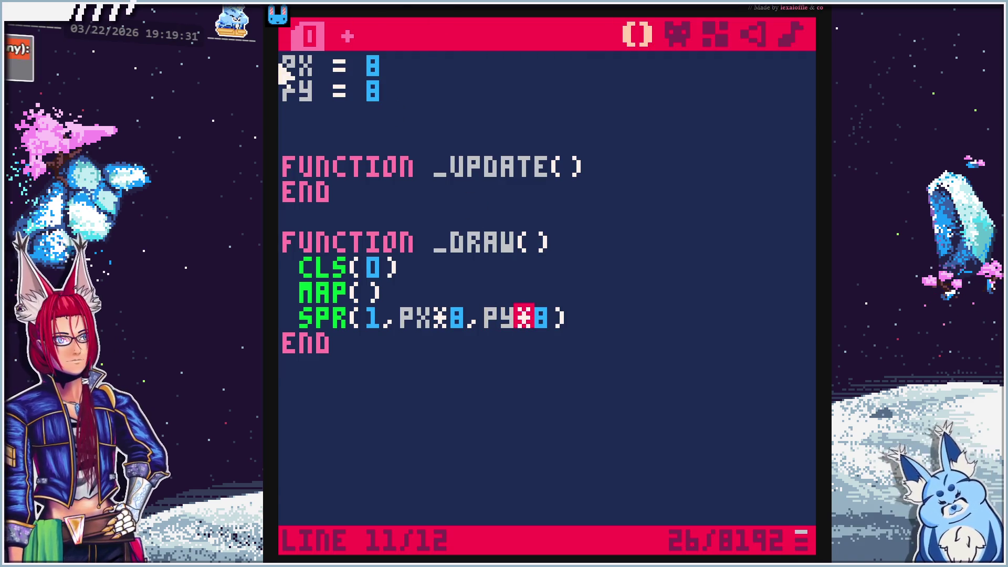
key("space")
key("Escape")
key("space")
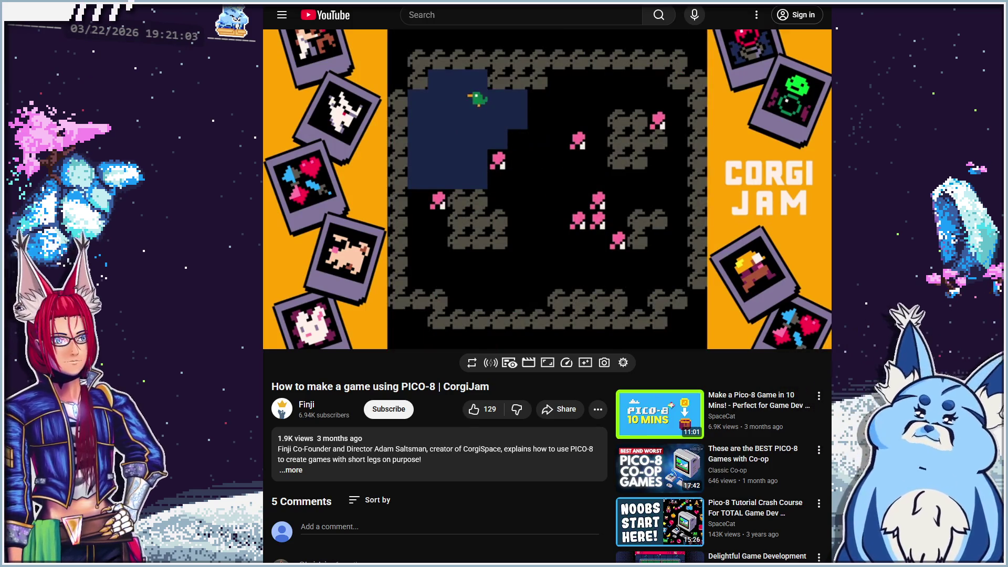
Pause the tutorial and rewind five seconds to 7:58 on the INPUT() code
mouse_move(638, 195)
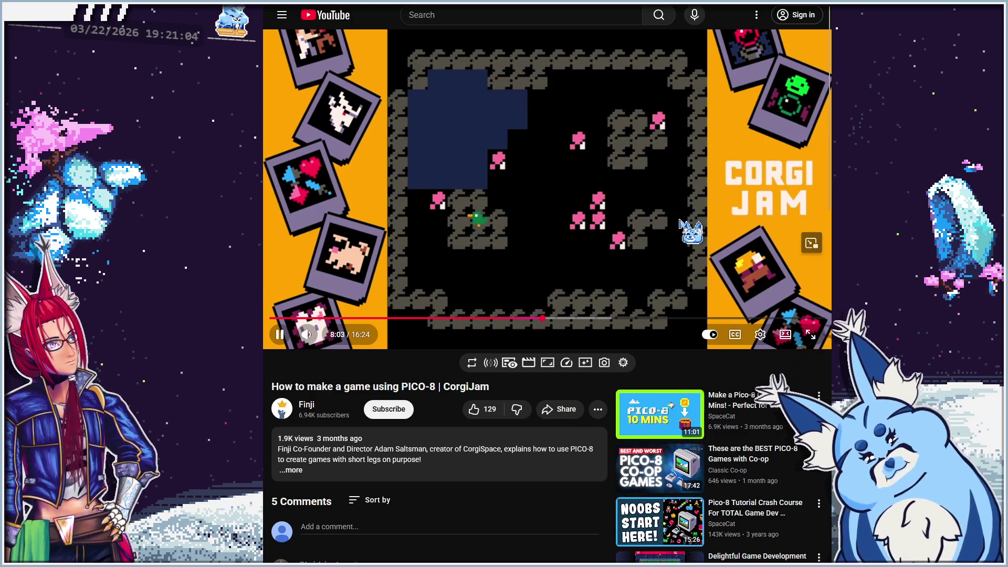
key("space")
key("Left")
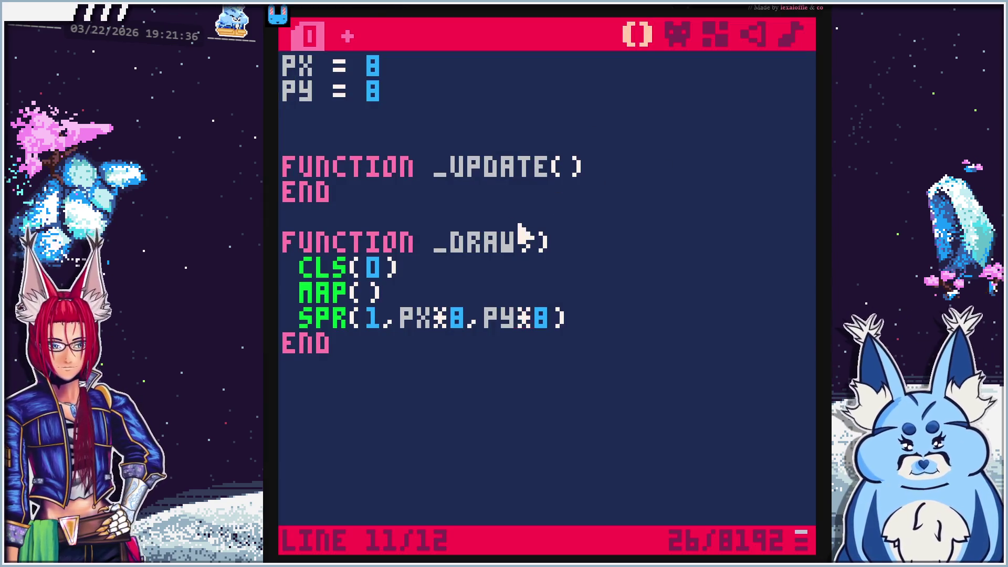
Add nx = 0 and ny = 0 lines inside _UPDATE(), checking the tutorial
left_click(654, 158)
key("Return")
type("nx = ")
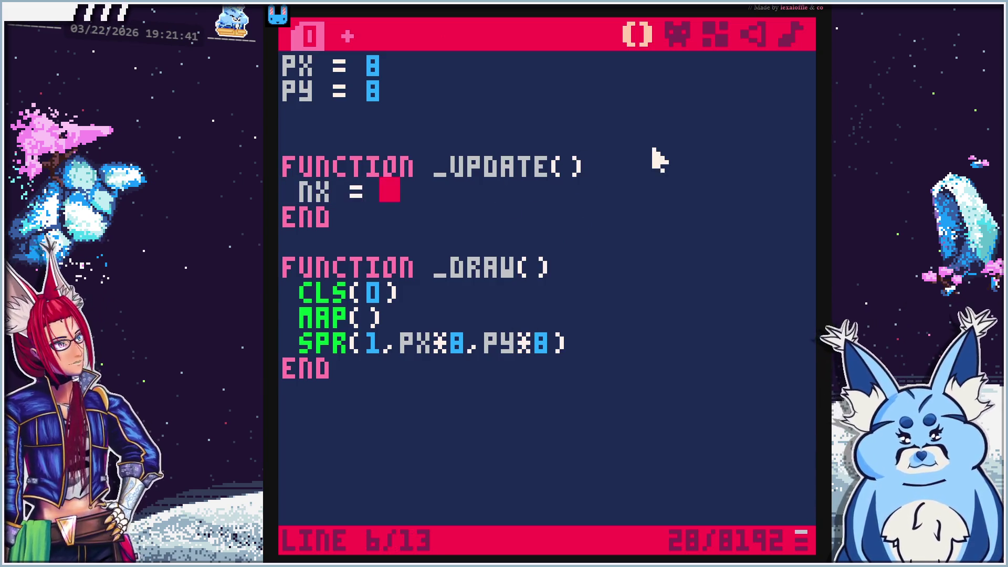
type("0")
key("Return")
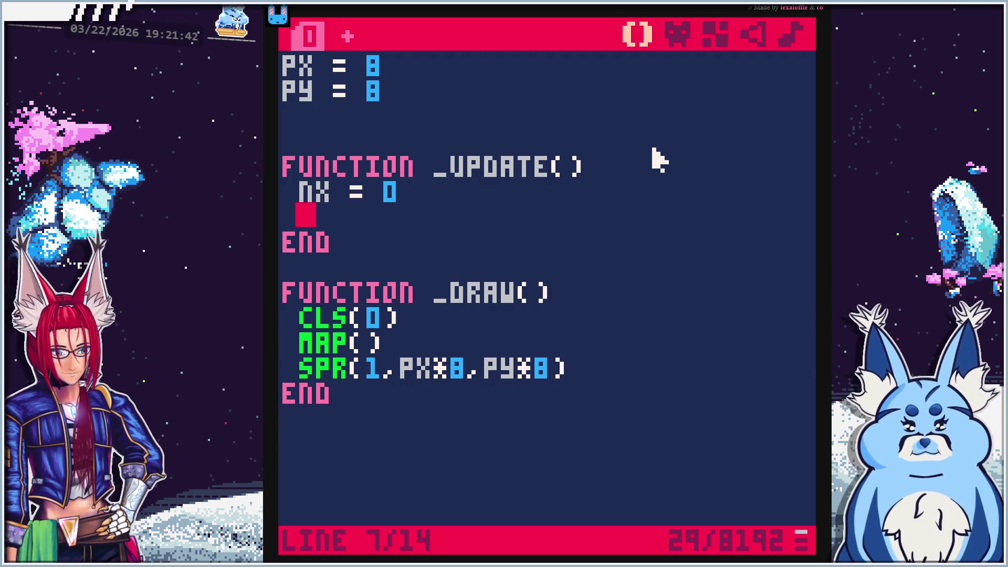
type("nx = ")
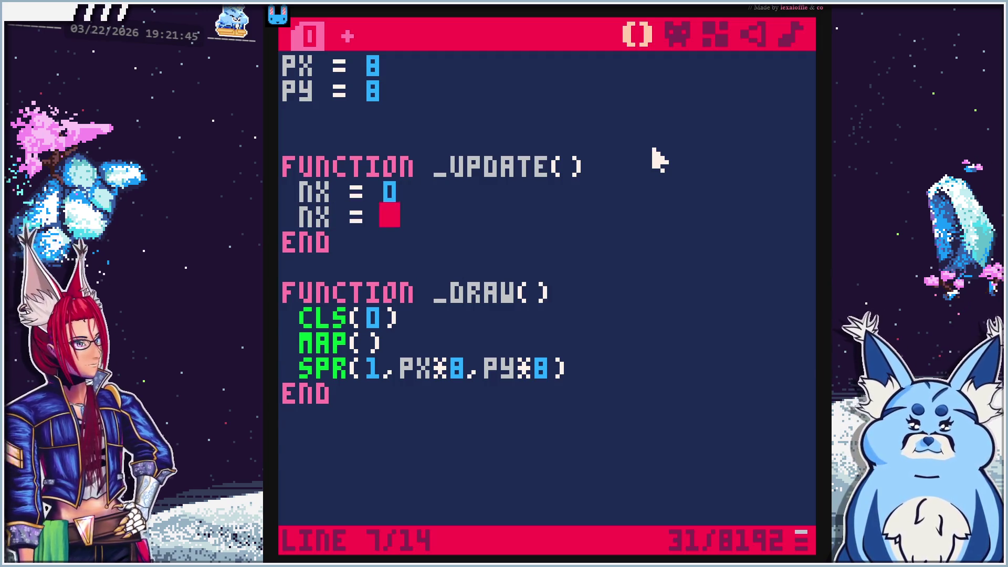
type("0")
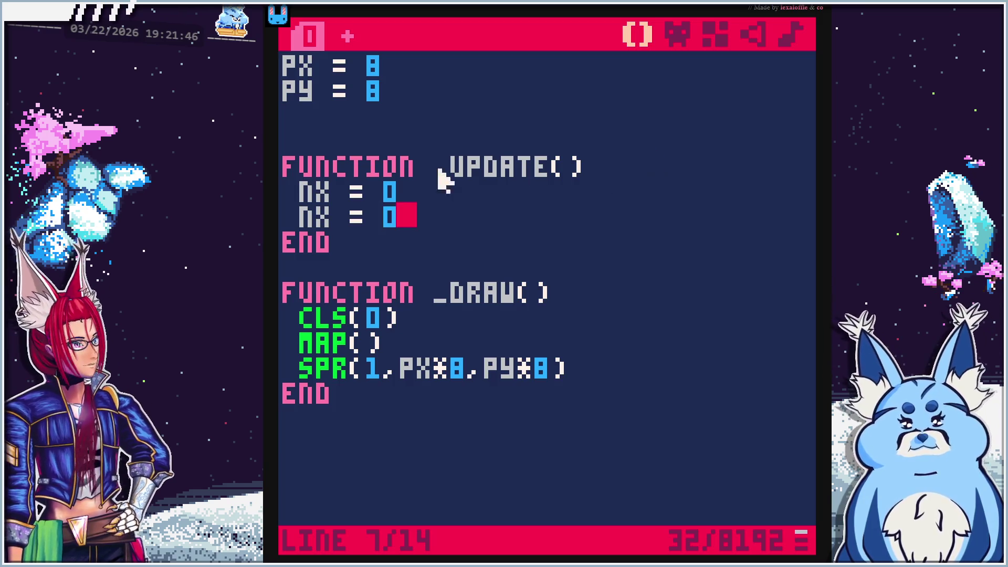
key("BackSpace")
type("y")
key("alt+Tab")
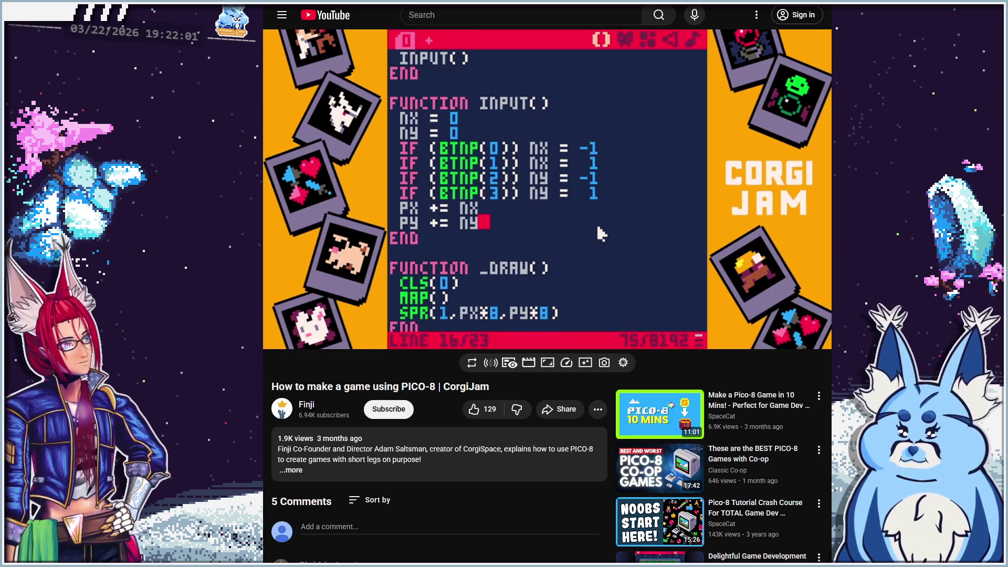
mouse_move(598, 228)
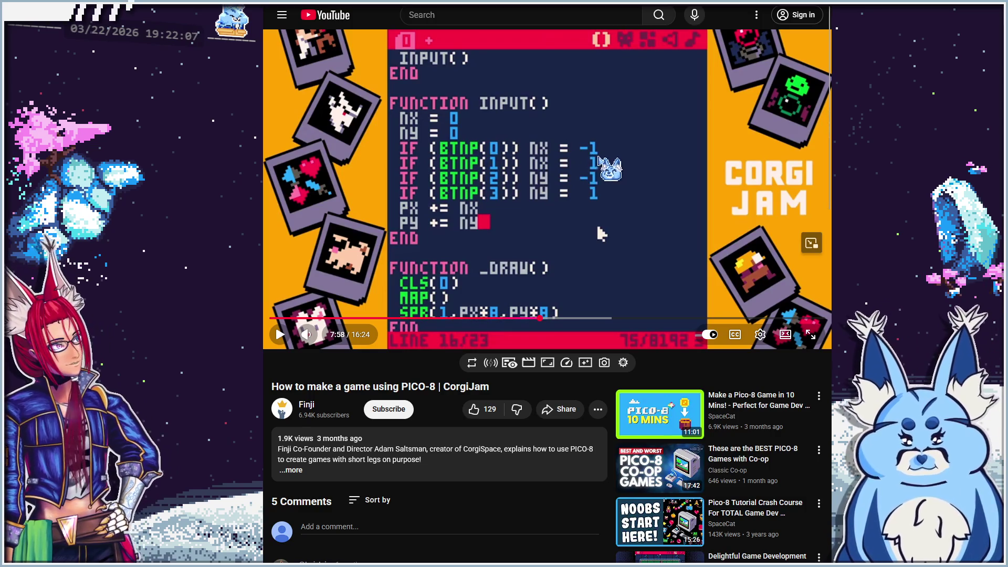
key("alt+Tab")
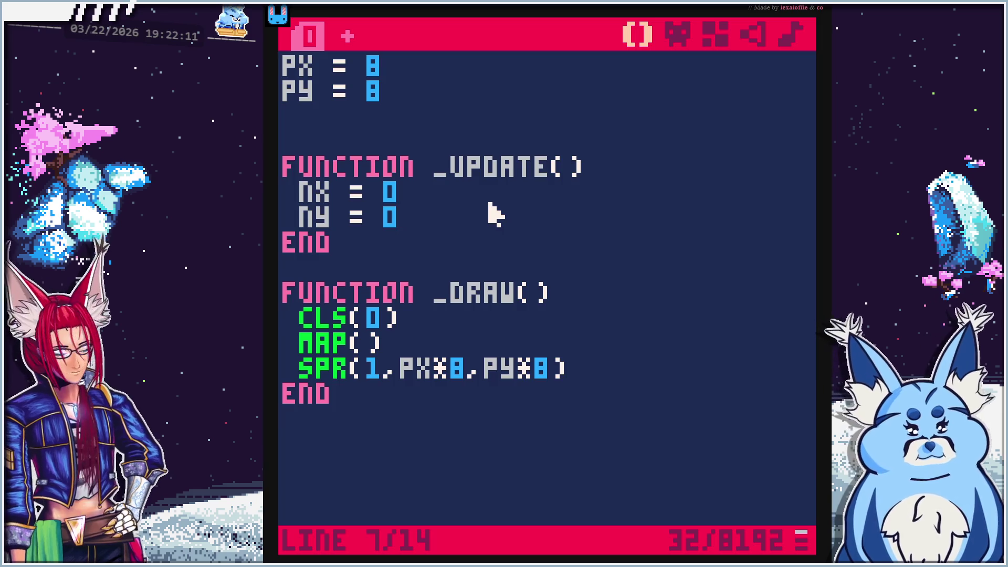
Start an IF (BTNP(_)) check below ny = 0, fixing the BTNP spelling and parenthesis
key("Return")
type("if (")
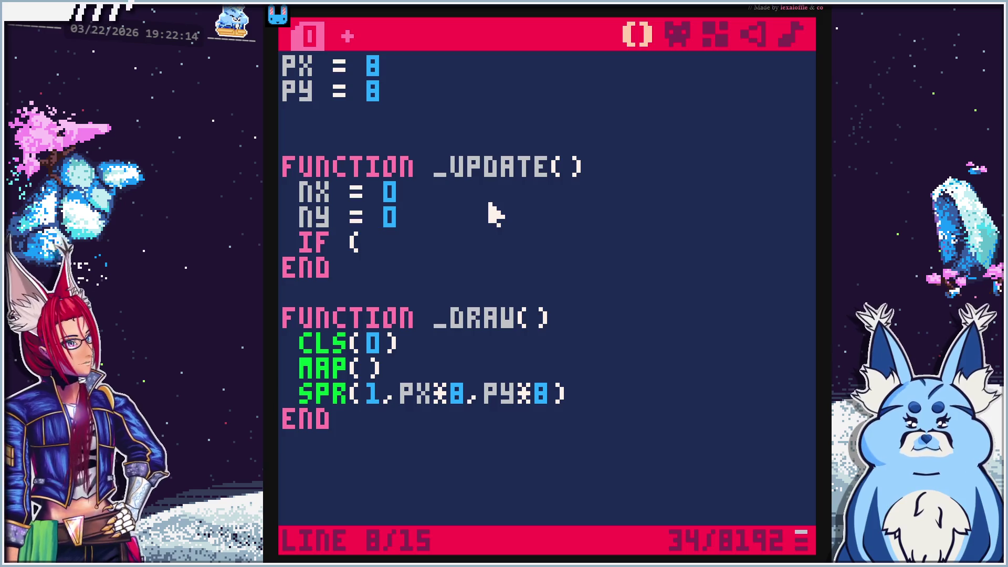
type("btnmp")
key("BackSpace")
key("BackSpace")
type("p")
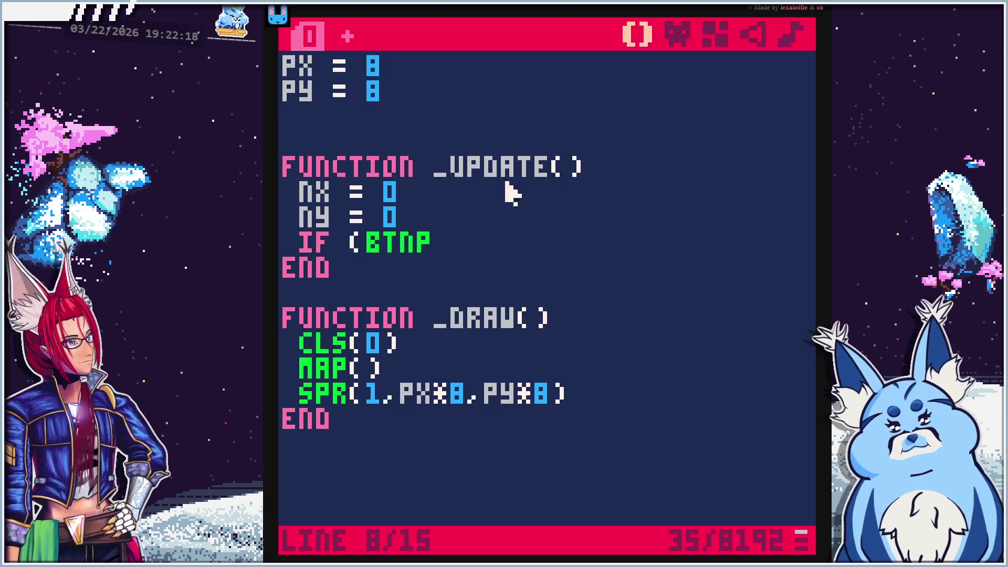
key("alt+Tab")
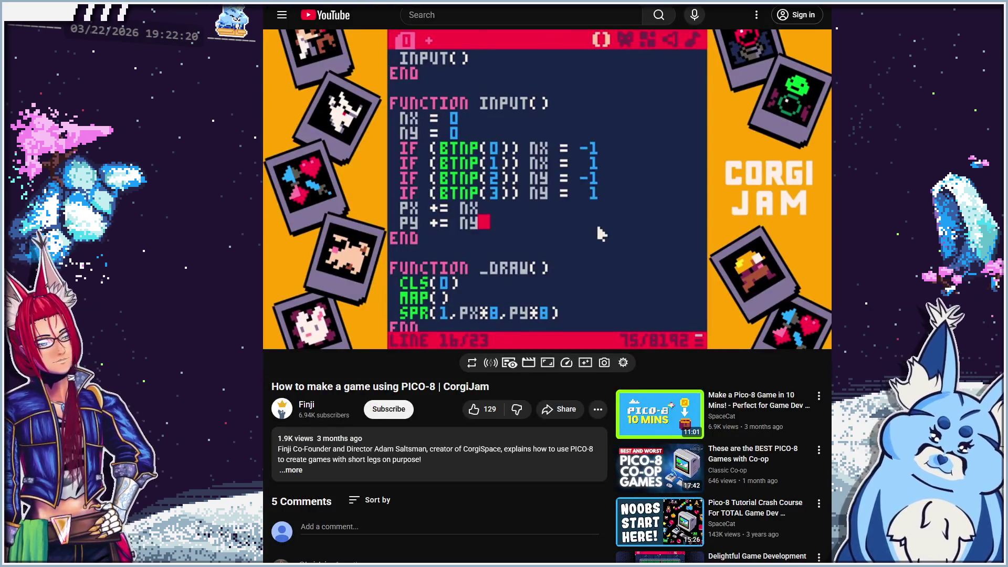
key("alt+Tab")
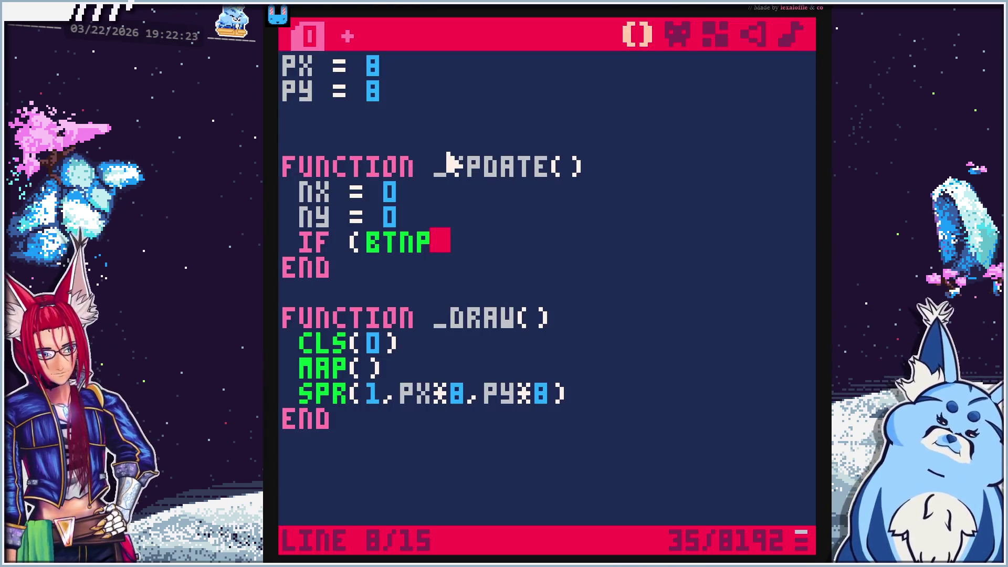
type("(x")
key("BackSpace")
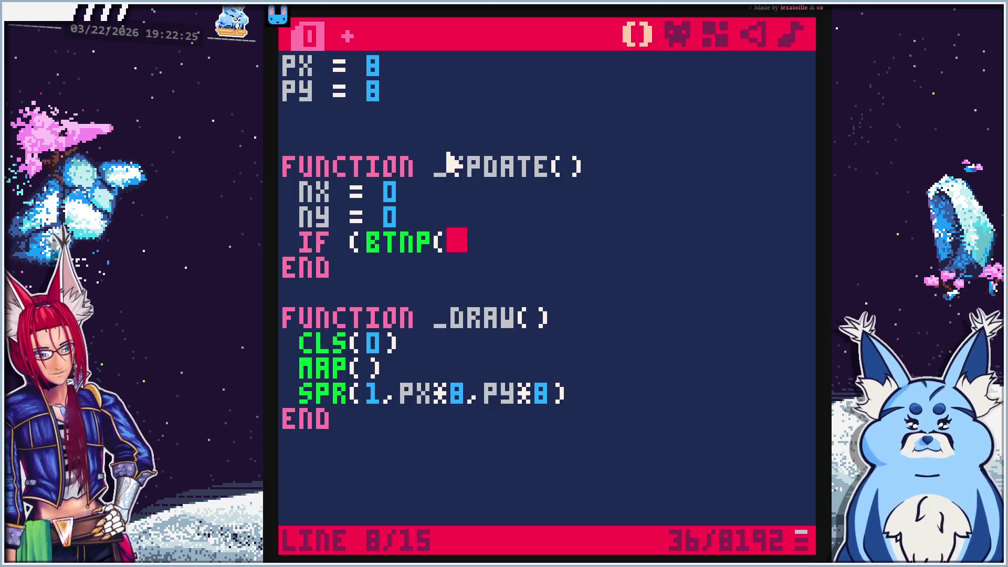
type("_) =")
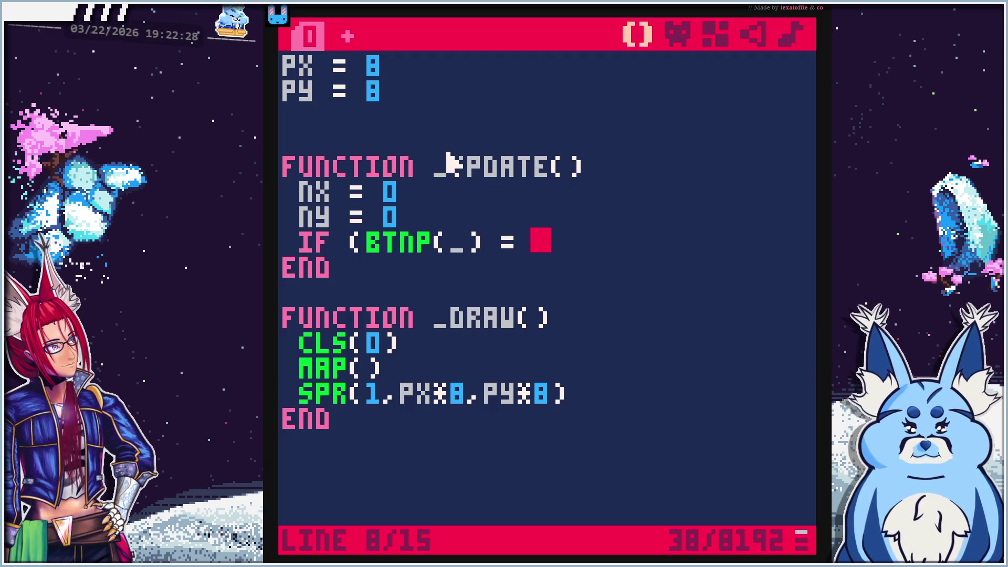
left_click(486, 244)
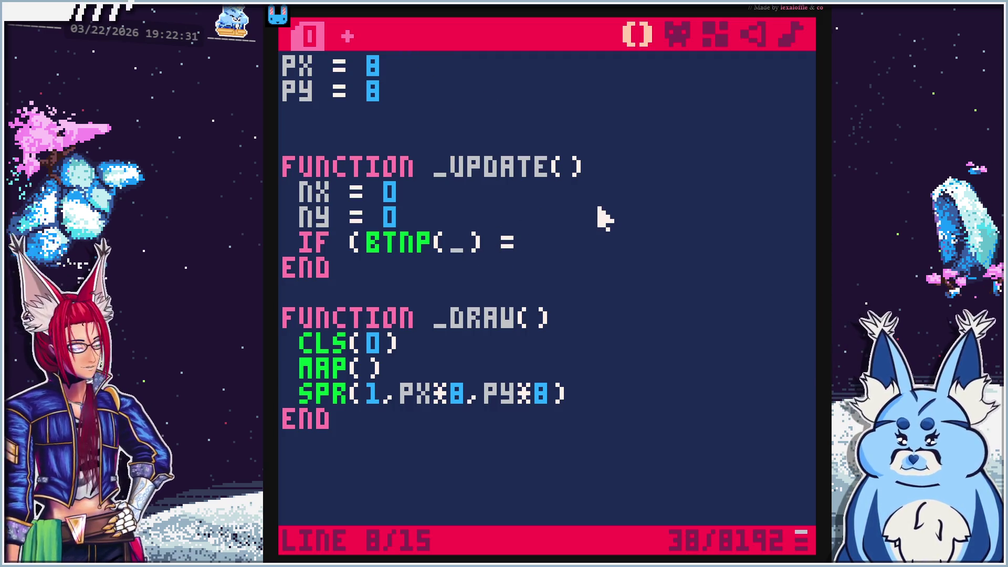
type(")")
key("End")
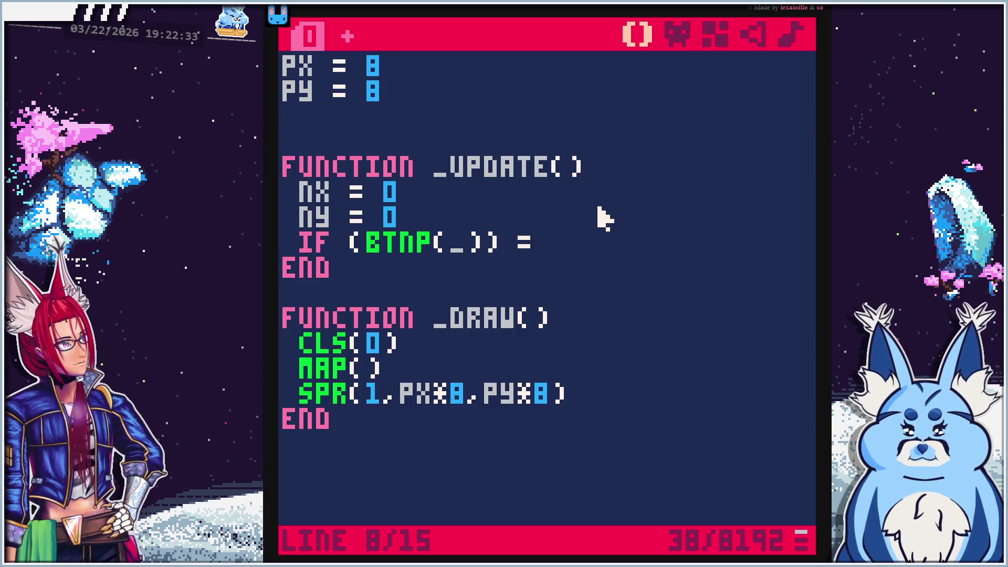
Finish the IF line with the NX = 1 assignment, removing stray glyphs
key("alt+Tab")
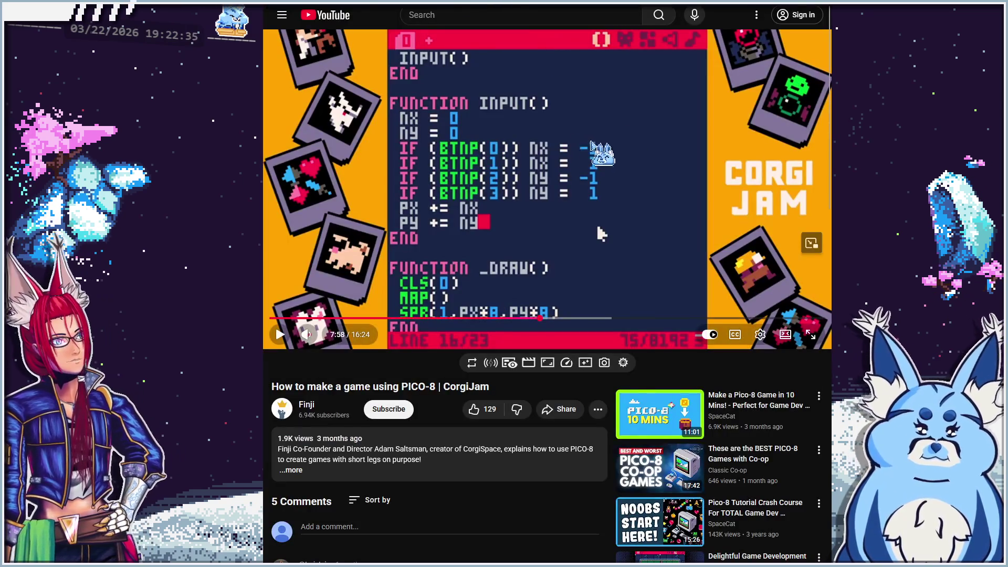
key("alt+Tab")
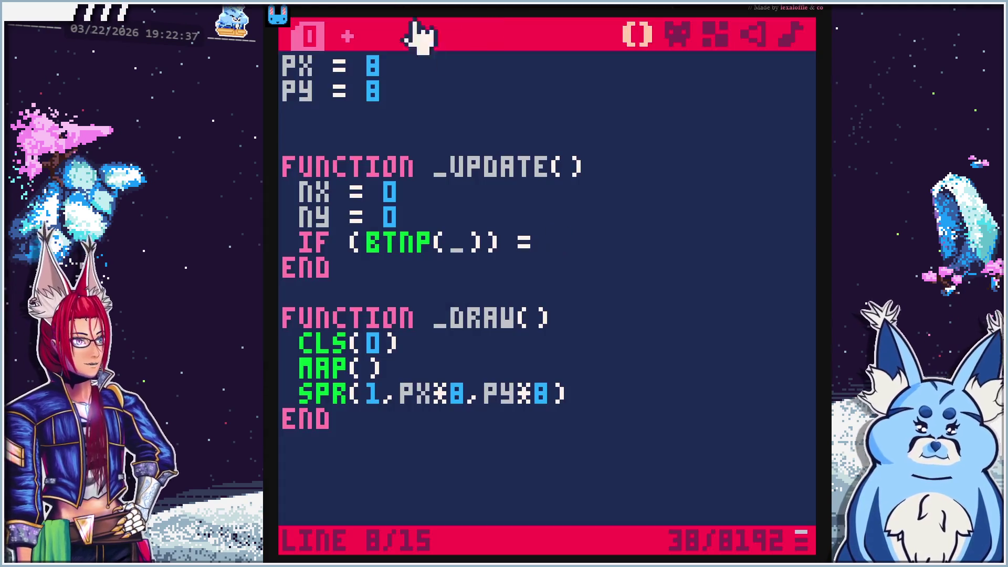
key("shift+n")
key("shift+x")
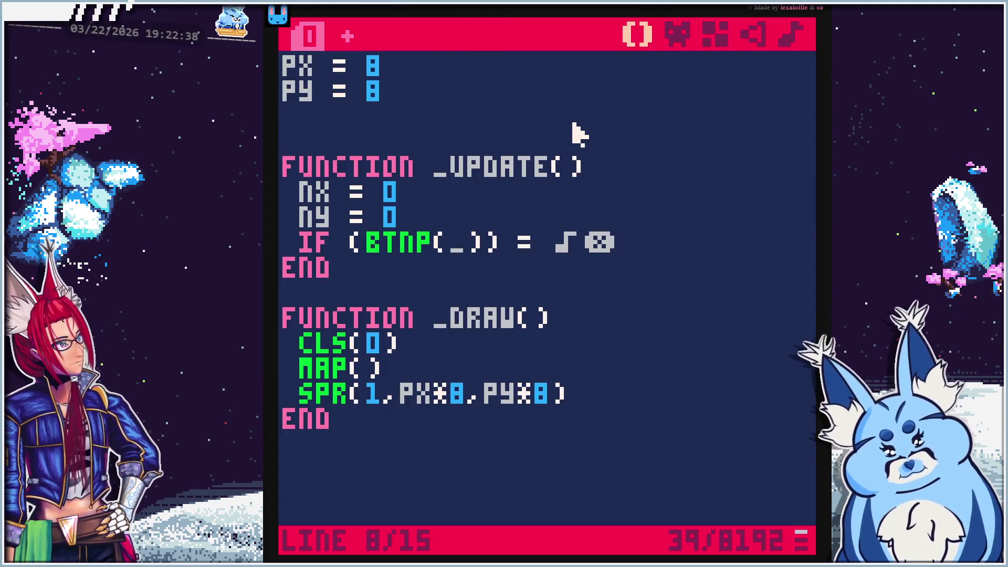
key("BackSpace")
key("BackSpace")
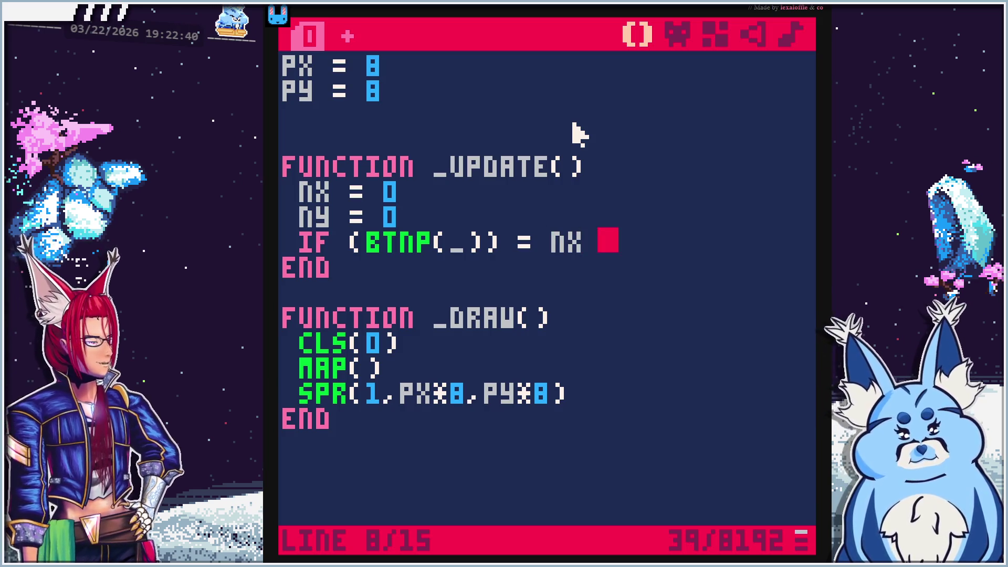
type("= =1")
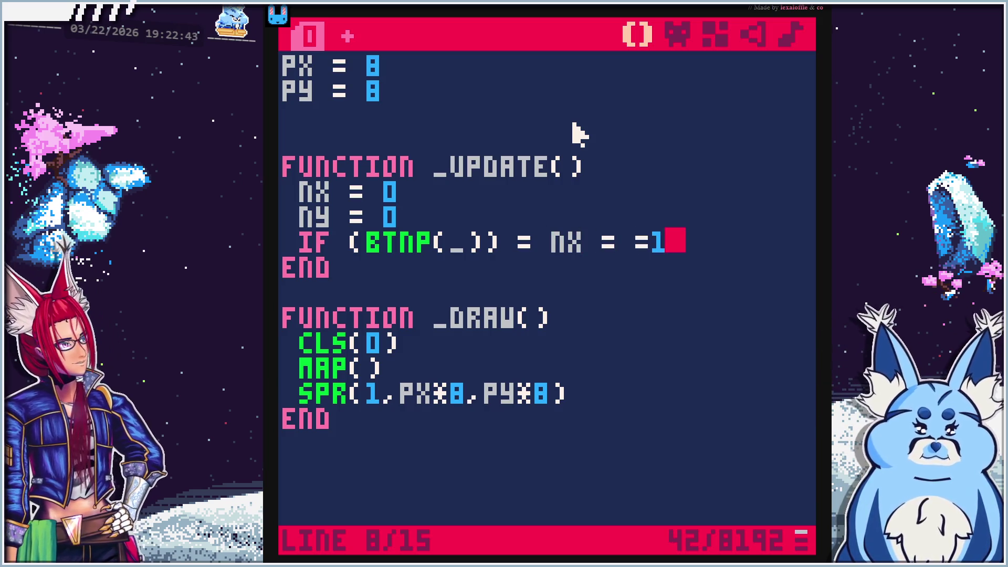
key("BackSpace")
key("BackSpace")
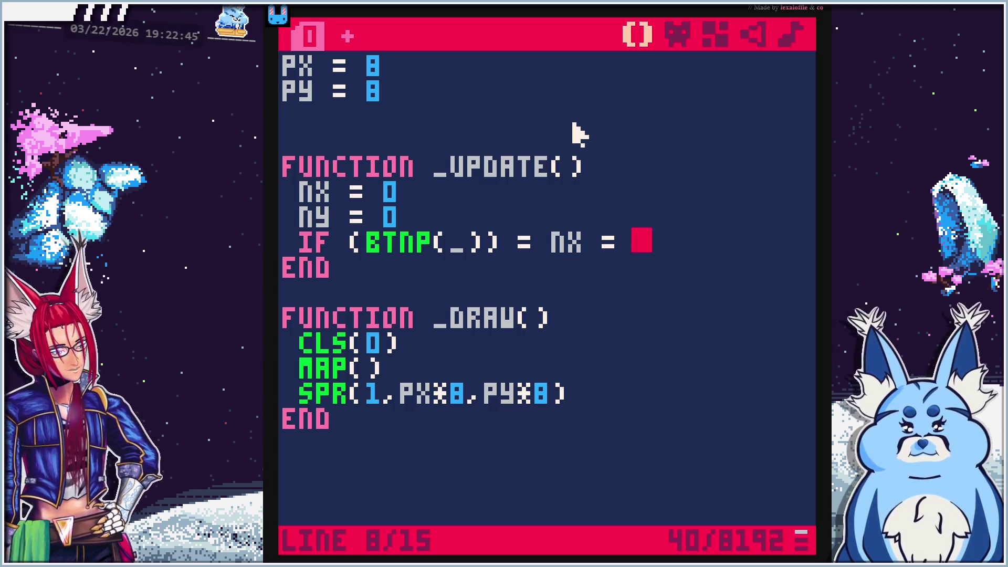
type("_1")
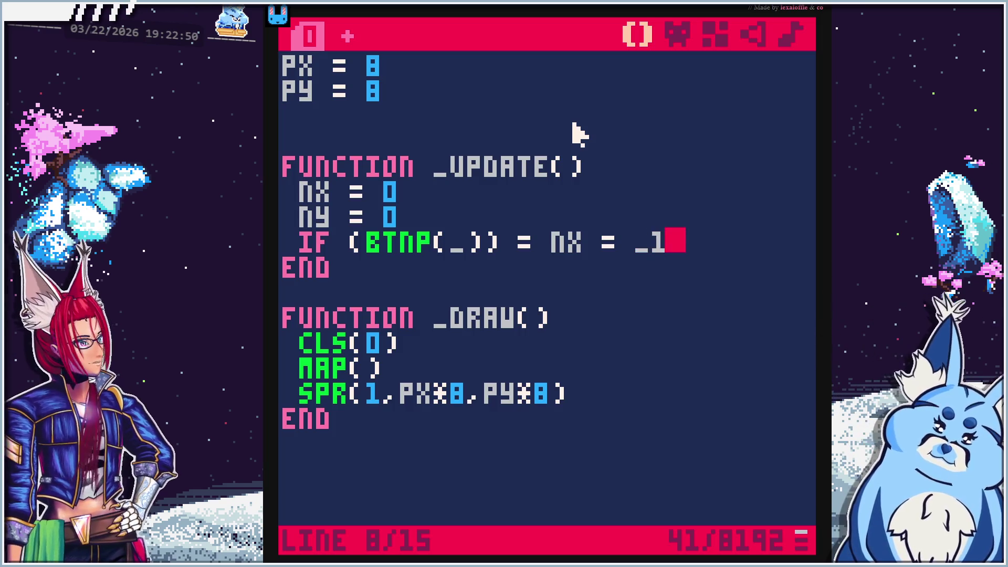
Duplicate the IF line so there are four identical button checks
key("shift+Home")
key("End")
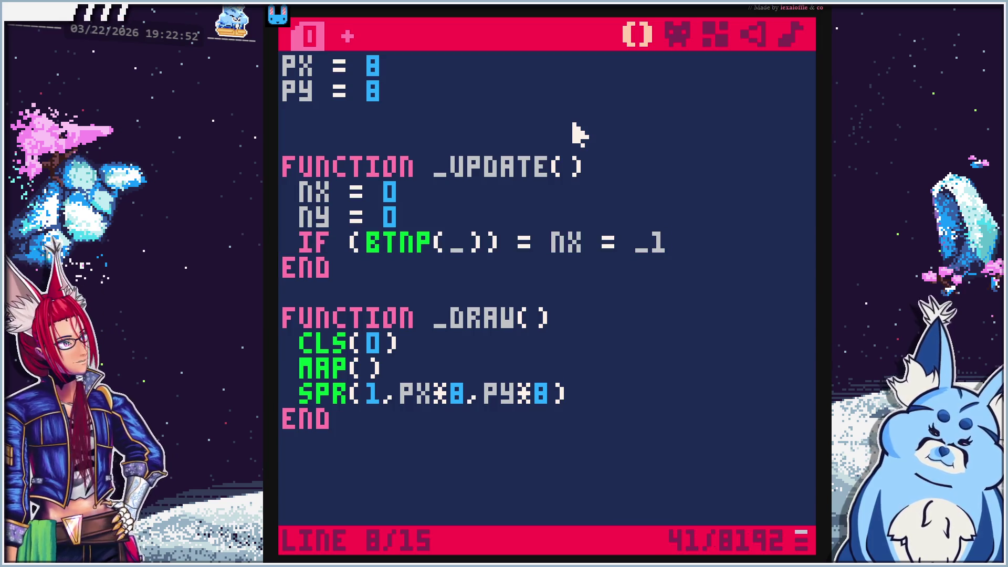
key("Down")
key("Return")
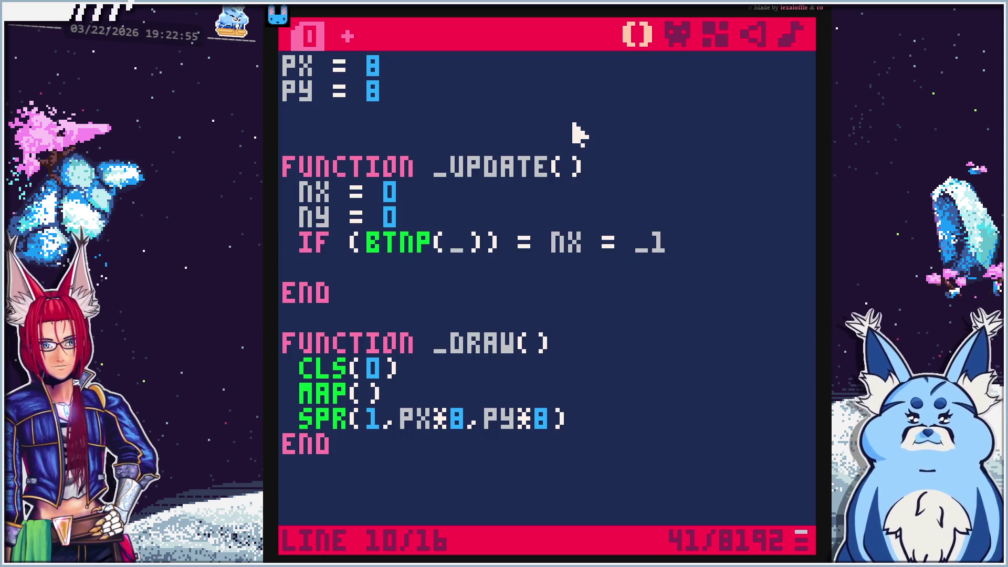
key("Return")
key("Up")
key("Up")
key("ctrl+v")
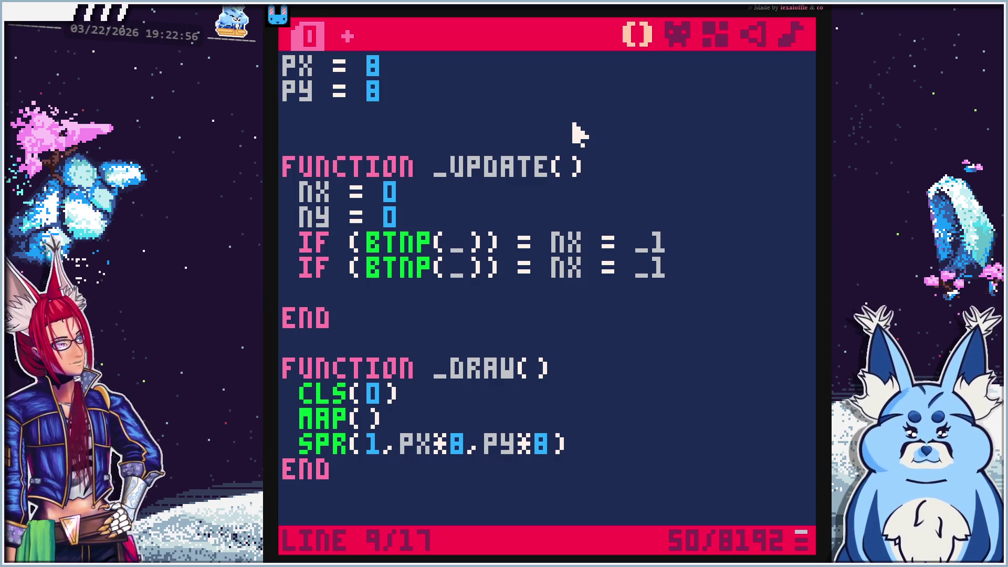
key("Down")
type("IF (BTNP(_)) = NX = _1")
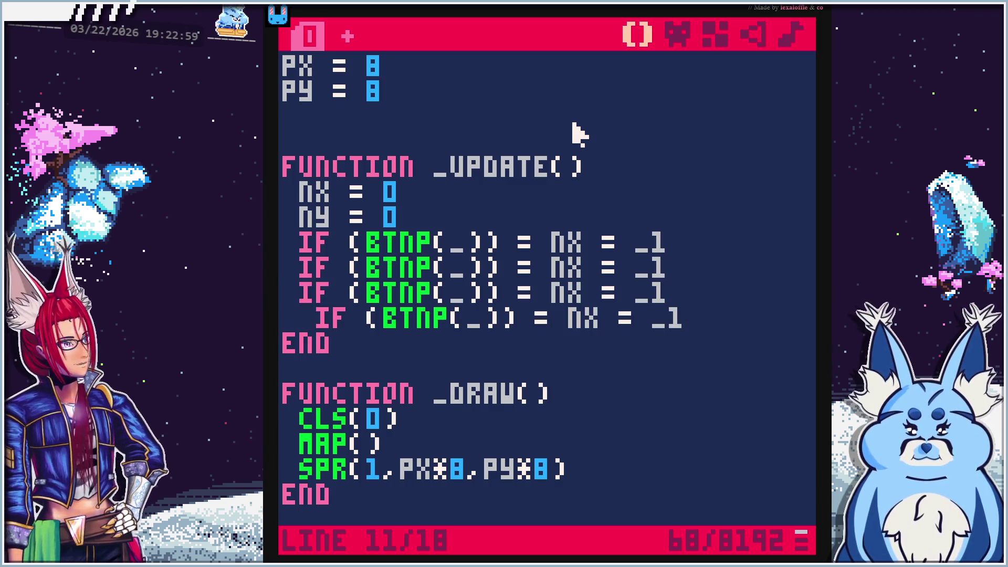
key("Home")
key("Delete")
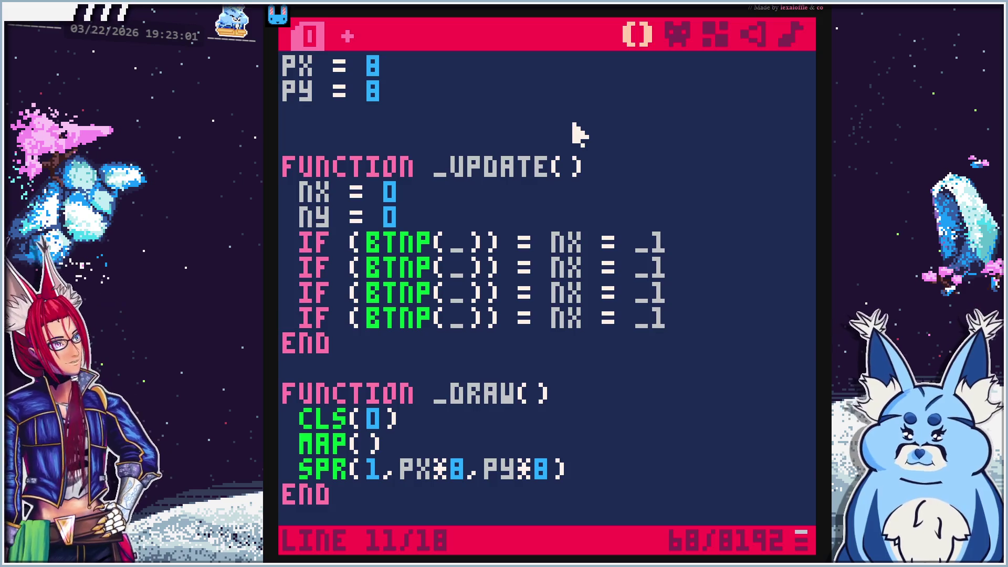
Number the four BTNP checks 0, 1, 2 and 3
left_click(457, 243)
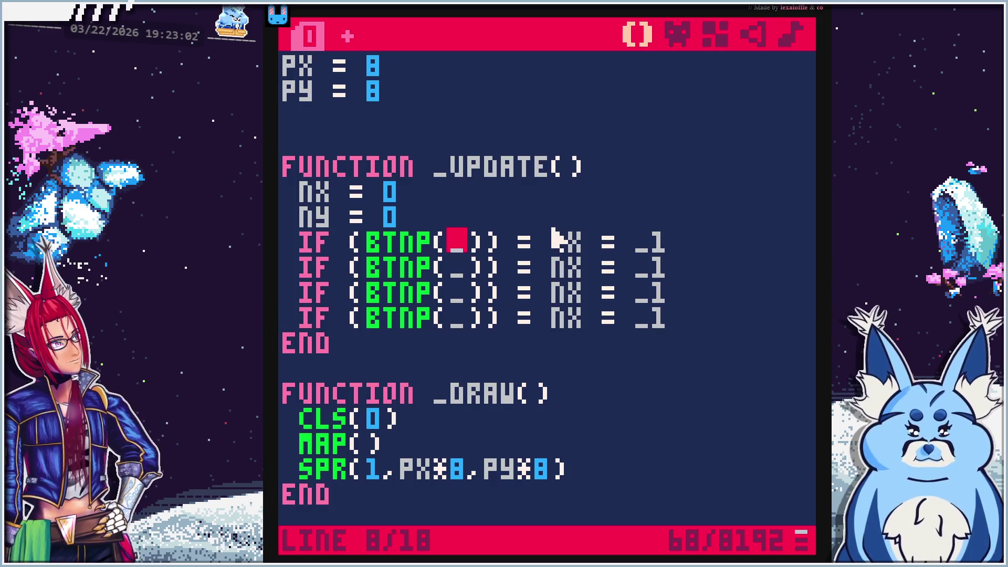
key("BackSpace")
type("1")
key("BackSpace")
type("0")
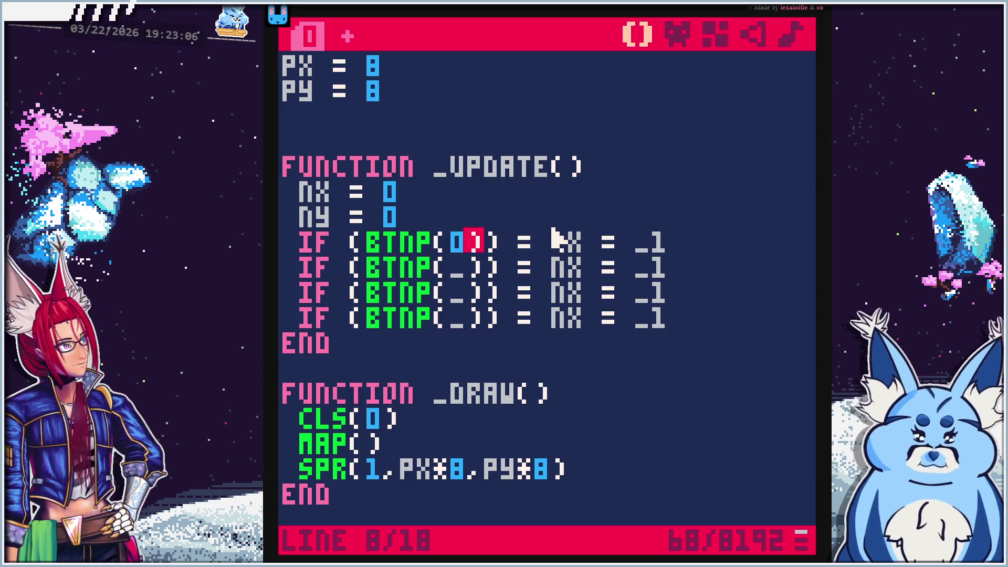
key("BackSpace")
type("1")
key("BackSpace")
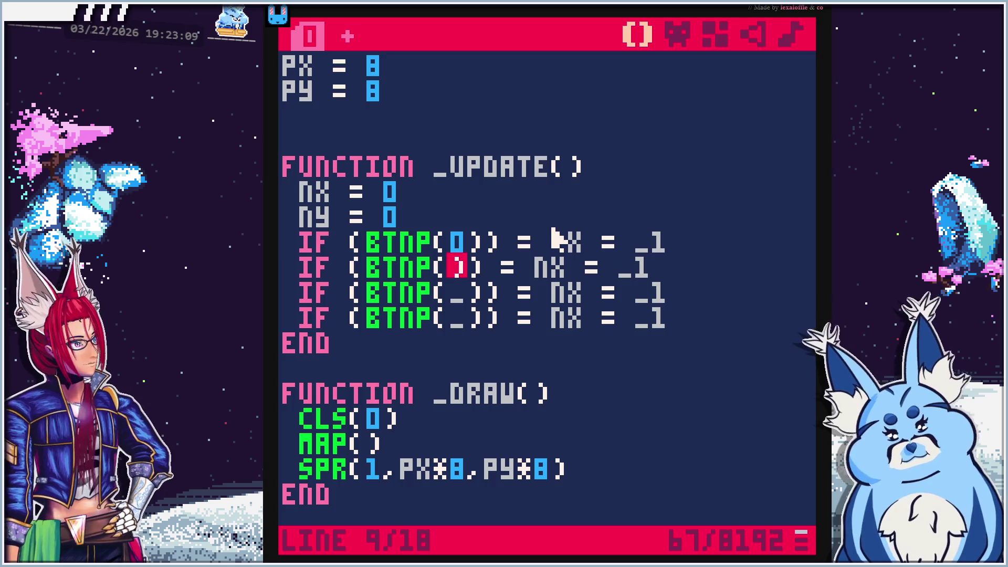
type("1")
key("Down")
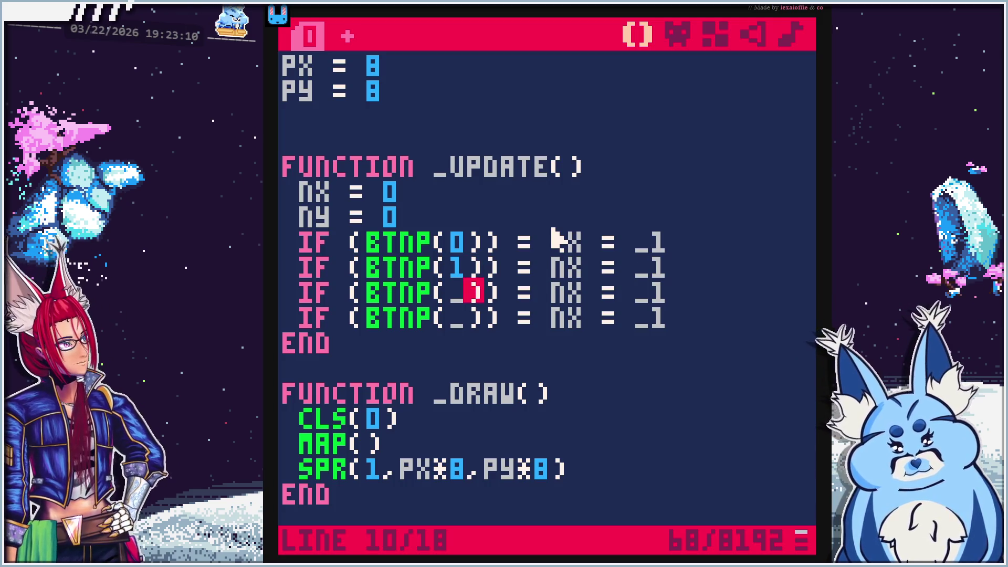
key("BackSpace")
type("2")
key("BackSpace")
type("3")
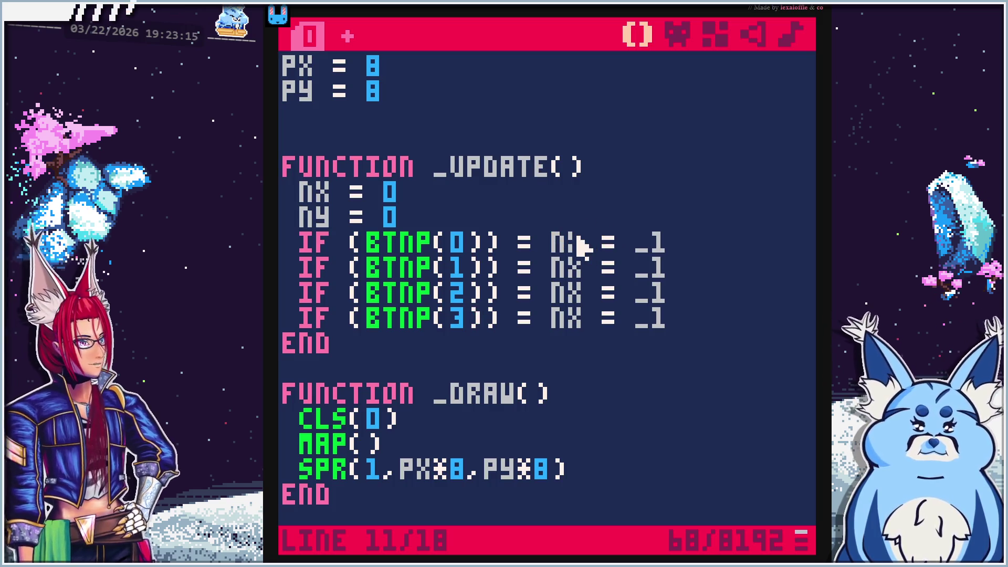
Make BTNP(0) set NX = -1 and BTNP(1) set NX = 1, and switch BTNP(2) to NY
key("Up")
key("Up")
key("Up")
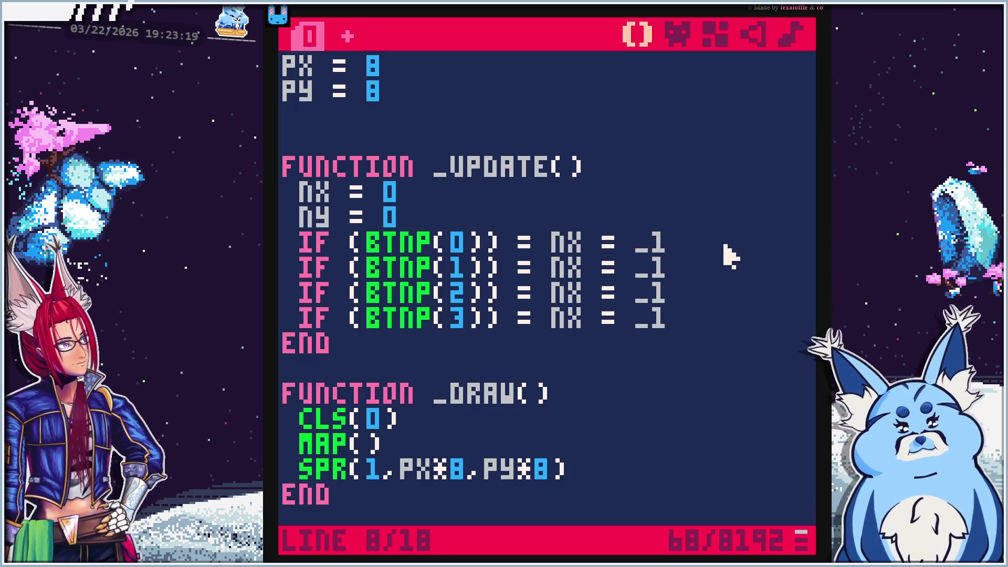
key("BackSpace")
key("BackSpace")
type("-1")
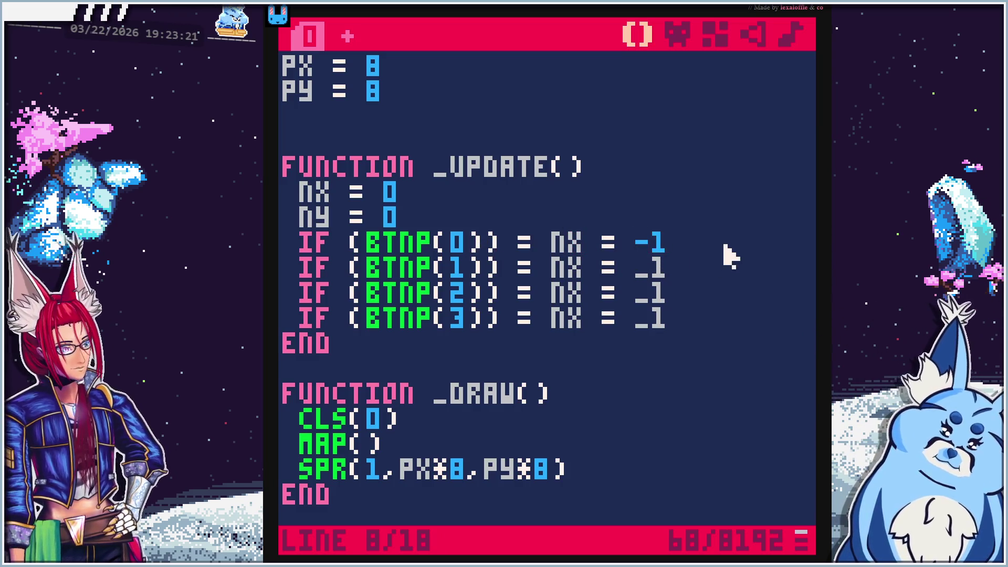
key("BackSpace")
key("BackSpace")
type("1")
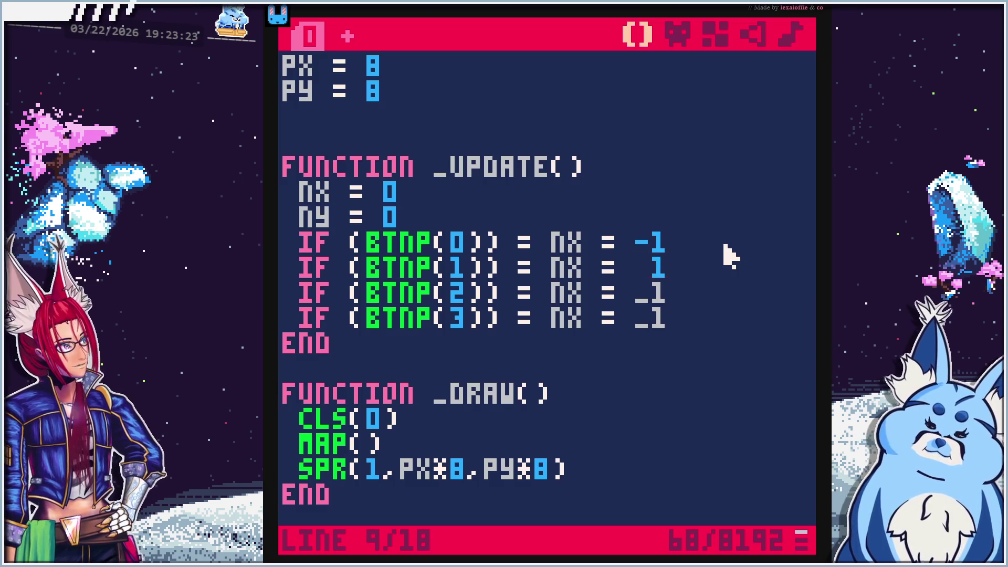
key("Down")
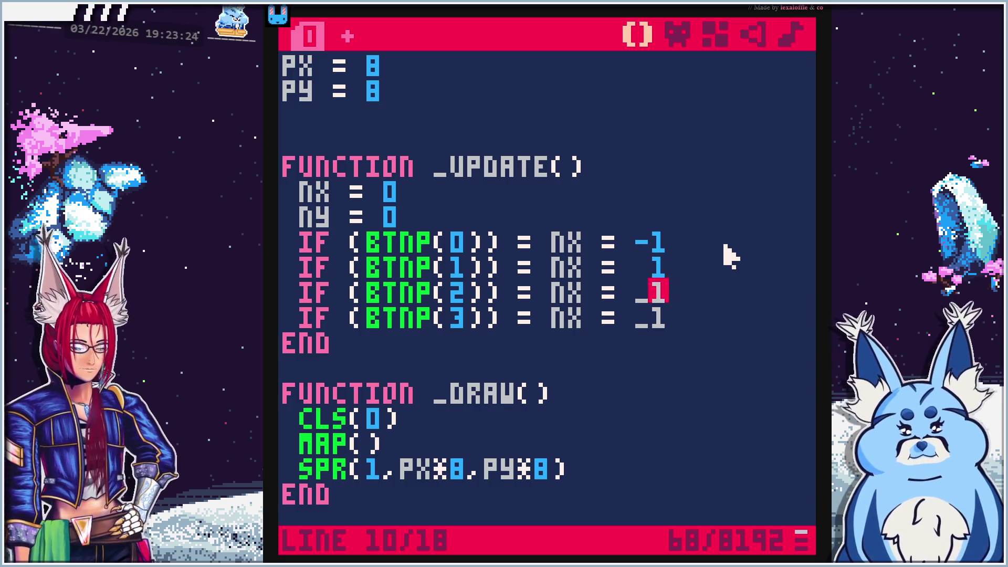
key("Left")
key("Left")
key("Delete")
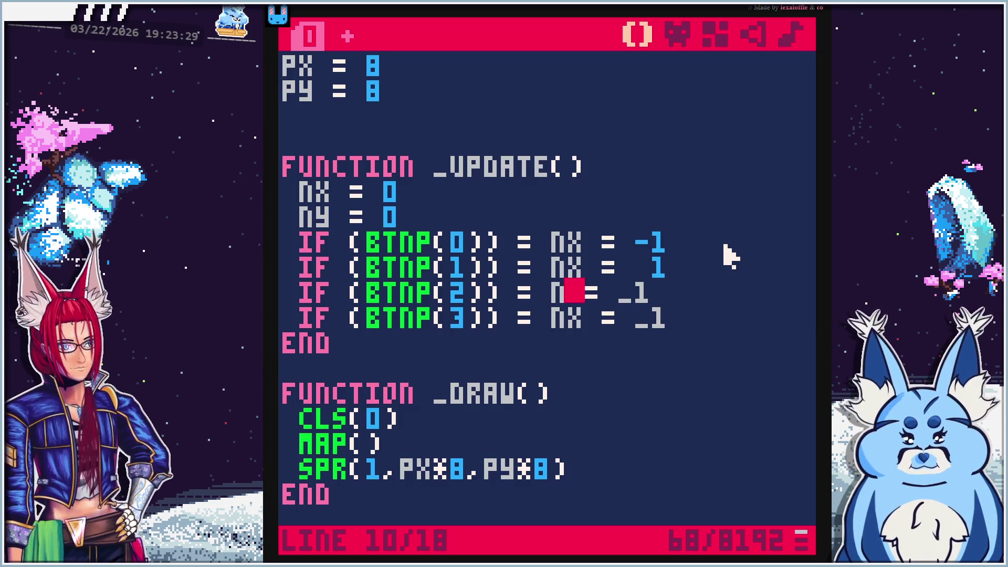
type("Y")
key("Down")
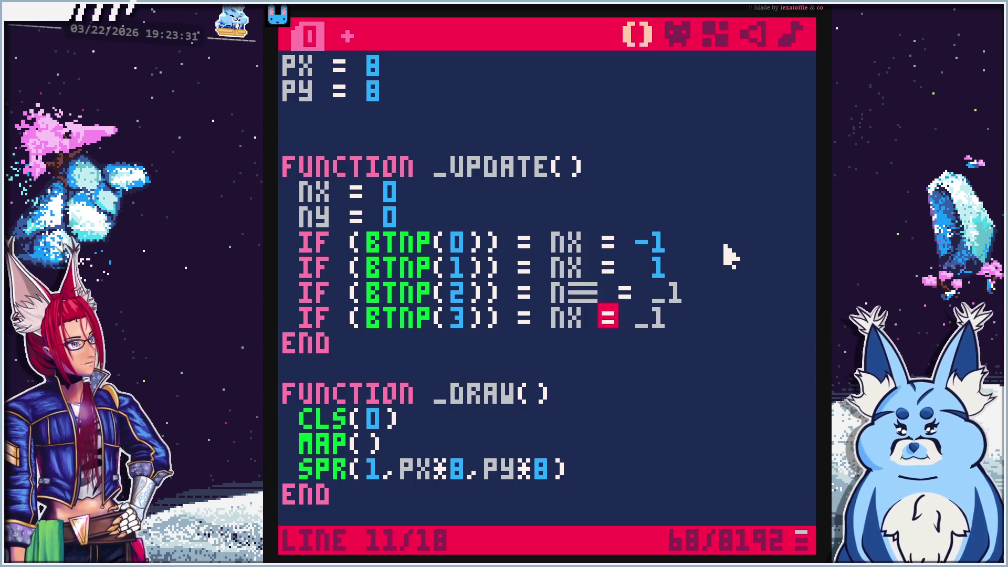
key("Up")
key("BackSpace")
type("y")
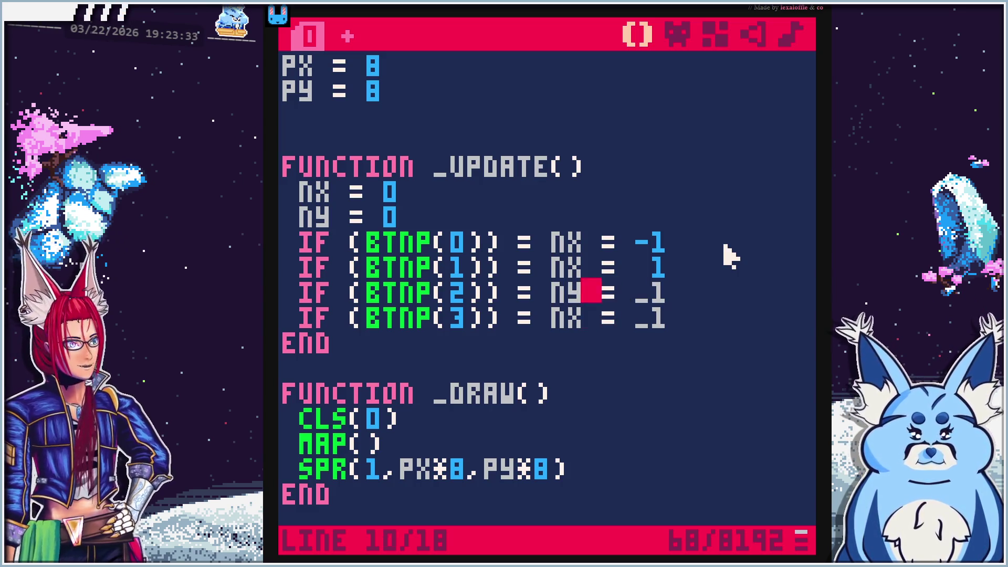
Change BTNP(3) to NY and fix the values to NY = -1 and NY = 1
key("Down")
key("BackSpace")
type("y")
key("Up")
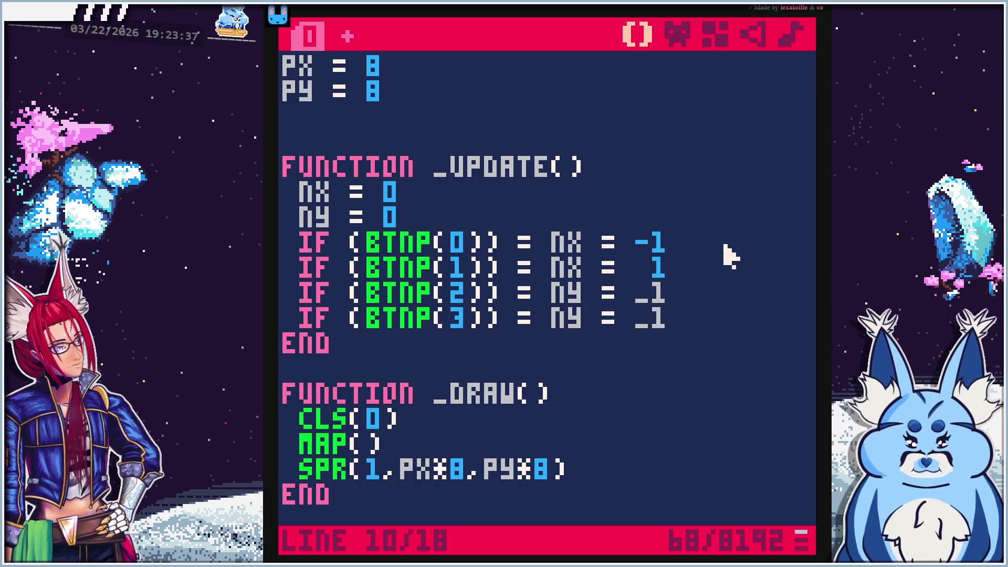
key("End")
key("BackSpace")
key("BackSpace")
type("1")
key("BackSpace")
type("-1")
key("Down")
key("BackSpace")
key("BackSpace")
type("1")
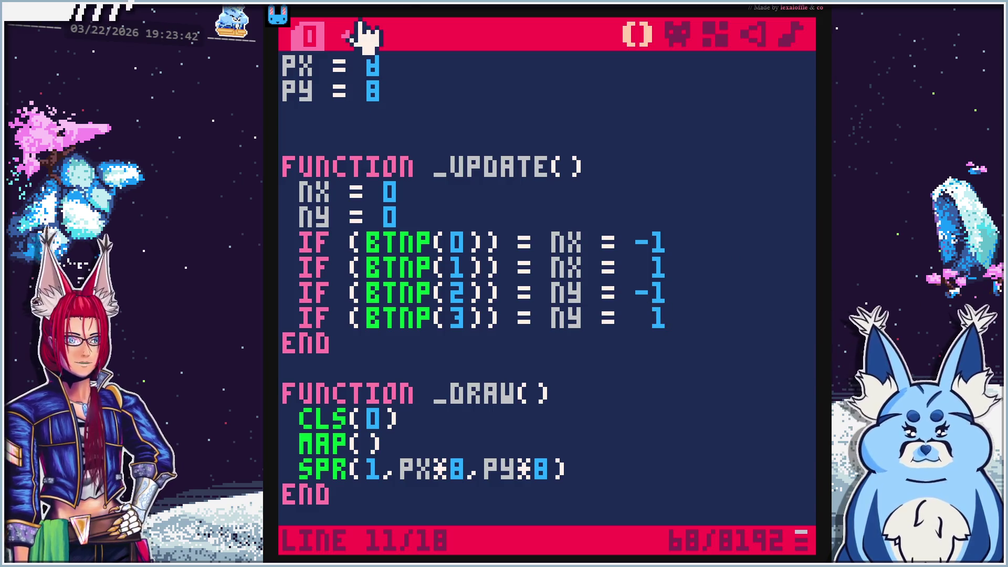
key("alt+Tab")
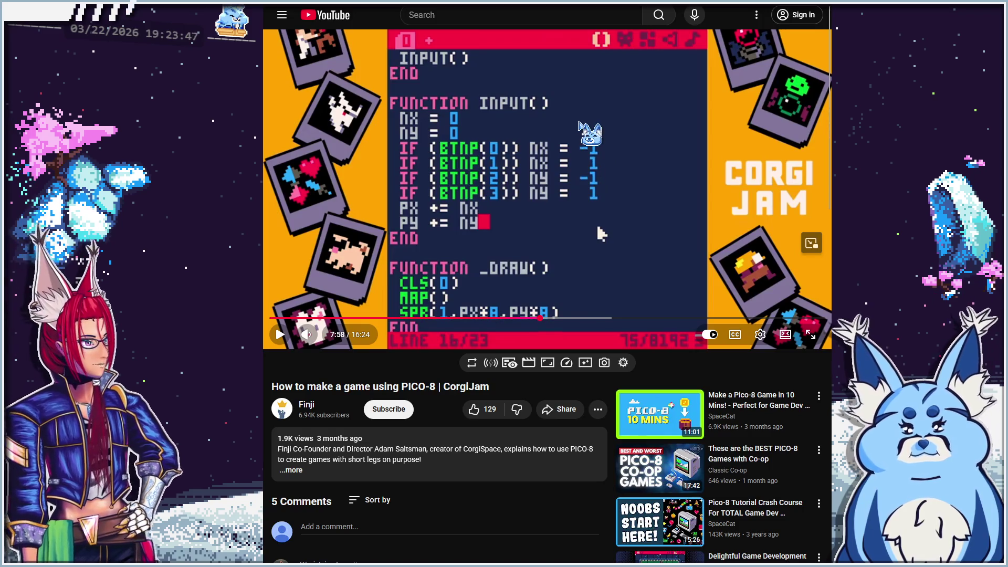
Go back to the PICO-8 editor with the caret at the end of the BTNP(3) line
key("alt+Tab")
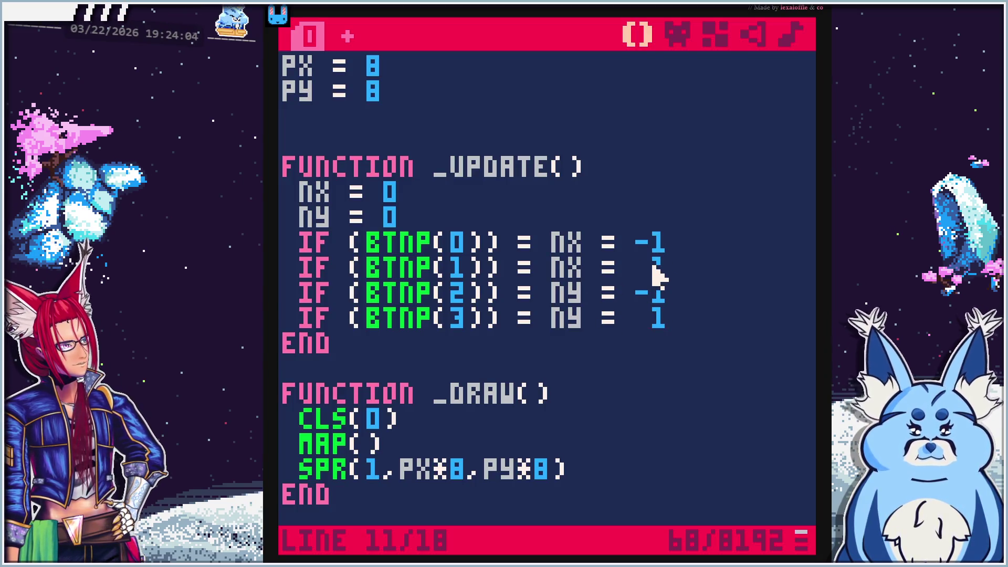
left_click(678, 316)
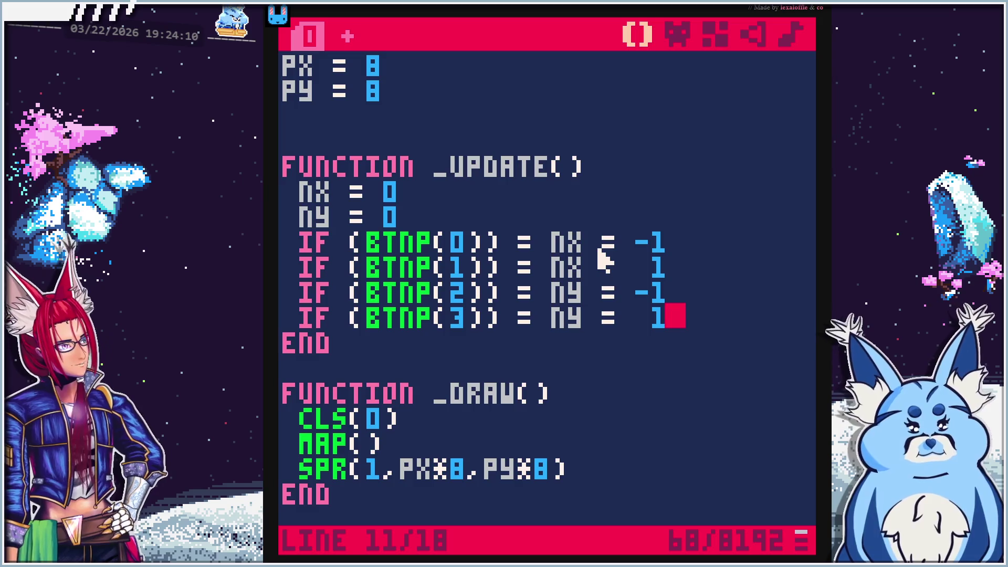
Add a line below the BTNP checks beginning the position update with px +=nx
key("Return")
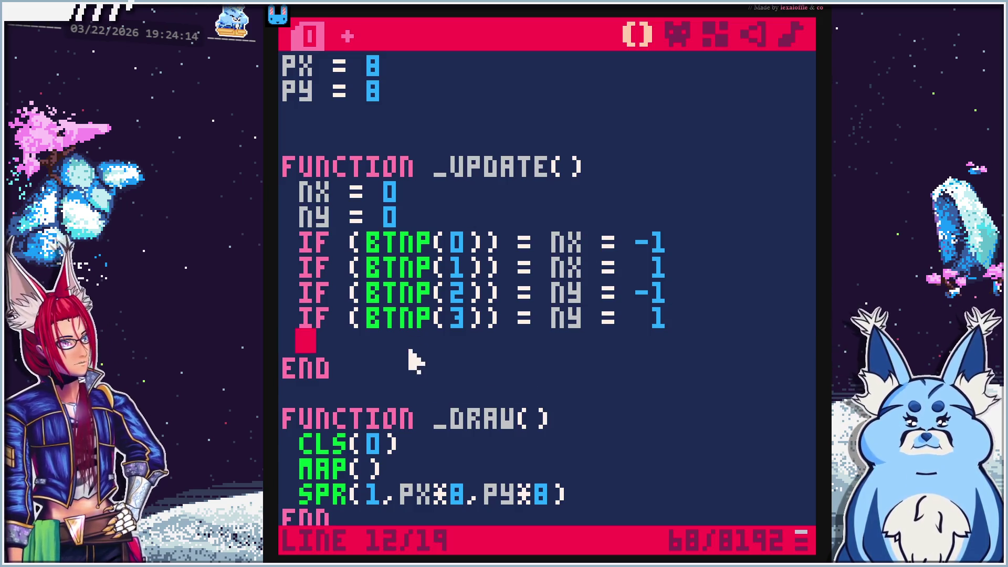
scroll(513, 320, "down", 2)
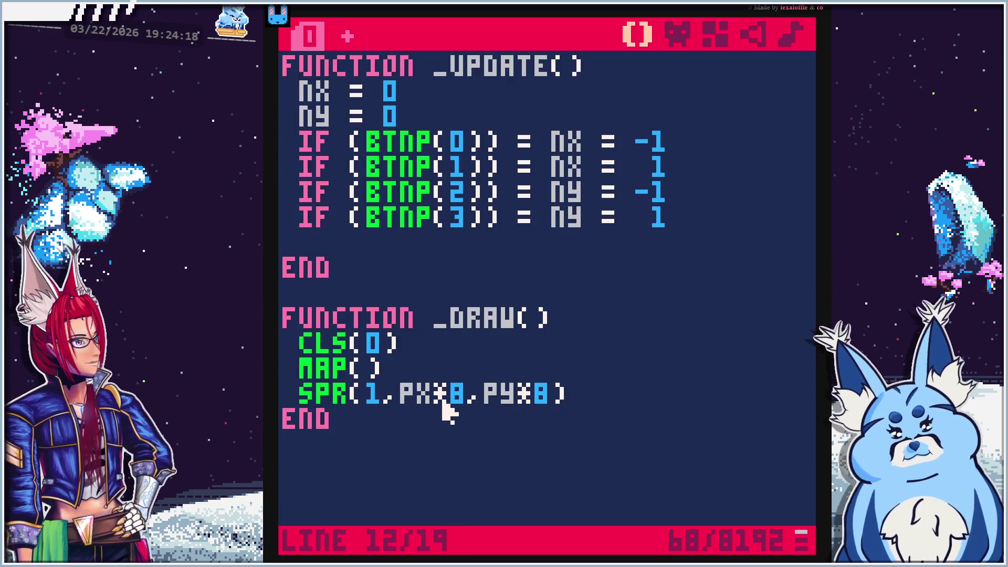
scroll(447, 389, "up", 2)
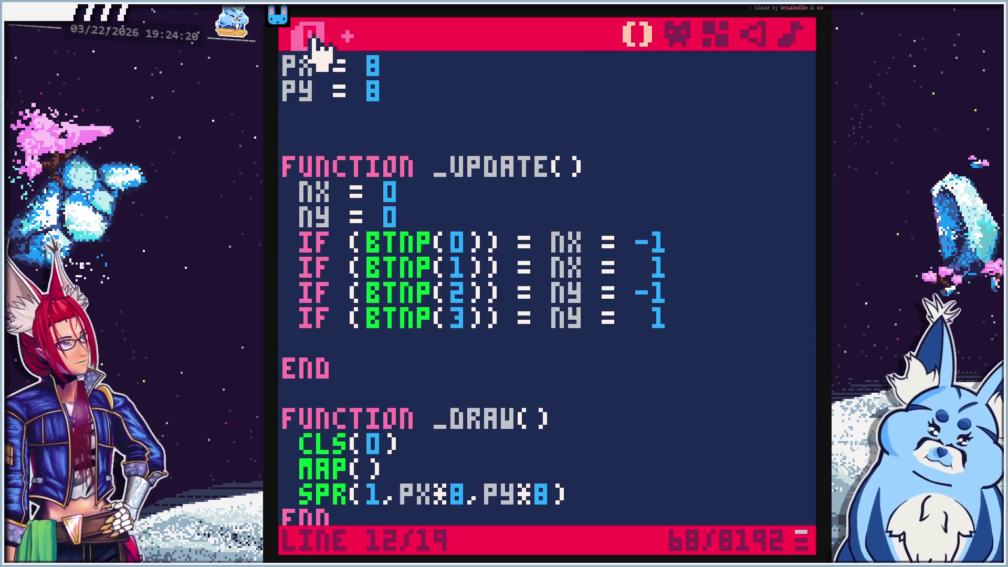
scroll(426, 218, "down", 4)
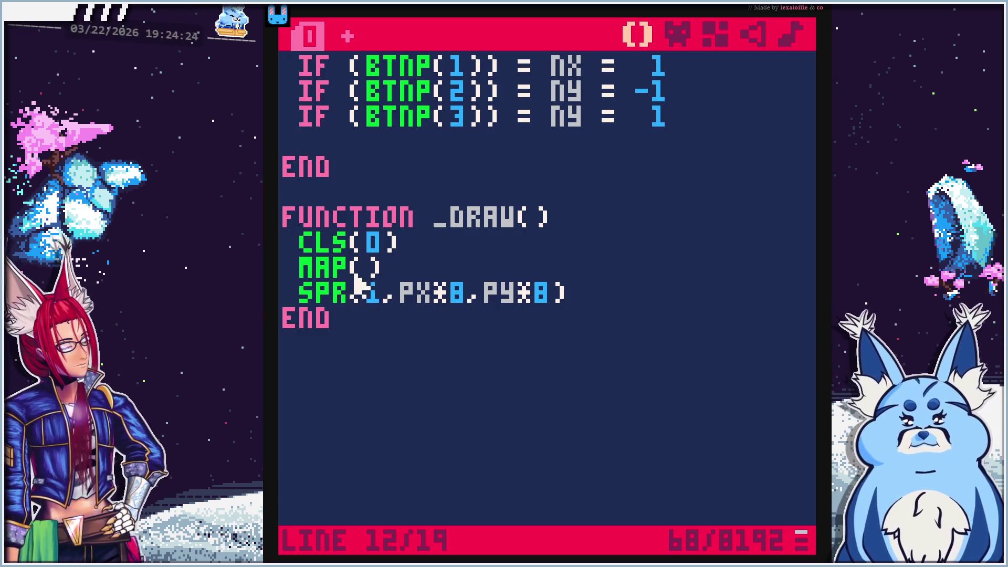
scroll(402, 302, "up", 2)
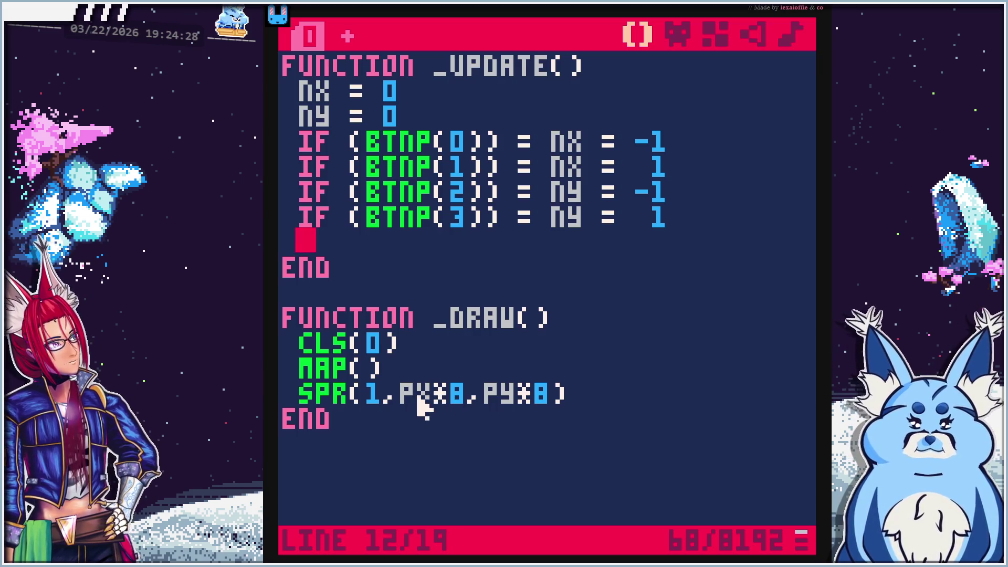
scroll(502, 414, "up", 2)
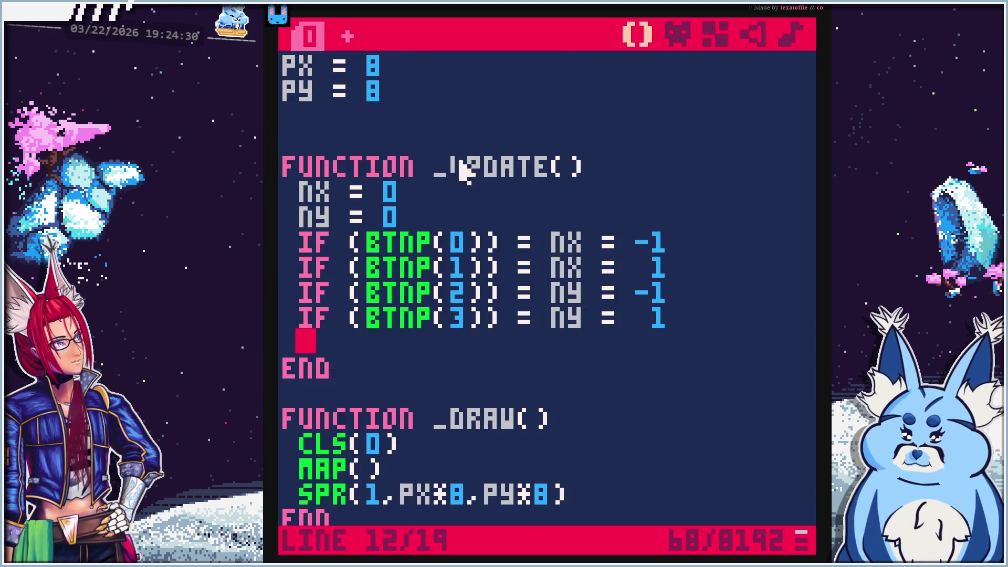
scroll(546, 236, "down", 1)
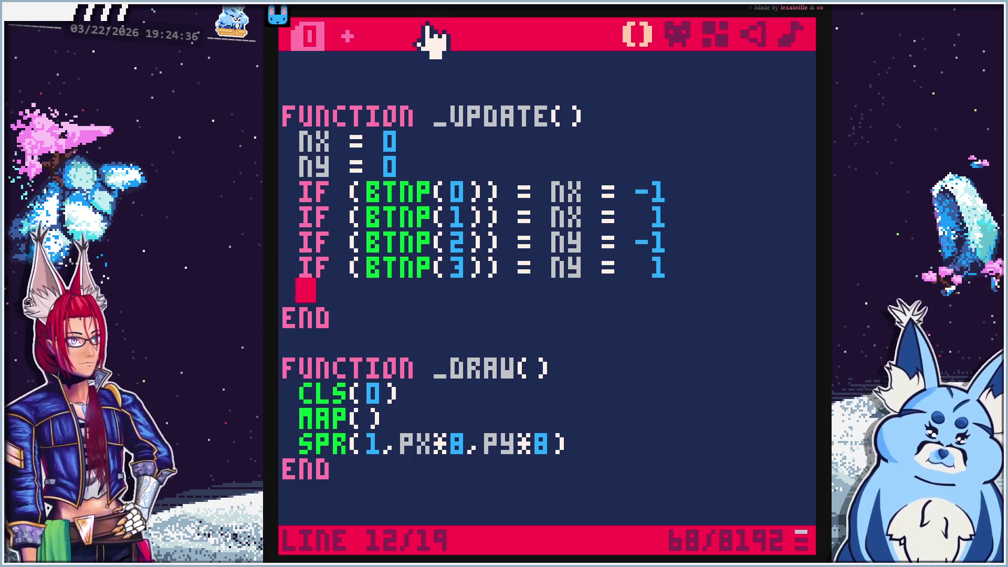
type("px")
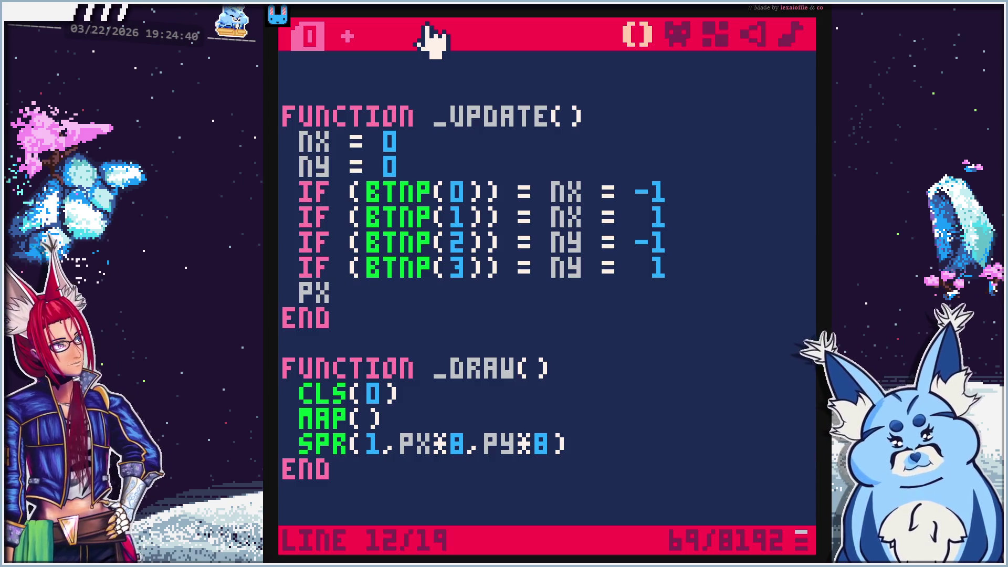
type(" +=nx")
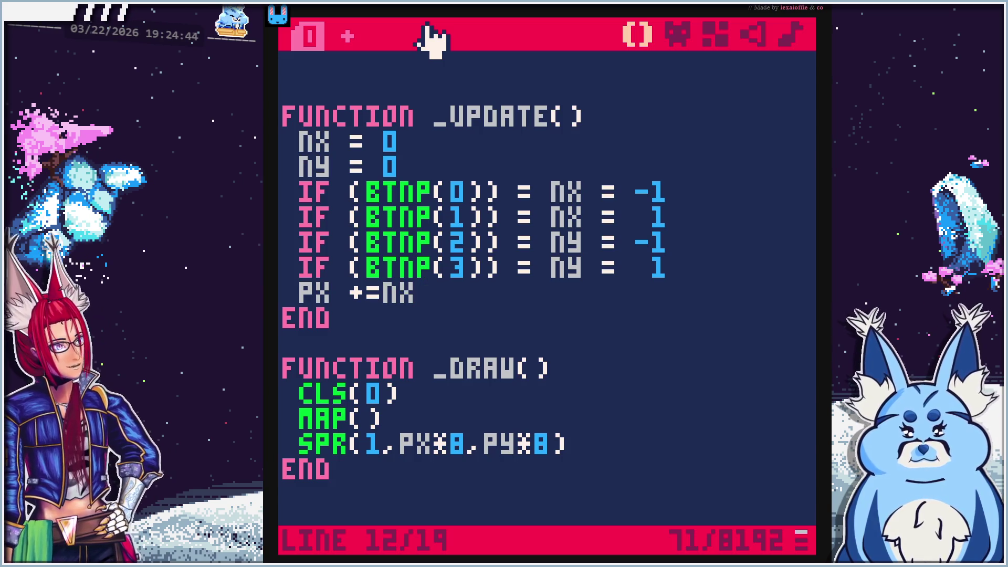
End _UPDATE() with PX += NX followed by a new PY += NY line
left_click(402, 295)
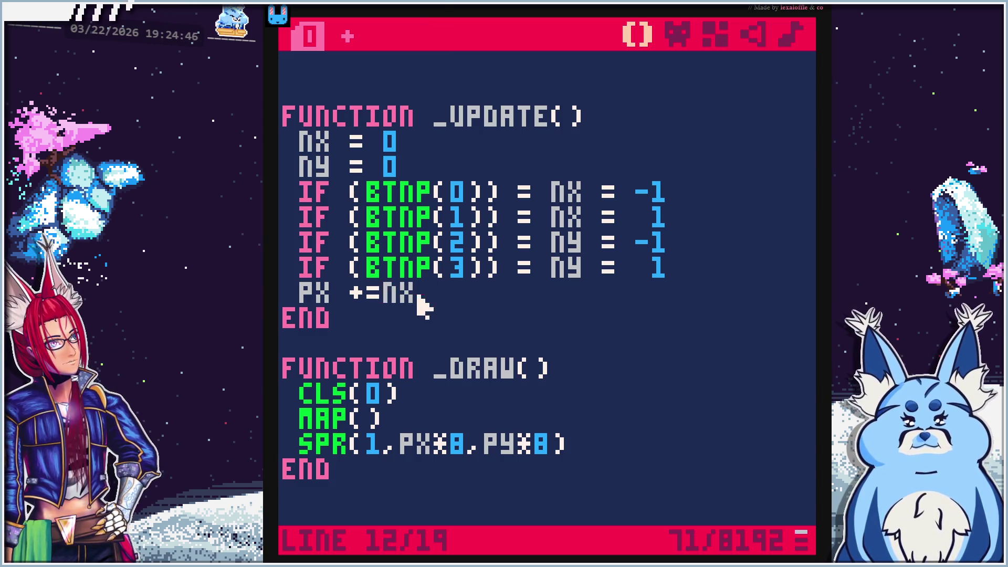
left_click(502, 292)
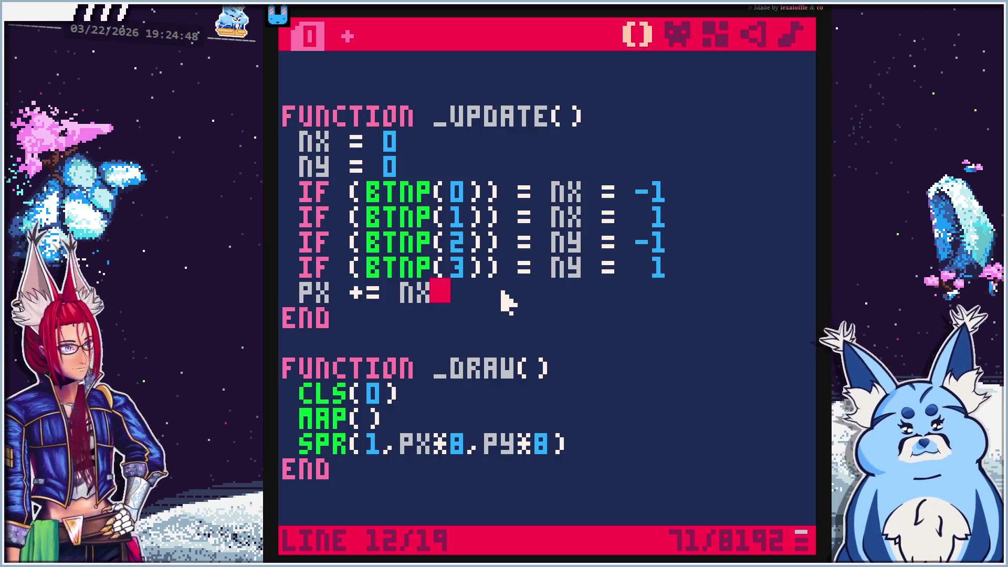
key("Return")
type("PY += NY")
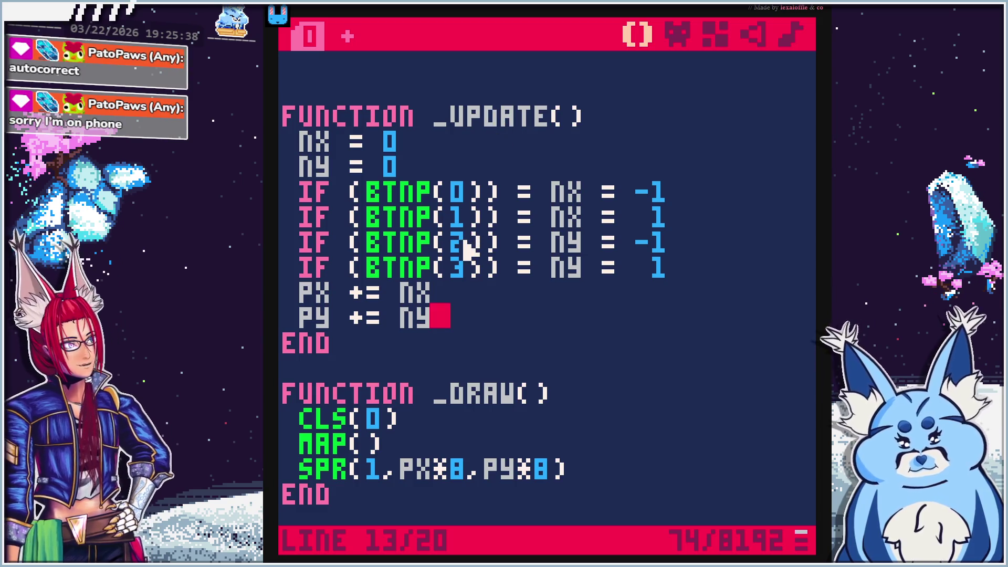
scroll(467, 245, "up", 2)
scroll(466, 253, "down", 10)
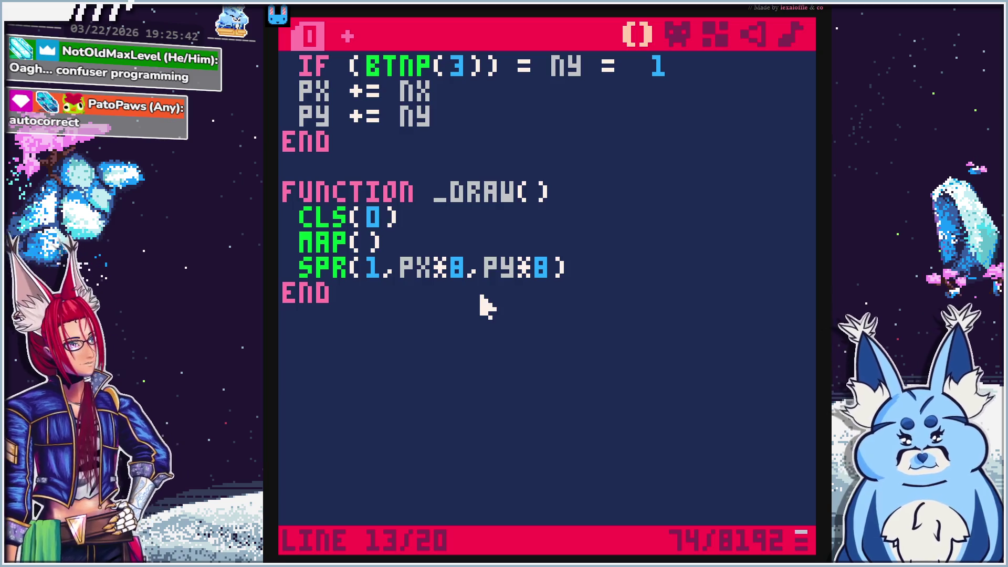
scroll(479, 347, "up", 10)
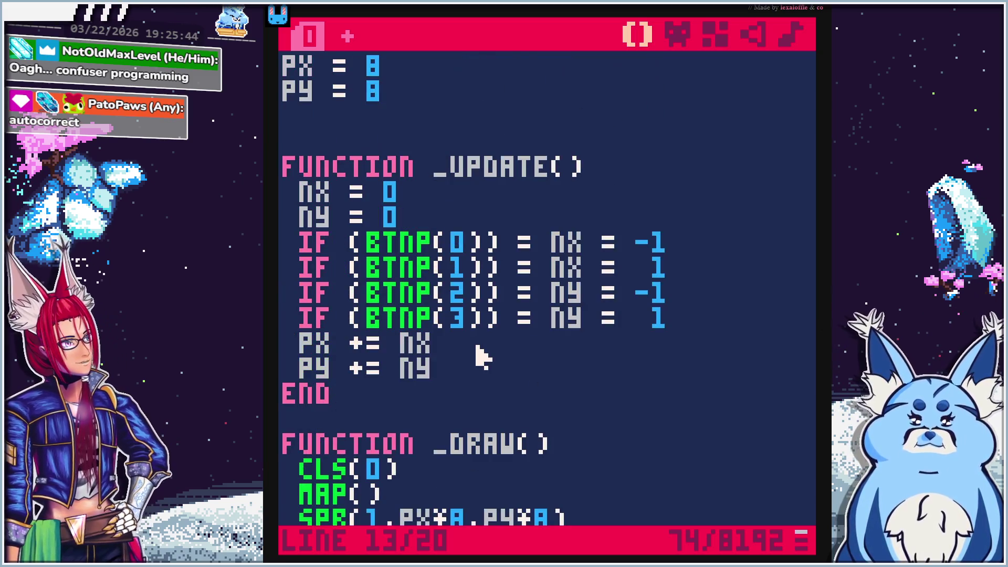
Review the movement code, then bring up the YouTube tutorial paused at 7:58
scroll(481, 357, "down", 12)
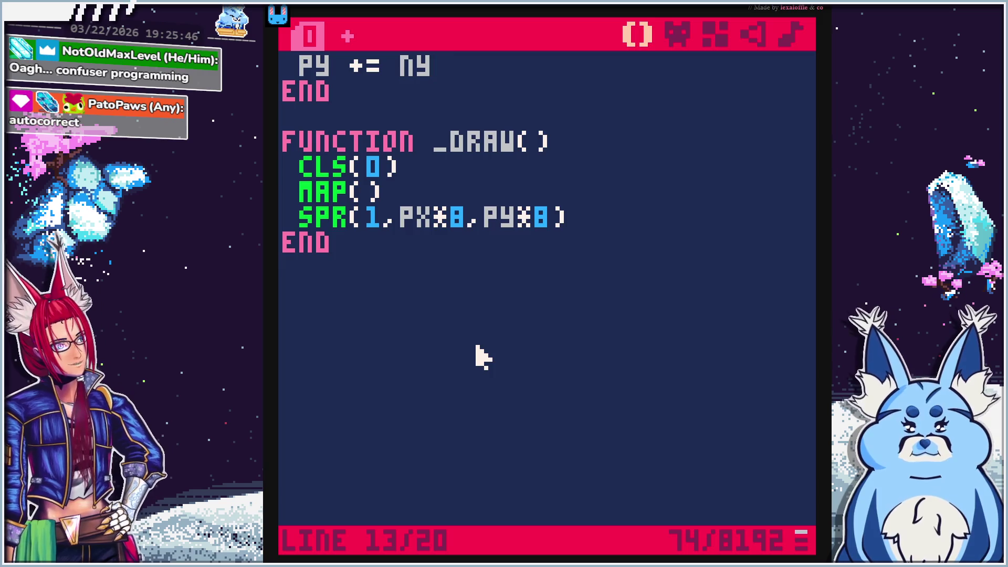
scroll(483, 357, "up", 10)
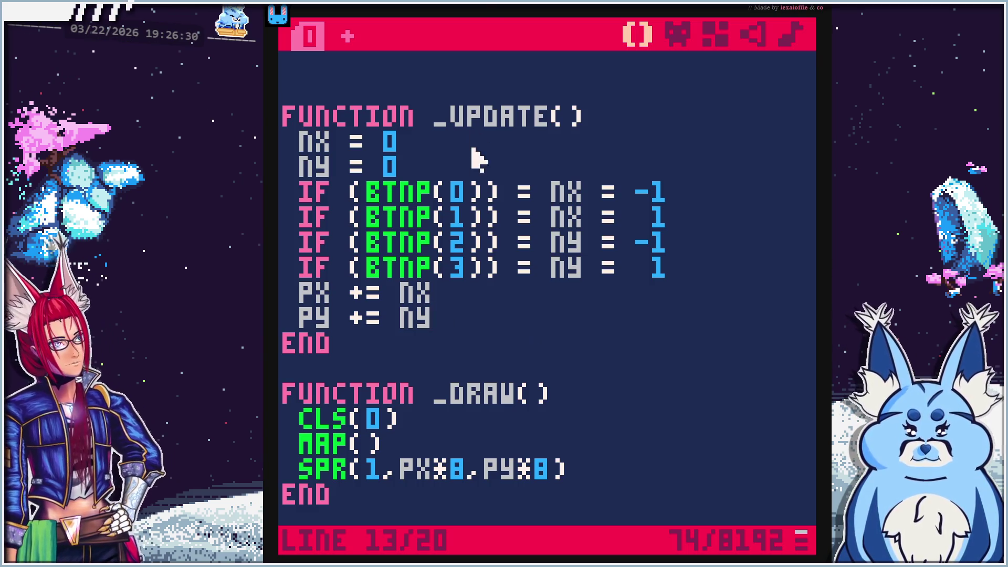
key("alt+Tab")
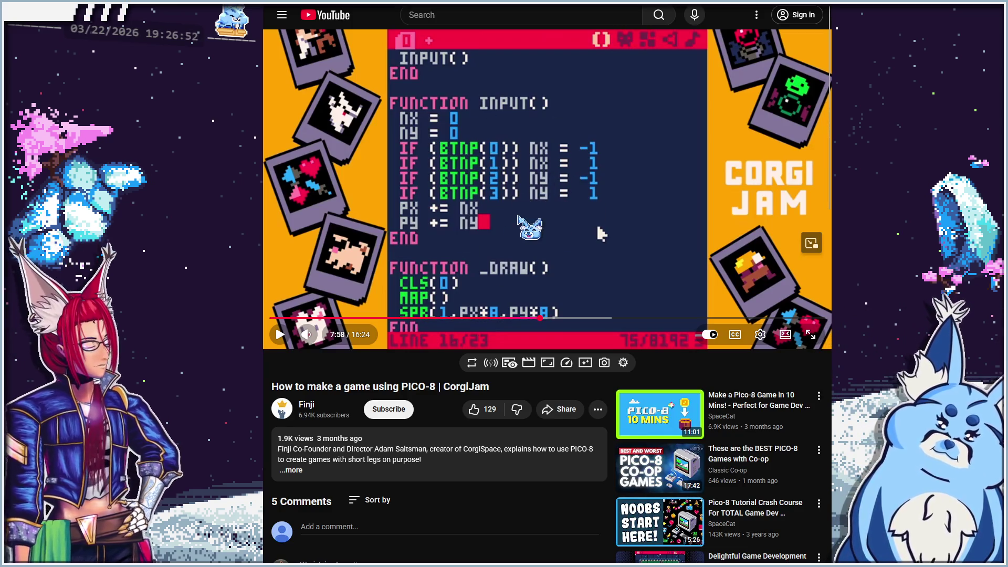
Play the tutorial and pause it at 8:03 on its character moving in the cave
left_click(523, 239)
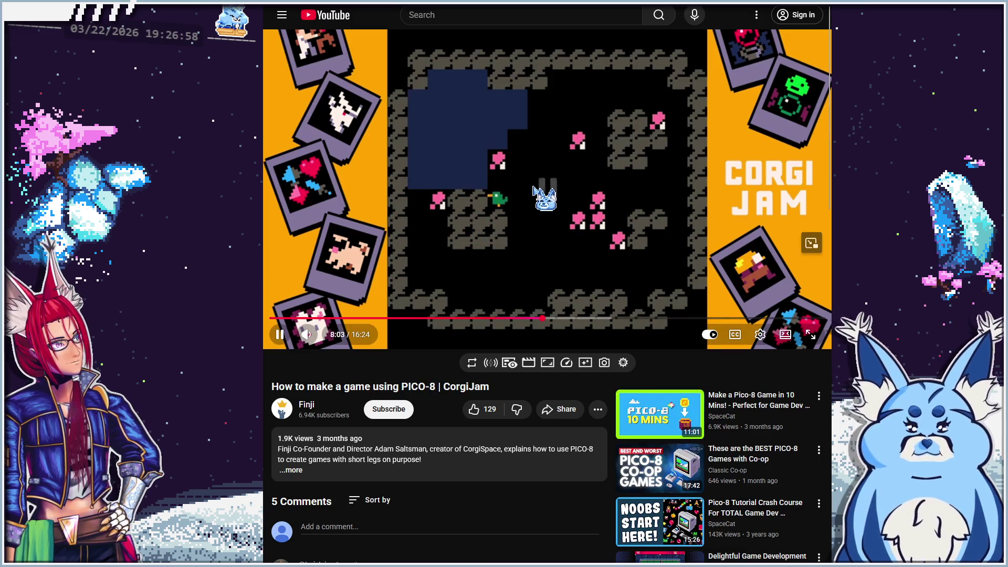
left_click(543, 192)
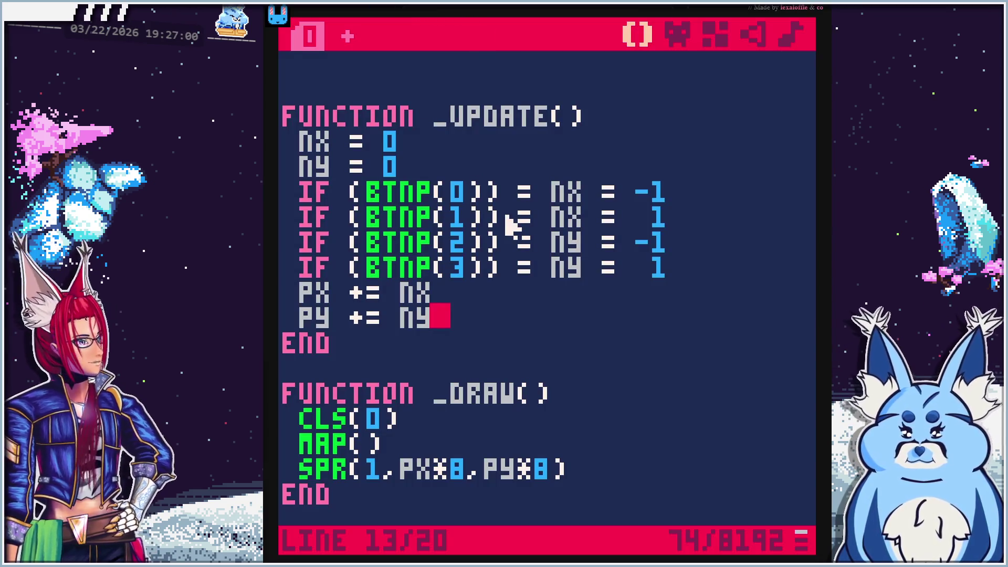
Run the cart, get the syntax error near '=' on line 8, and compare with the tutorial at 7:47
key("ctrl+r")
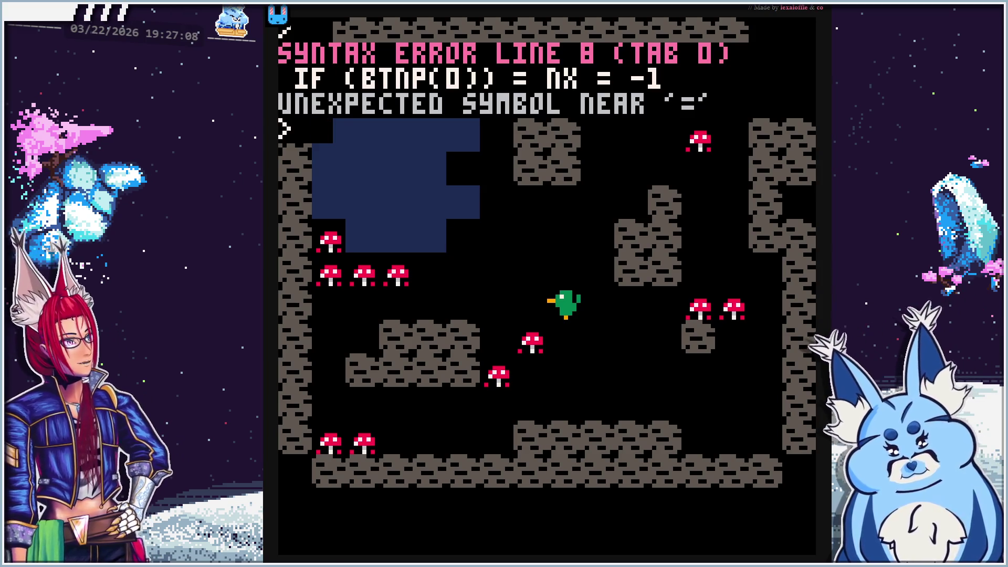
key("Escape")
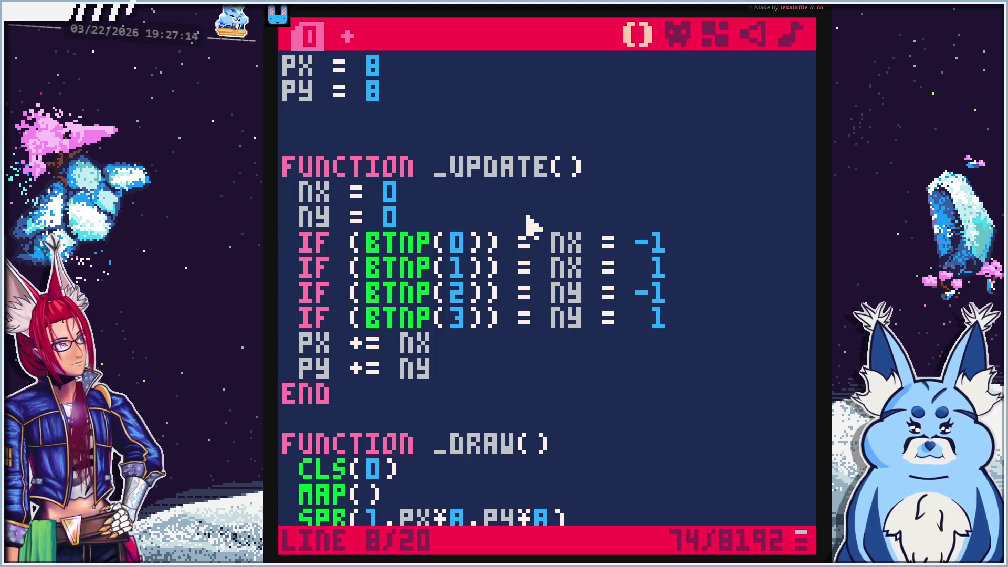
key("alt+Tab")
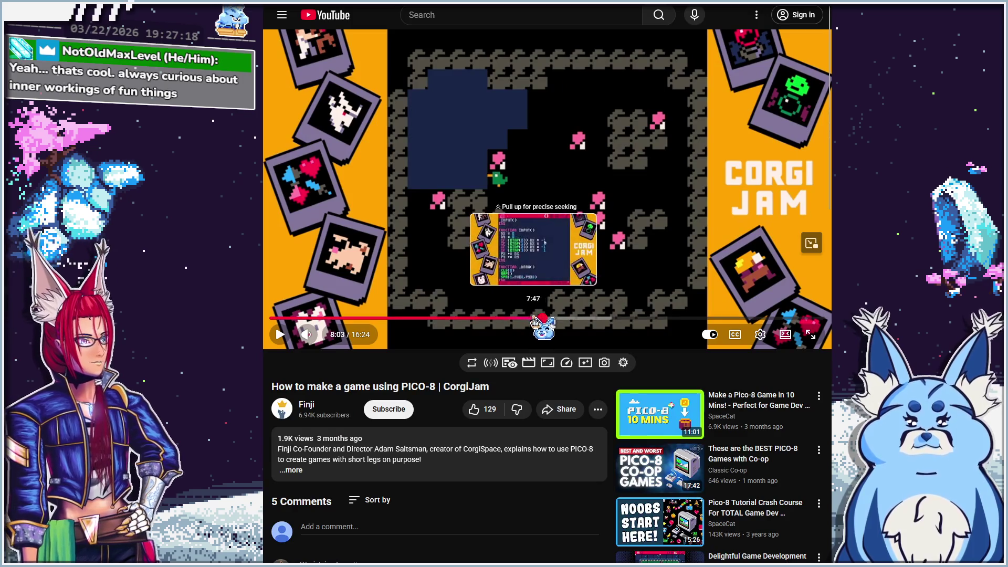
left_click(534, 319)
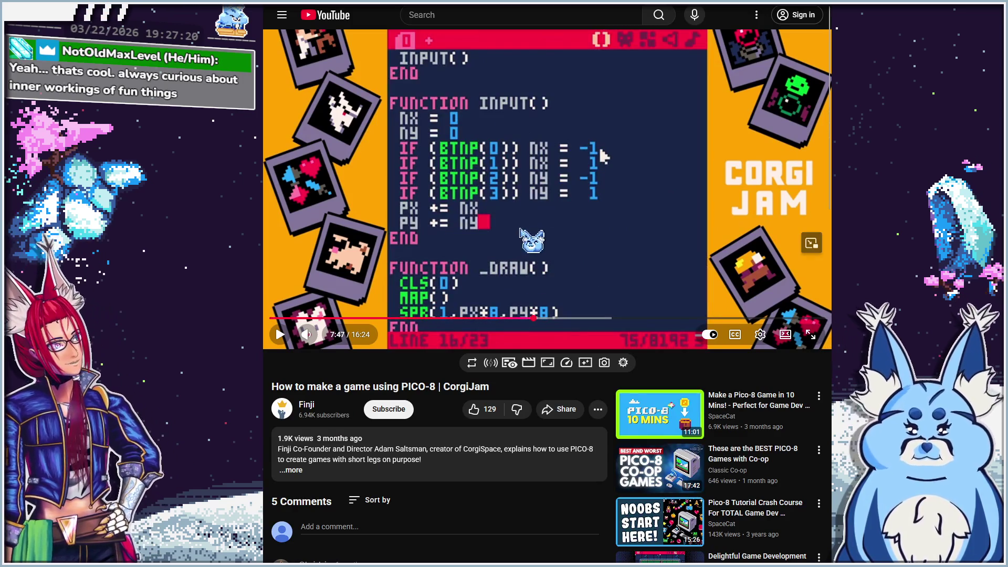
key("alt+Tab")
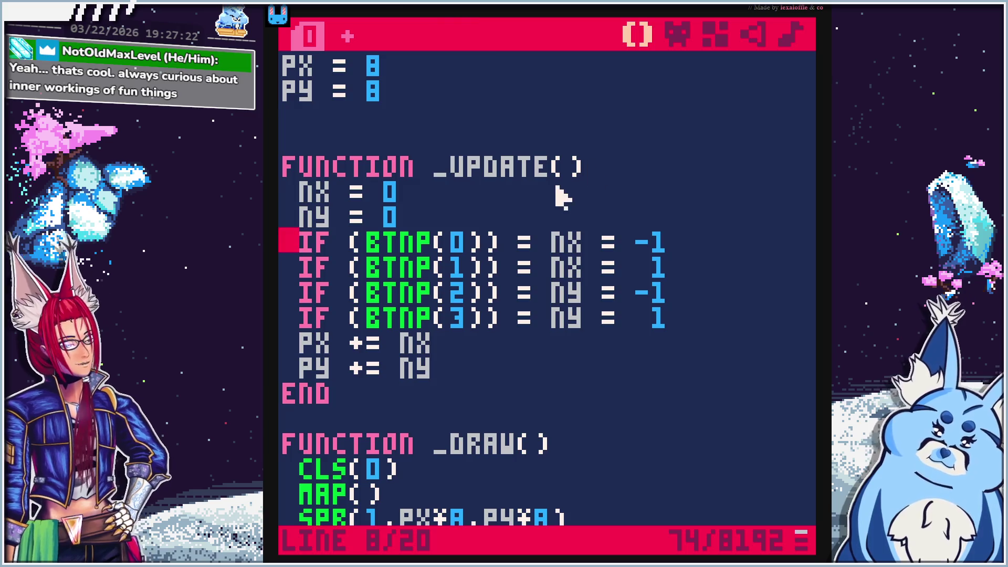
left_click(506, 243)
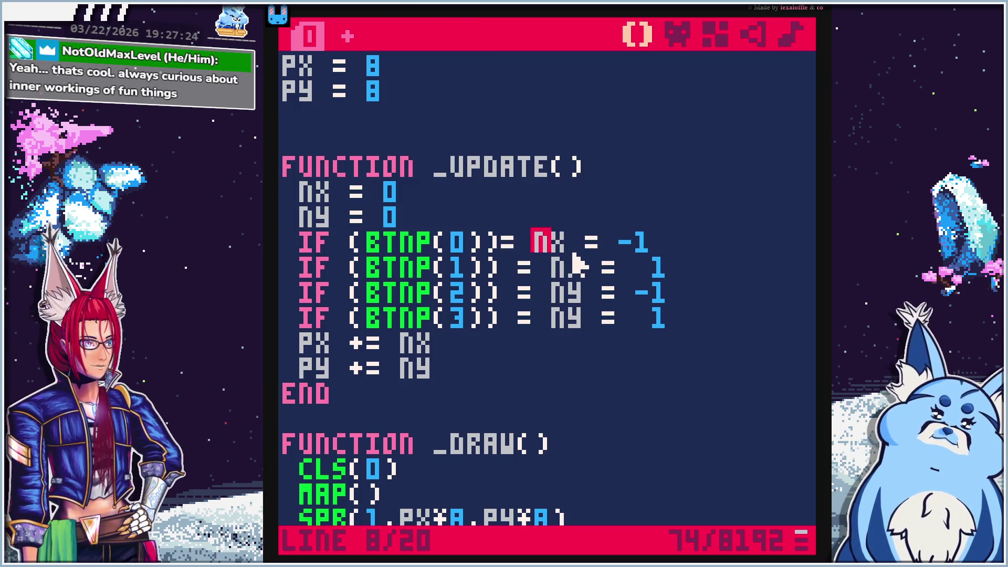
Remove the stray '=' before NX and NY on the BTNP(0) to BTNP(3) IF lines
key("Left")
key("BackSpace")
key("Right")
key("Right")
key("BackSpace")
key("BackSpace")
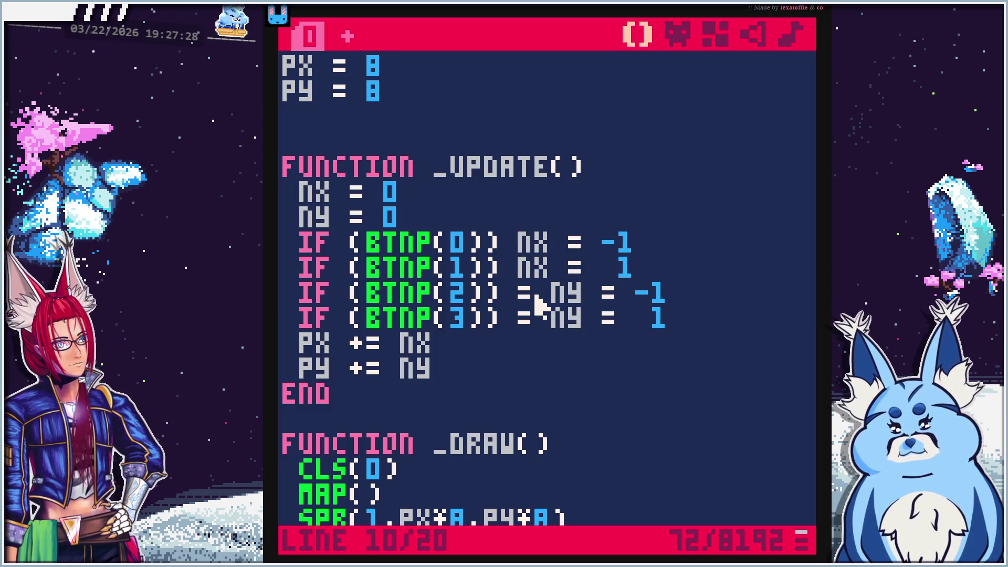
key("Right")
key("Right")
key("BackSpace")
key("BackSpace")
key("Down")
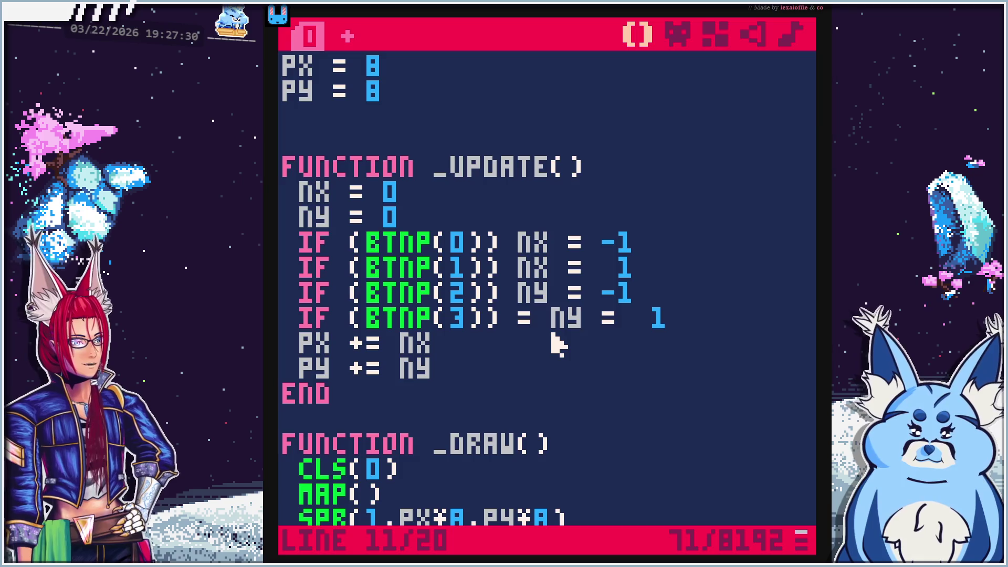
key("Right")
key("Right")
key("BackSpace")
key("BackSpace")
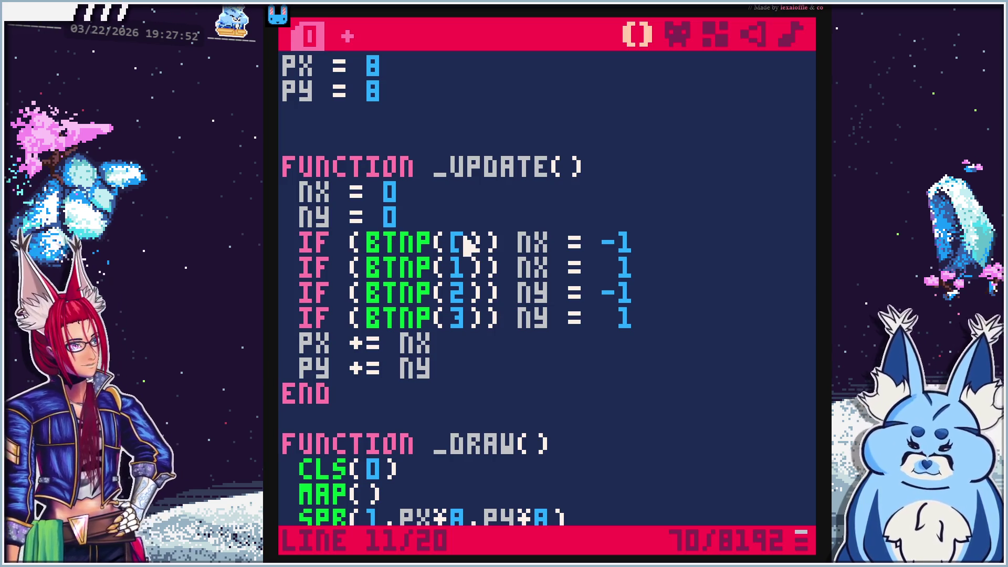
Move each BTNP check's nx/ny assignment onto its own line
left_click(520, 240)
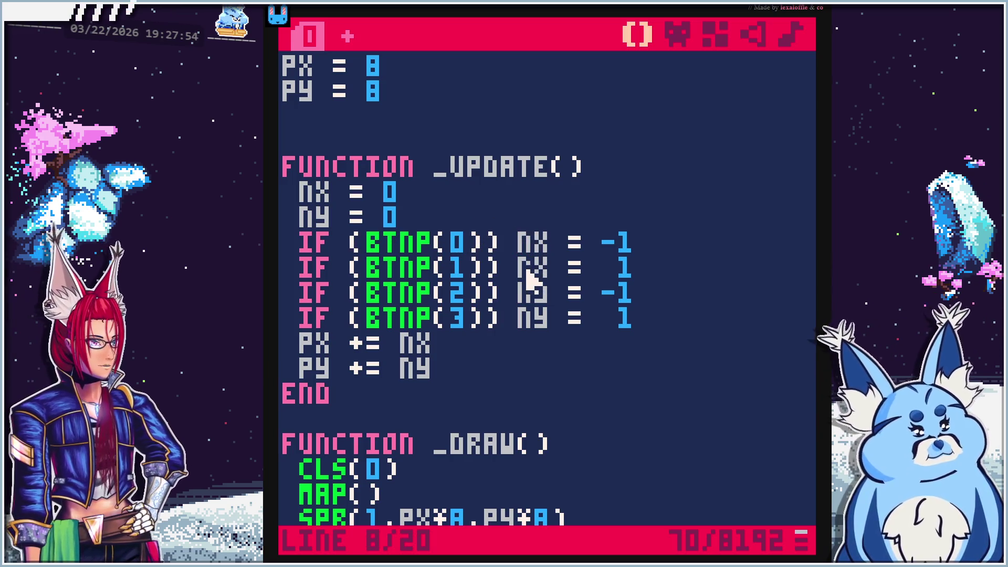
key("Return")
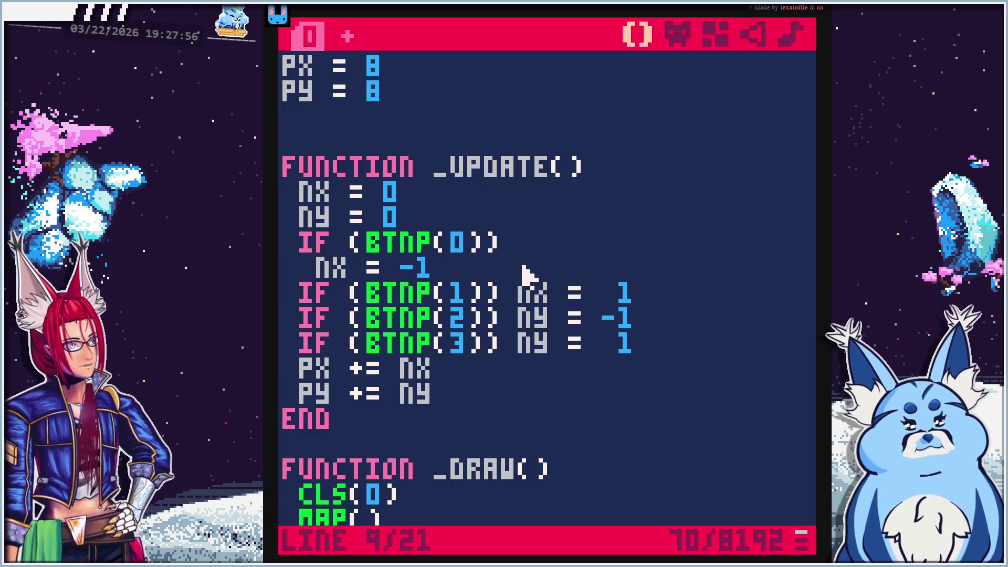
left_click(527, 297)
key("Return")
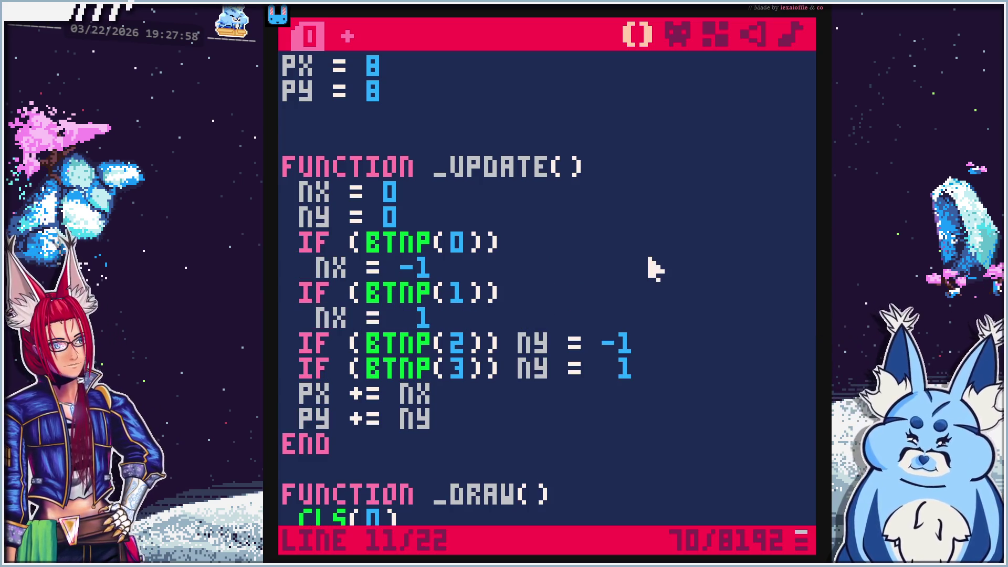
left_click(522, 342)
key("Return")
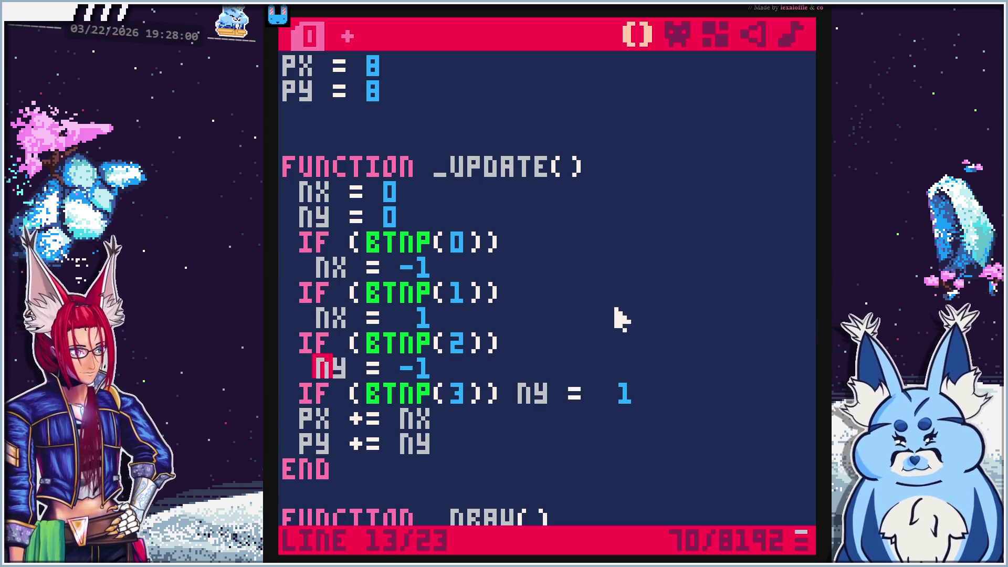
left_click(522, 403)
key("Return")
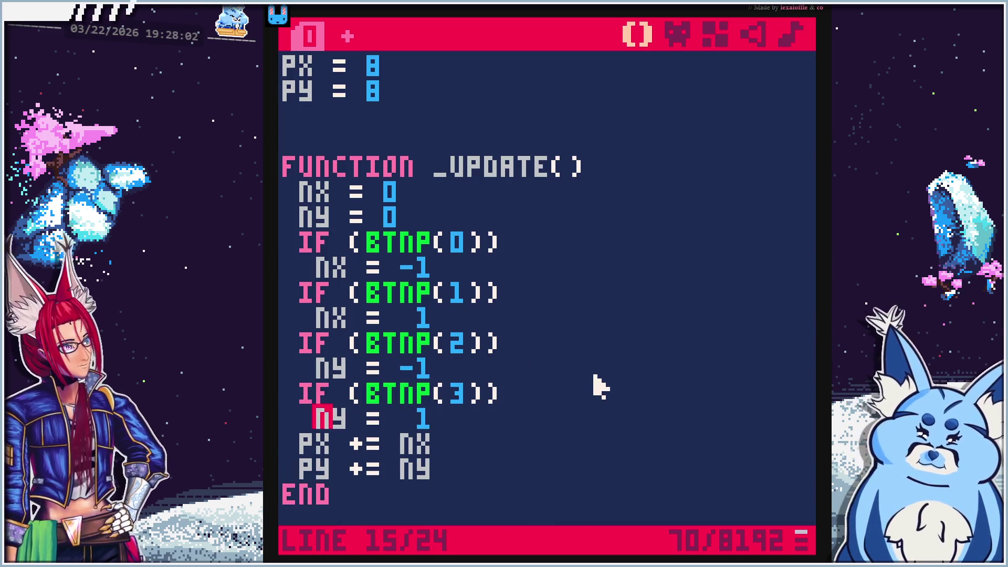
Run the cart, see the 'THEN' expected error, and rejoin nx = -1 to the BTNP(0) line
key("ctrl+r")
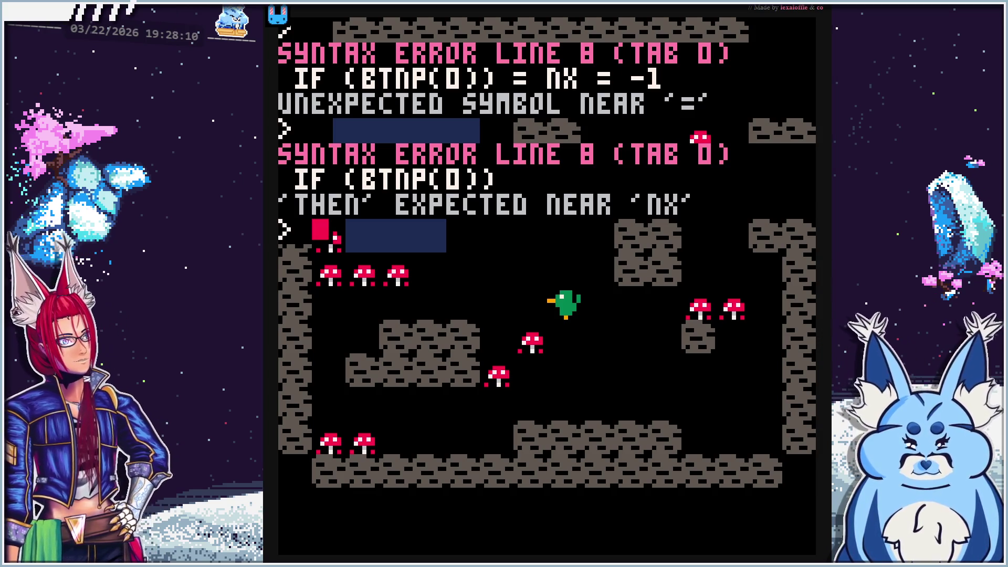
key("Escape")
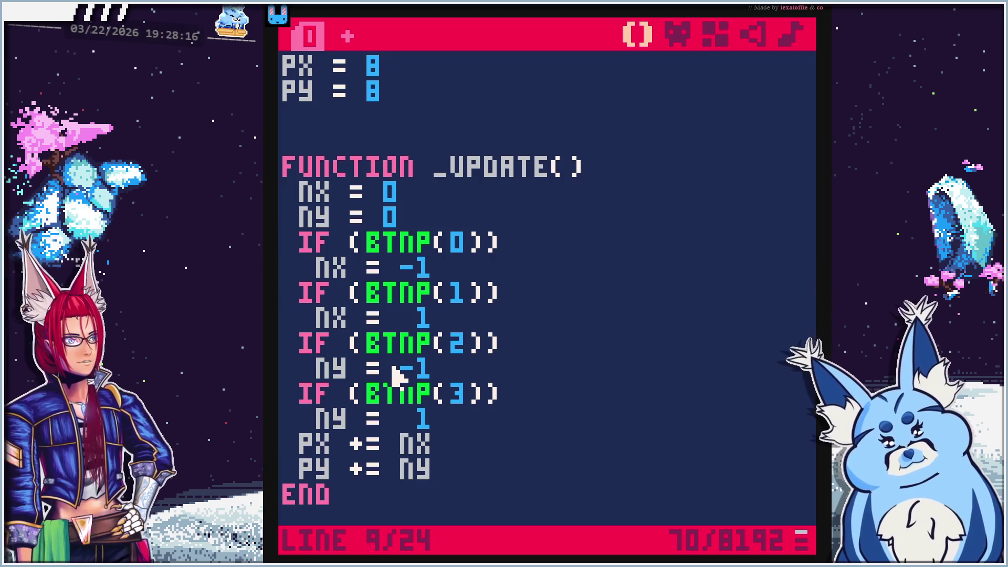
key("BackSpace")
key("BackSpace")
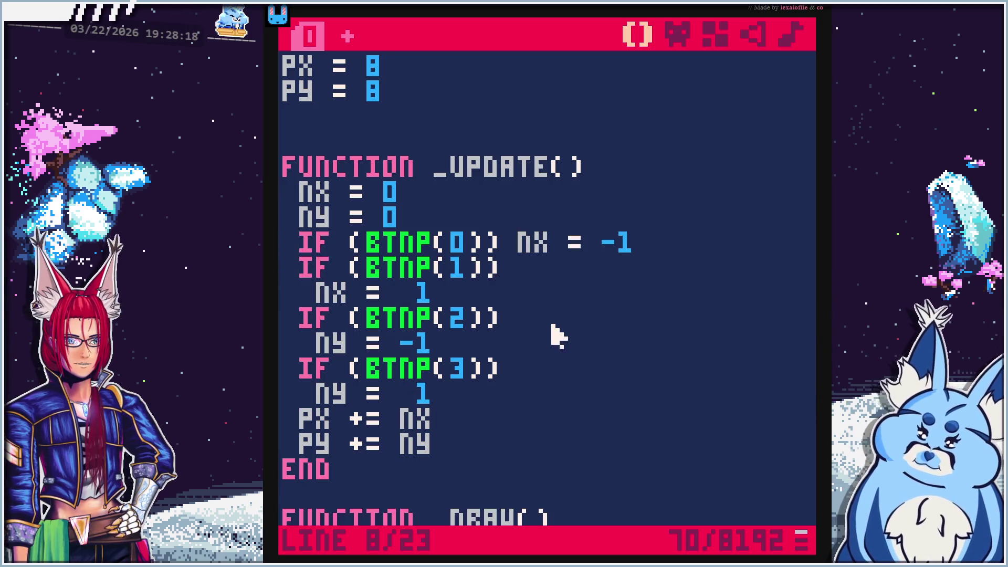
Rejoin nx = 1, ny = -1 and ny = 1 to their BTNP lines and trim the extra spaces
left_click(520, 290)
key("Home")
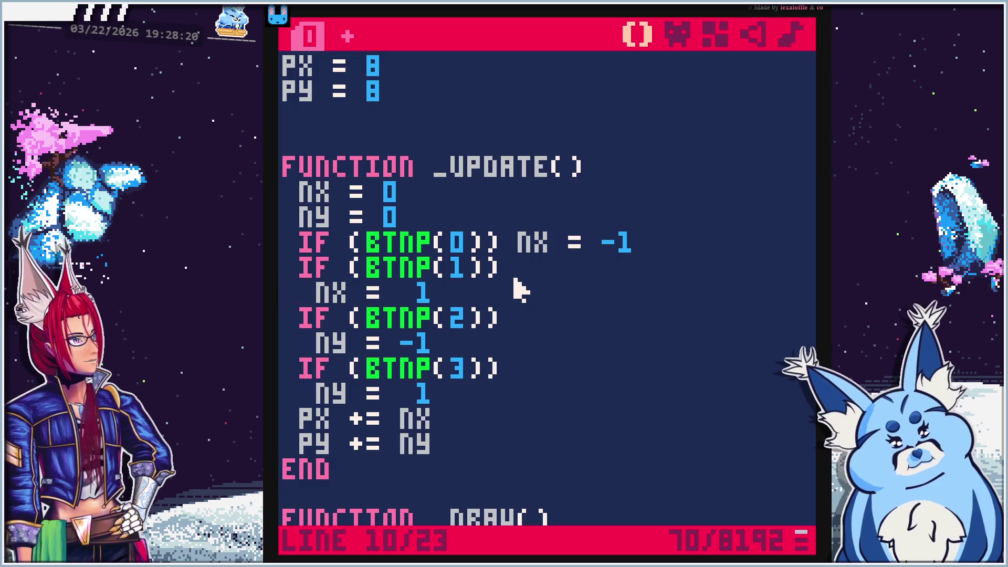
key("BackSpace")
key("Delete")
key("BackSpace")
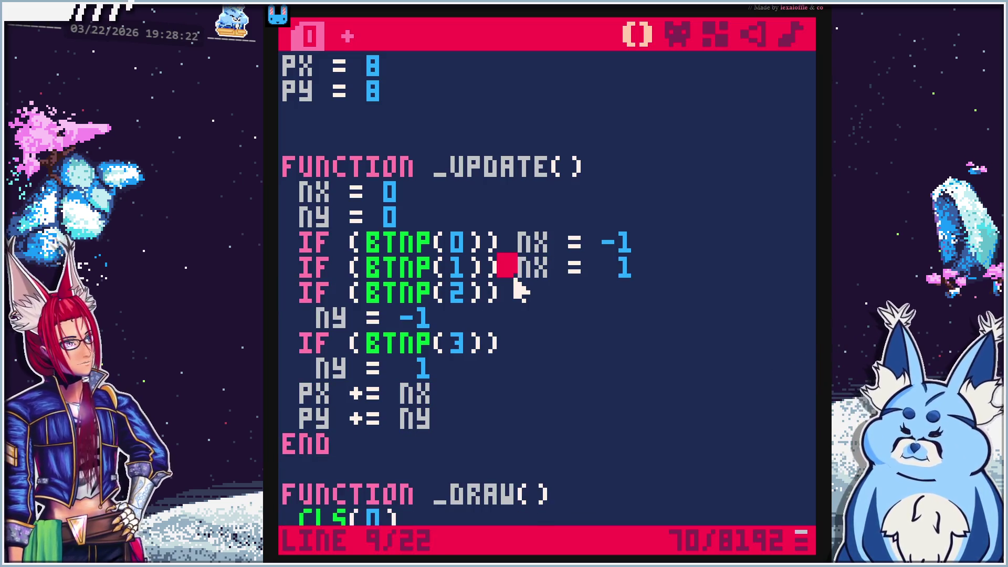
key("Down")
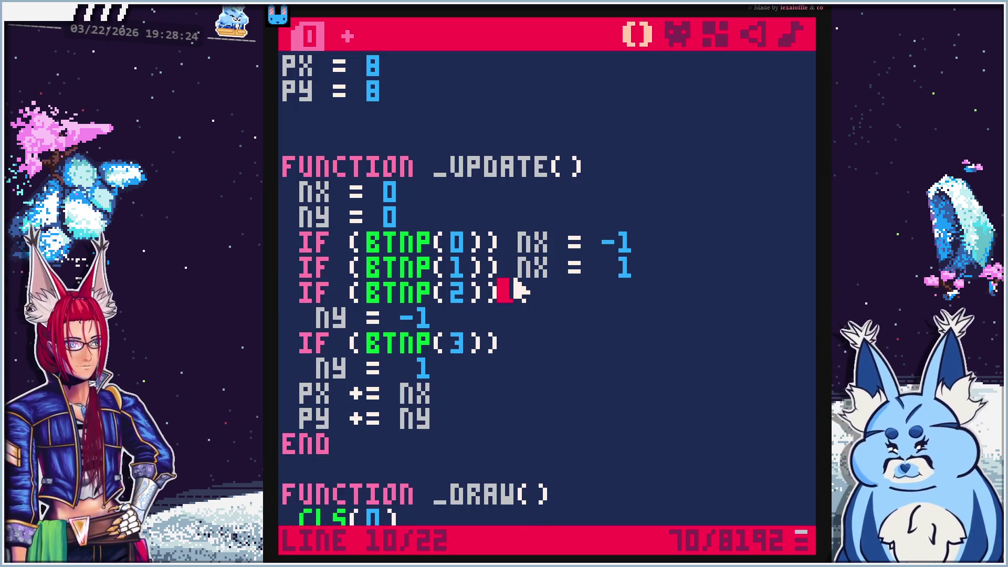
key("Delete")
key("Delete")
left_click(536, 317)
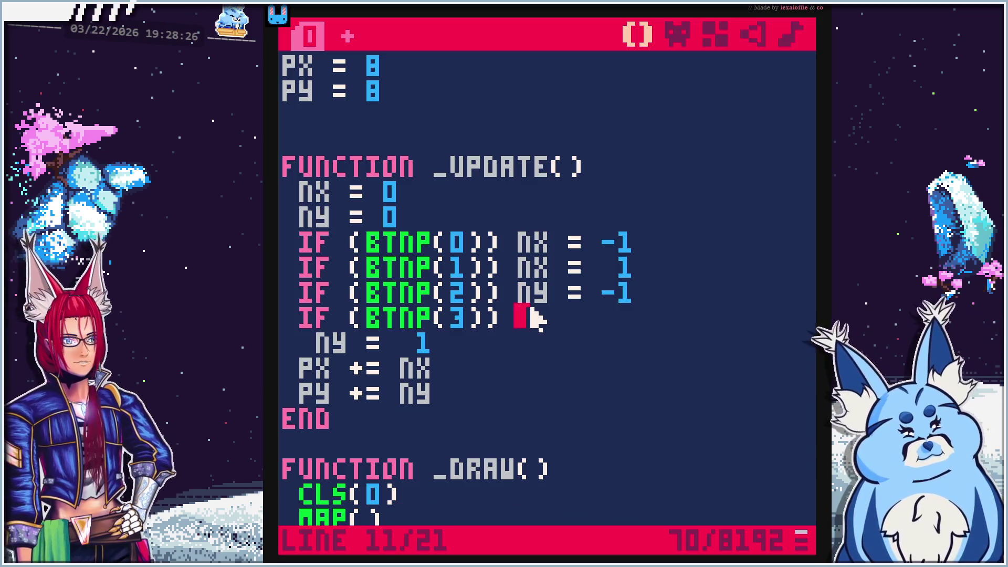
key("Delete")
key("Delete")
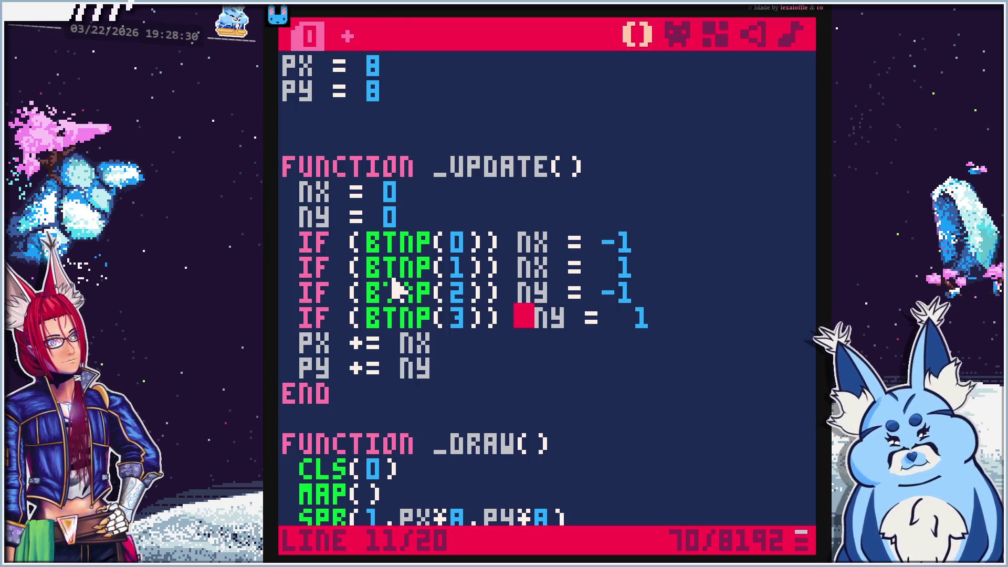
key("Up")
key("Up")
key("Up")
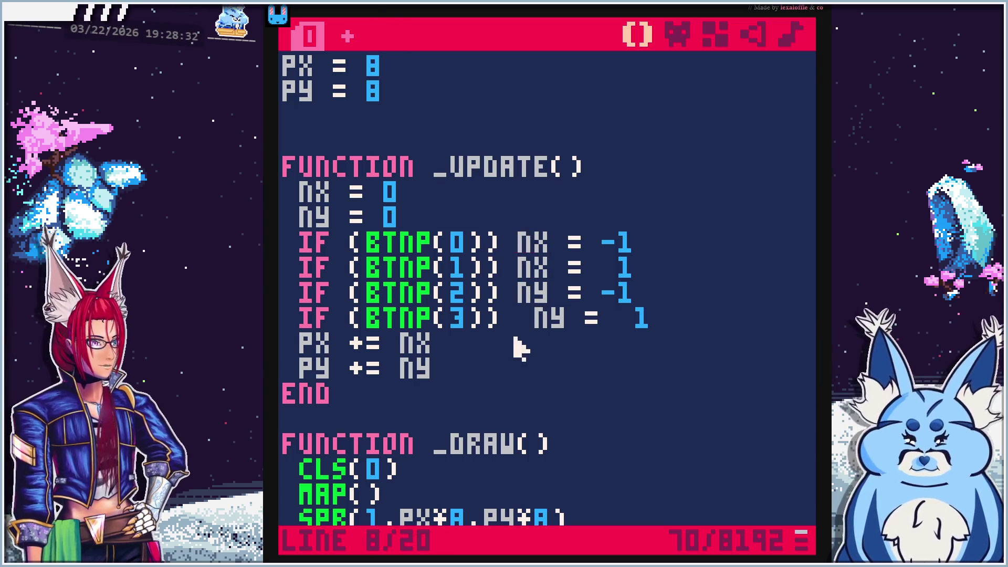
key("Down")
key("Down")
key("Down")
key("BackSpace")
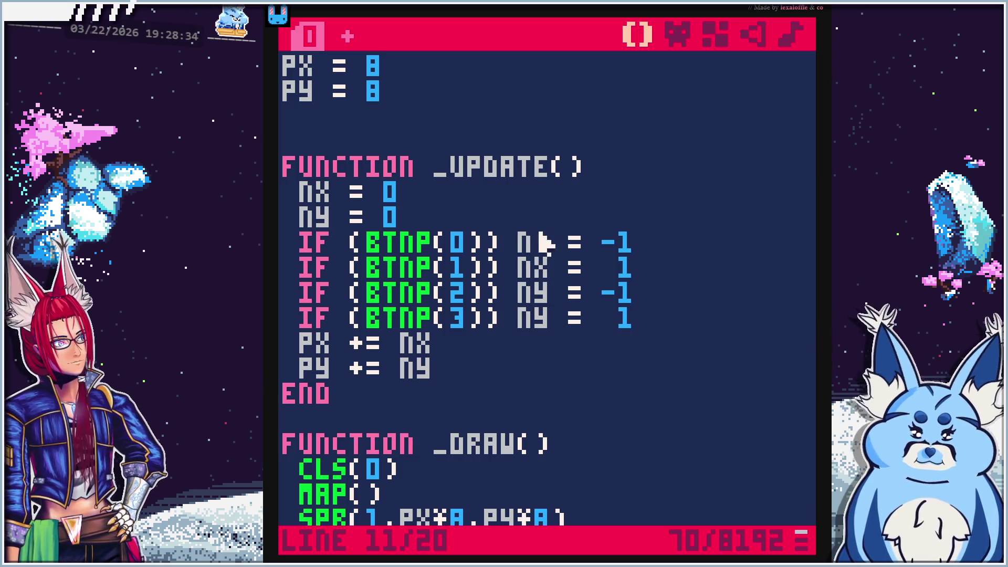
key("alt+Tab")
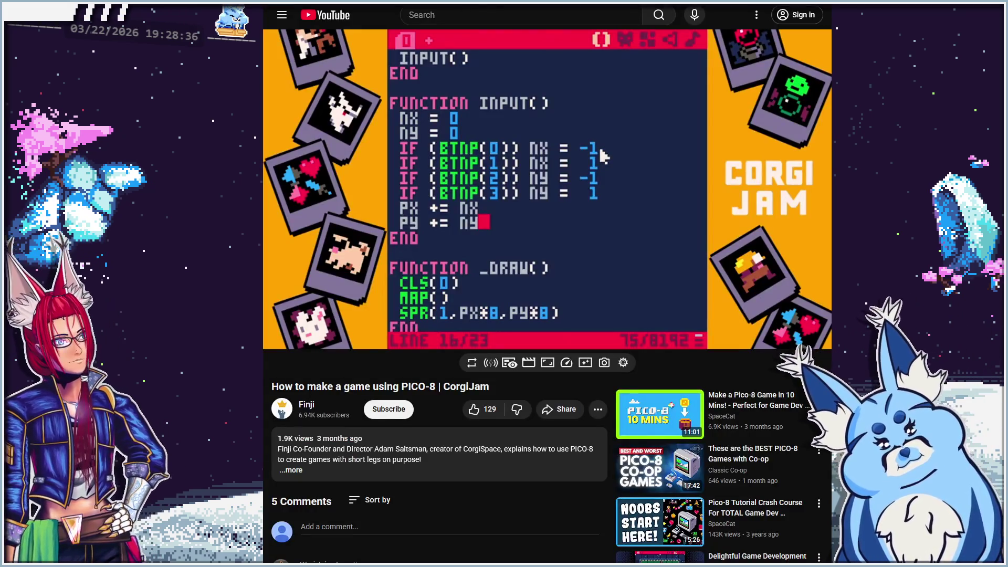
Compare the input code with the tutorial, then run the cave game without errors
mouse_move(554, 158)
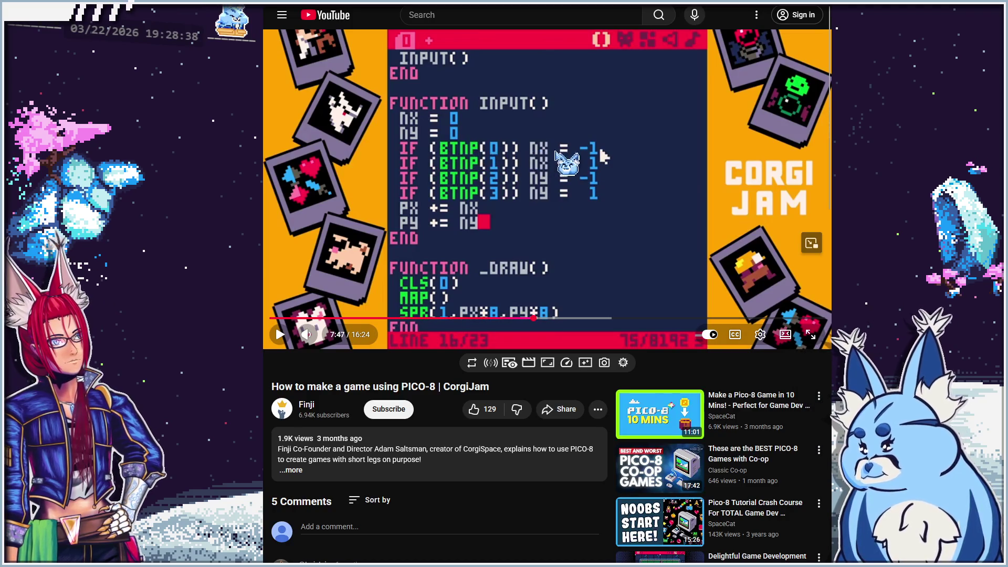
key("alt+Tab")
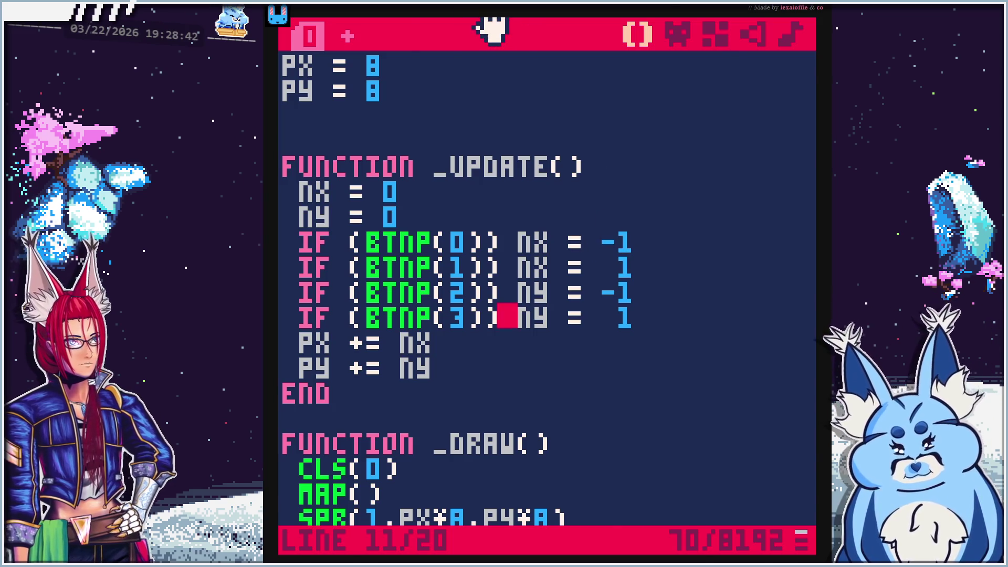
key("alt+Tab")
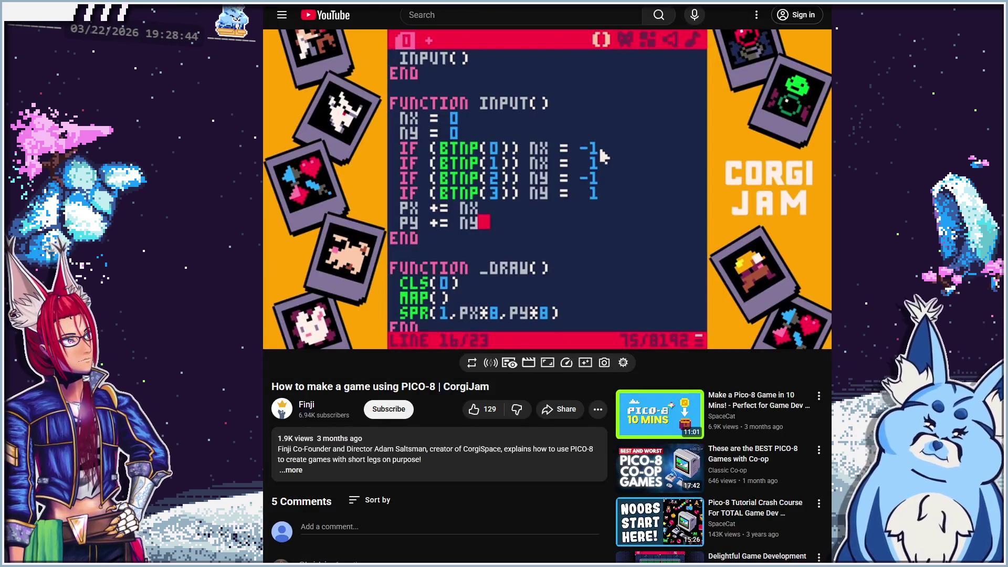
key("alt+Tab")
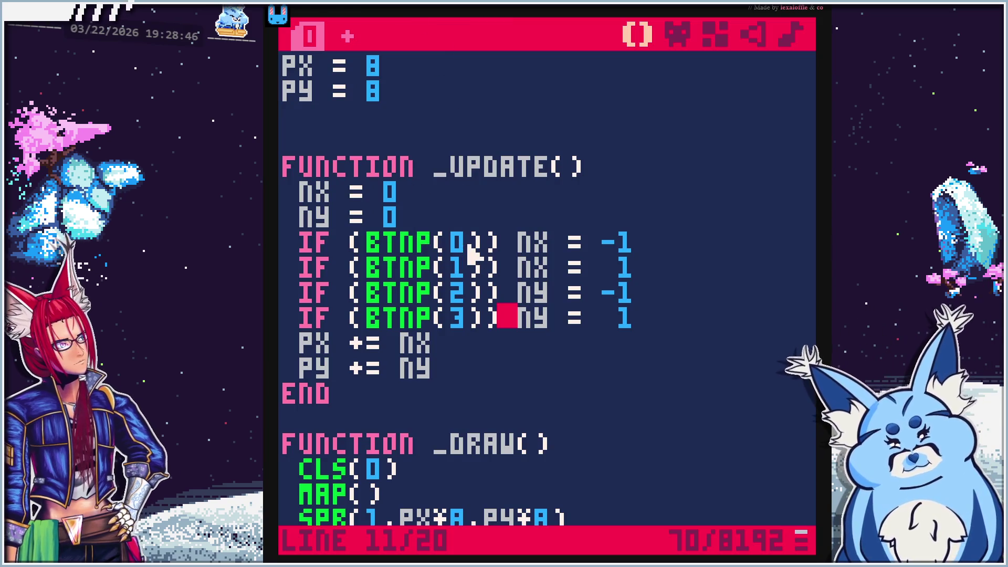
key("ctrl+r")
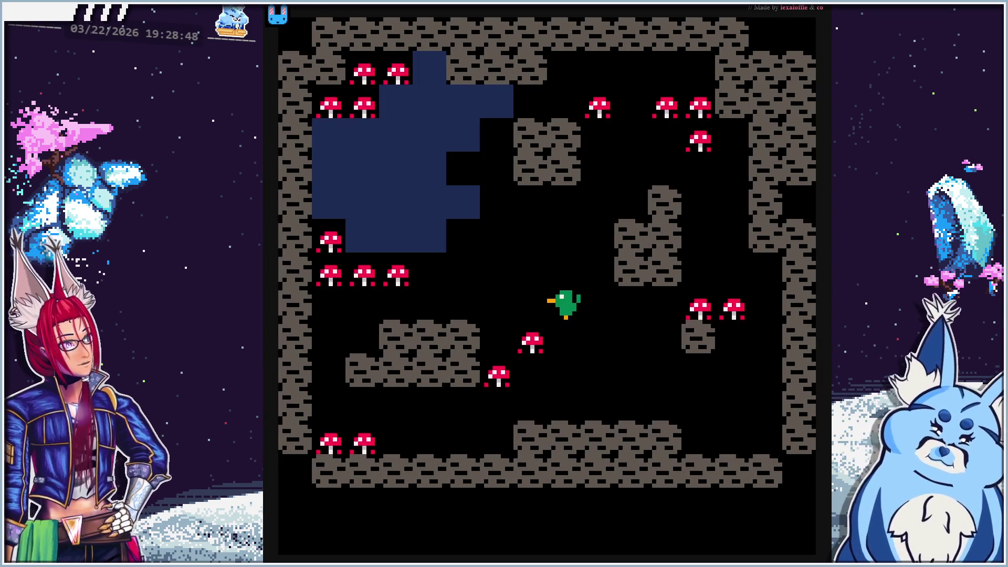
Walk the duck around the cave with the arrow keys, passing through the water
key("Left")
key("Up")
key("Down")
key("Down")
key("Right")
key("Right")
key("Right")
key("Up")
key("Up")
key("Up")
key("Left")
key("Left")
key("Left")
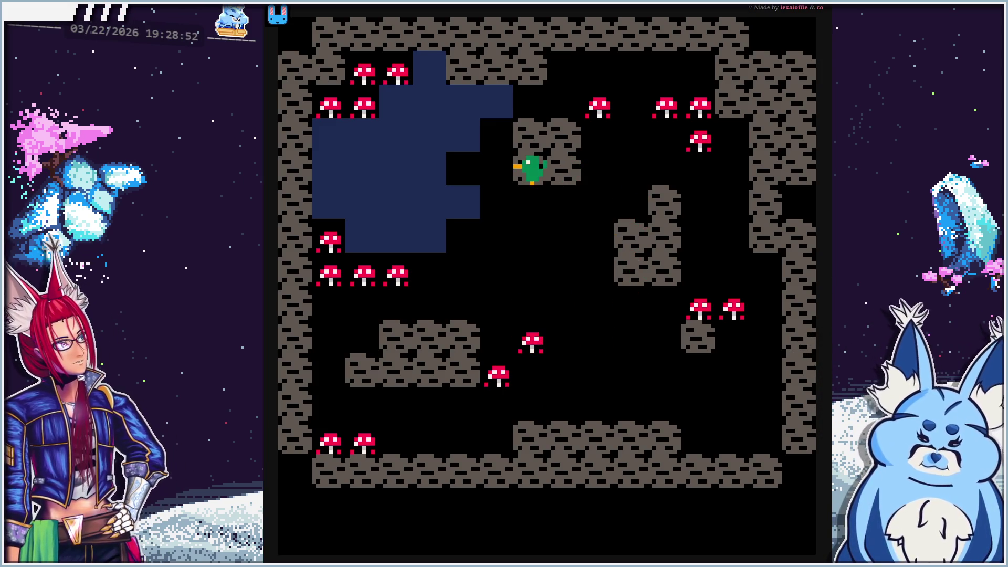
key("Left")
key("Left")
key("Left")
key("Down")
key("Down")
key("Down")
key("Down")
key("Down")
key("Down")
key("Right")
key("Right")
key("Right")
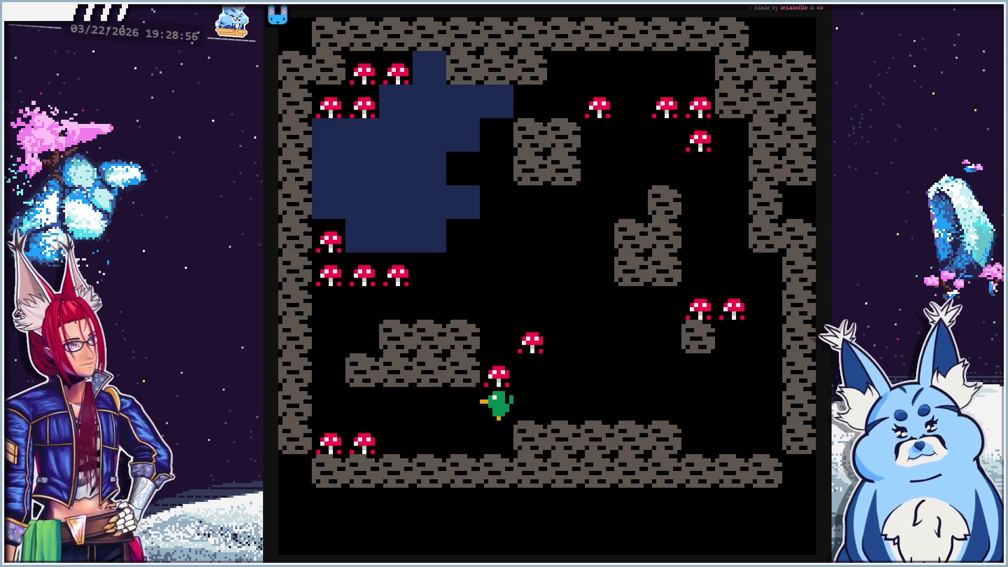
key("Right")
key("Right")
key("Right")
key("Up")
key("Up")
key("Up")
key("Up")
key("Up")
key("Left")
key("Left")
key("Left")
key("Down")
key("Down")
key("Down")
key("Right")
key("Right")
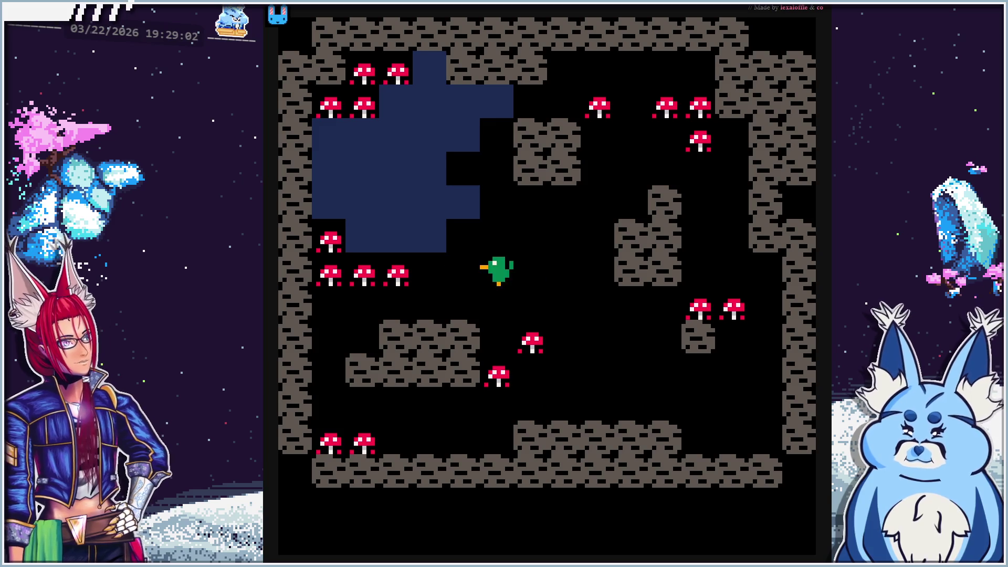
key("Right")
key("Right")
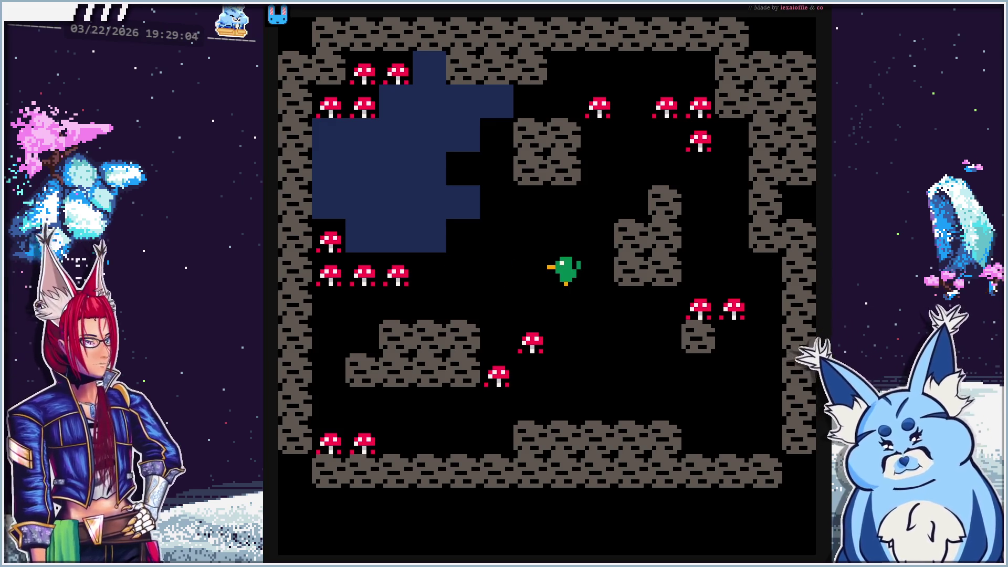
key("Left")
key("Left")
key("Left")
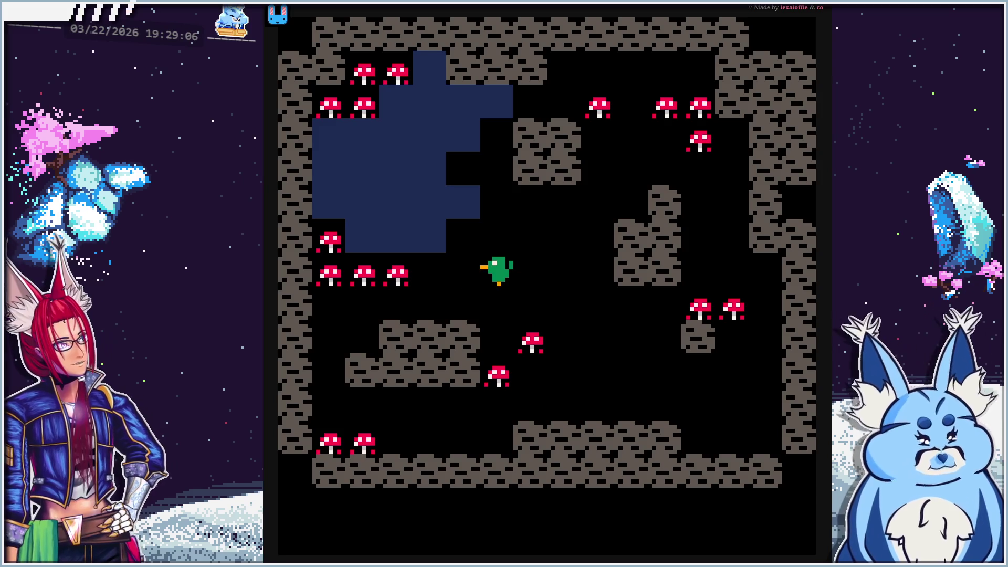
key("Left")
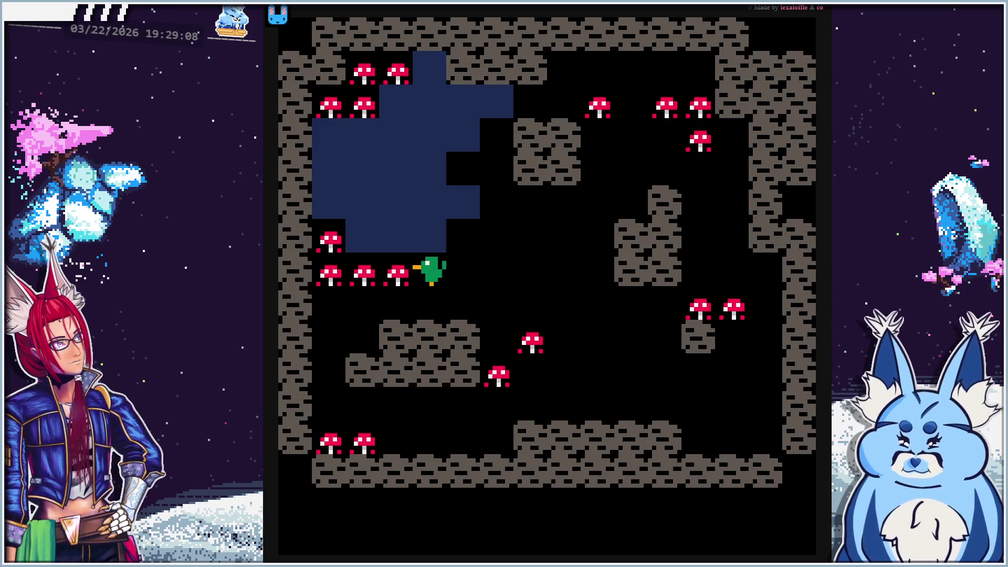
key("Left")
Test the mushroom tiles, then walk the duck across the cave to its edges and back
key("z")
key("z")
key("z")
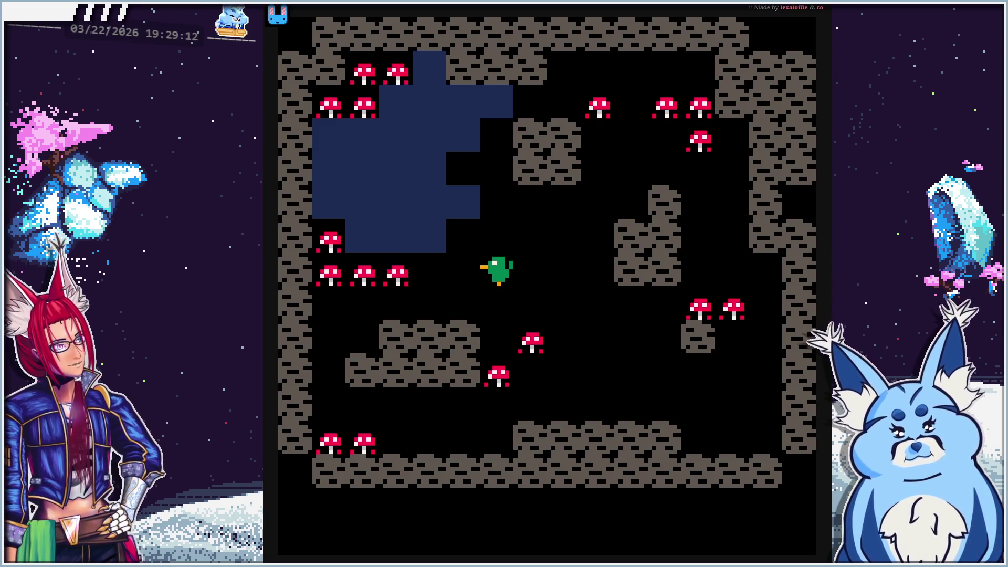
key("z")
key("z")
key("z")
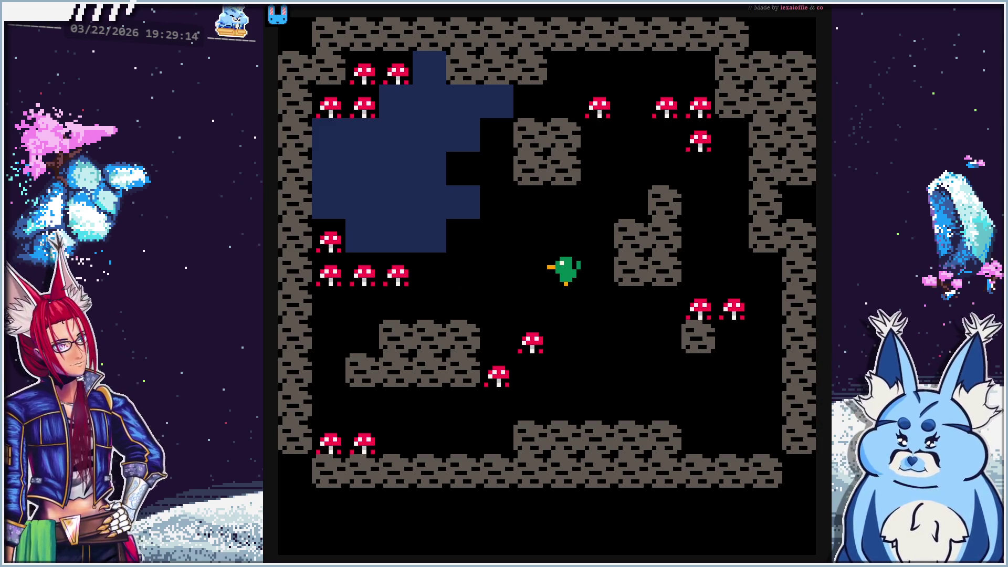
key("Left")
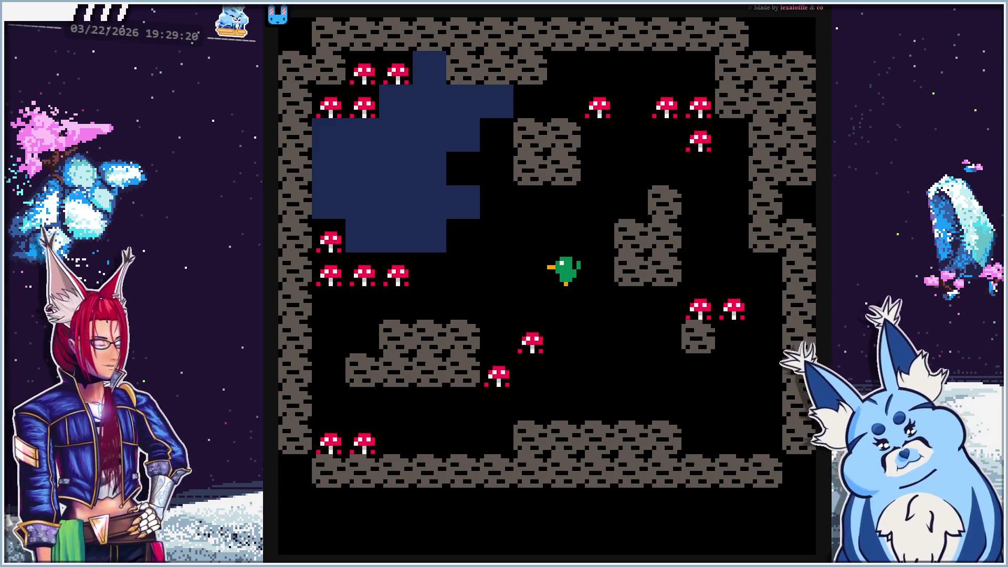
key("Down")
key("Up")
key("Down")
key("Up")
key("Up")
key("Up")
key("Left")
key("Left")
key("Left")
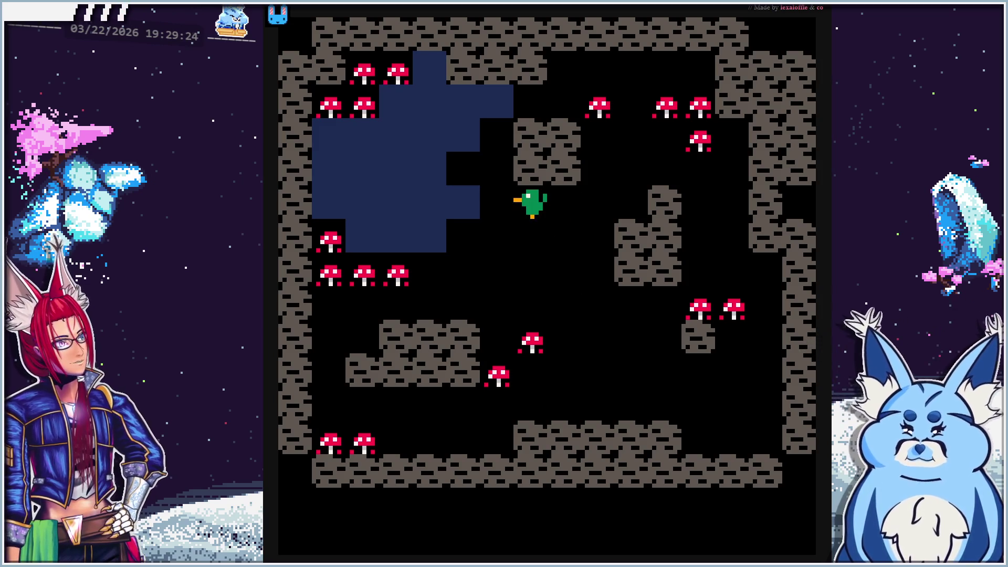
key("Down")
key("Down")
key("Down")
key("Down")
key("Down")
key("Down")
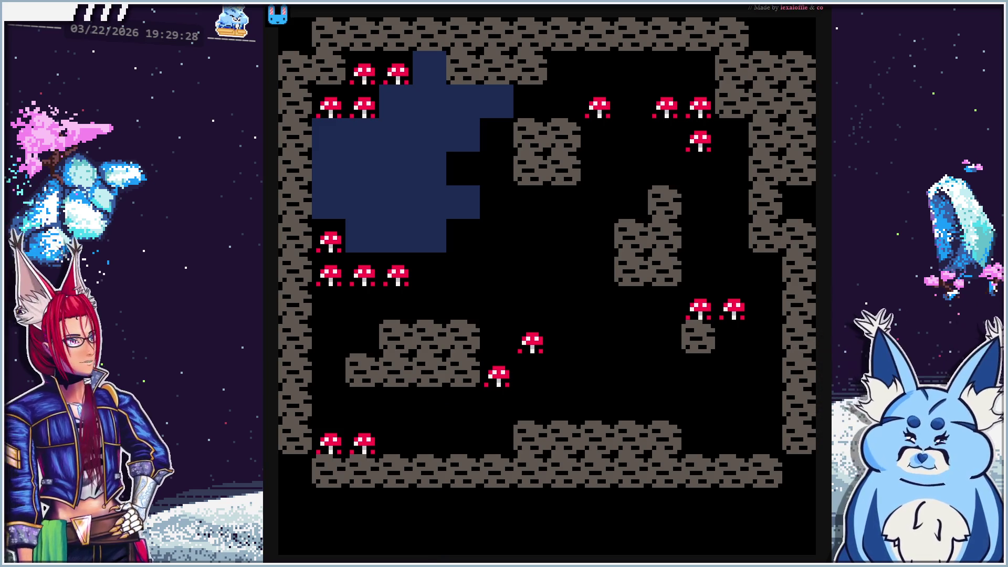
key("Up")
key("Up")
key("Up")
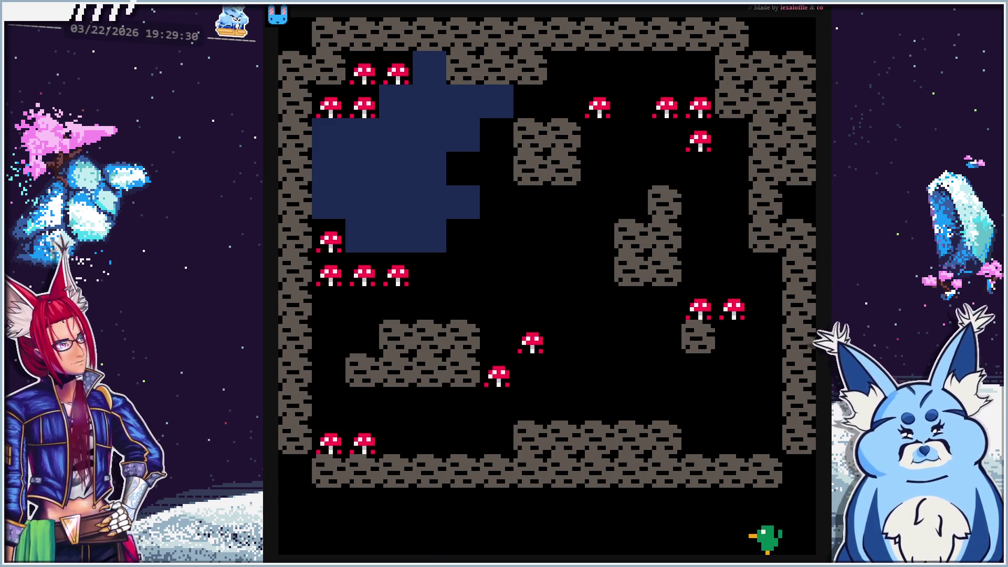
key("Up")
key("Up")
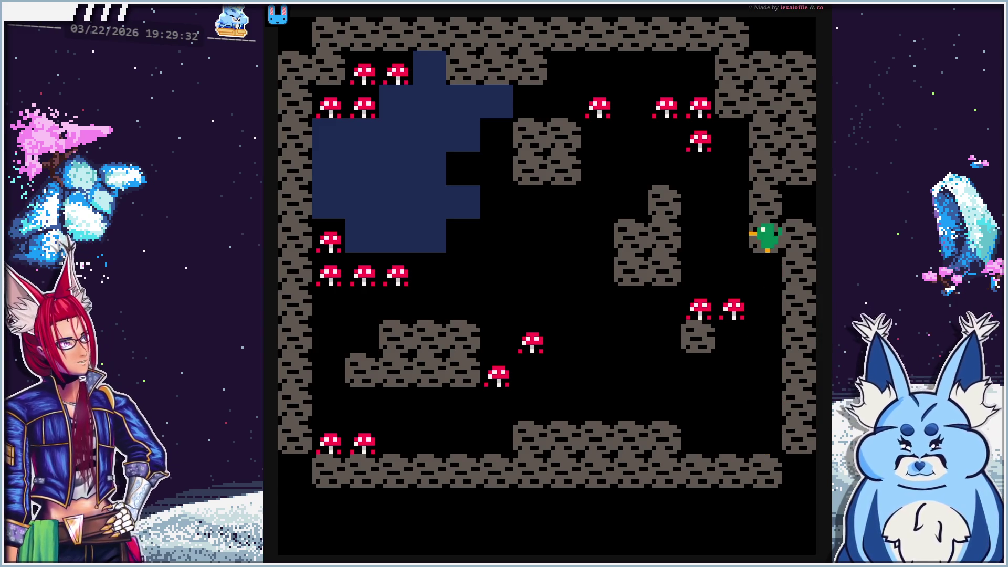
key("Left")
key("Left")
key("Left")
key("Down")
key("Down")
key("Left")
key("Left")
key("Left")
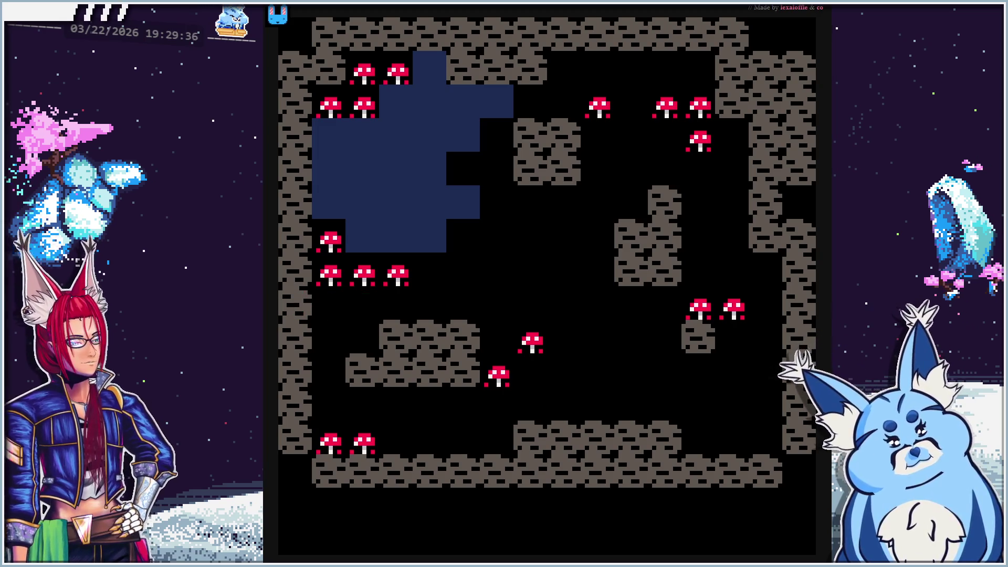
key("Right")
key("Up")
key("Up")
key("Up")
key("Up")
key("Right")
key("Right")
key("Right")
key("Right")
key("Down")
key("Down")
key("Right")
key("Right")
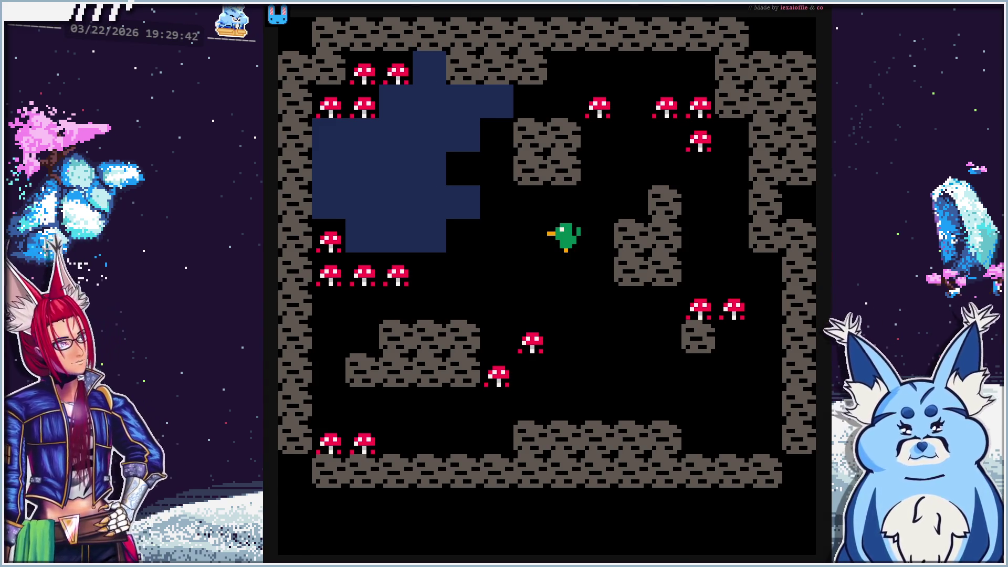
key("ctrl+Tab")
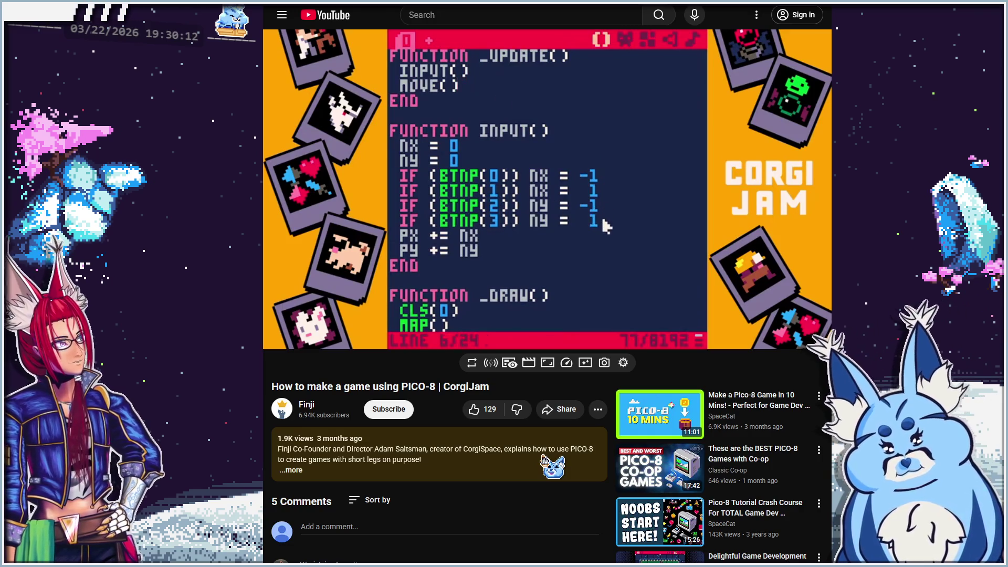
Pause the tutorial at 8:16 on INPUT() and MOVE() and compare it with the PICO-8 code
left_click(486, 100)
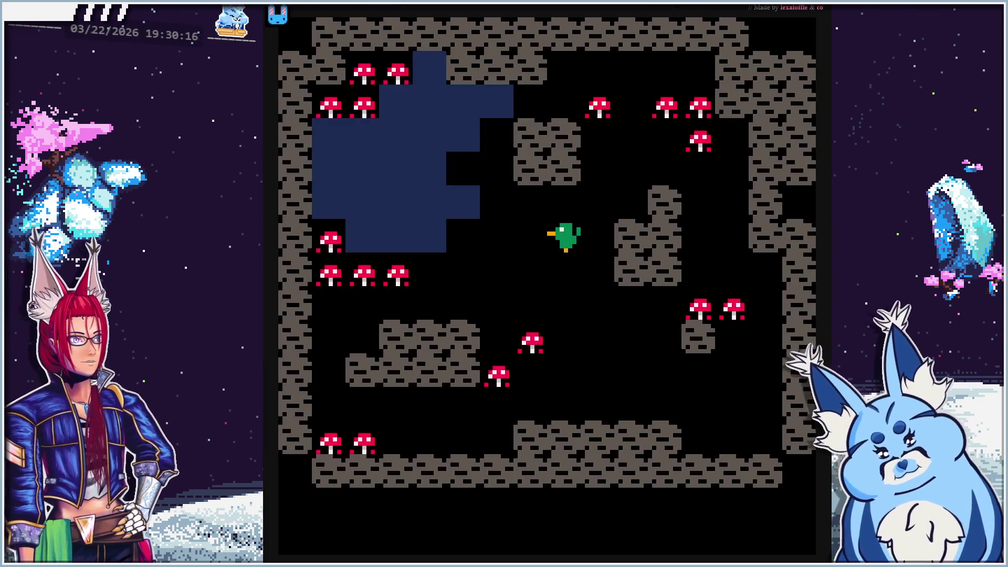
key("Escape")
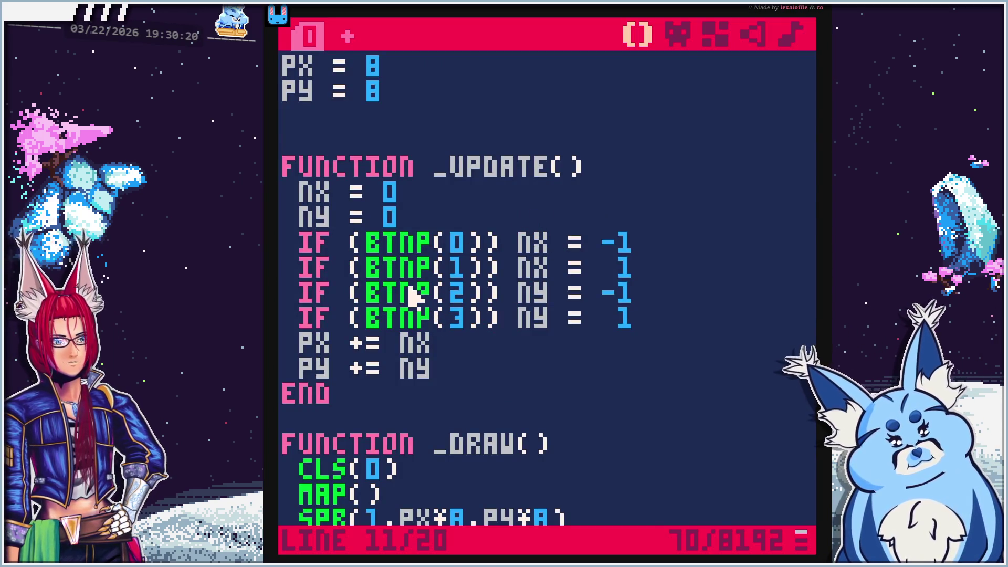
scroll(413, 294, "down", 4)
scroll(411, 304, "up", 4)
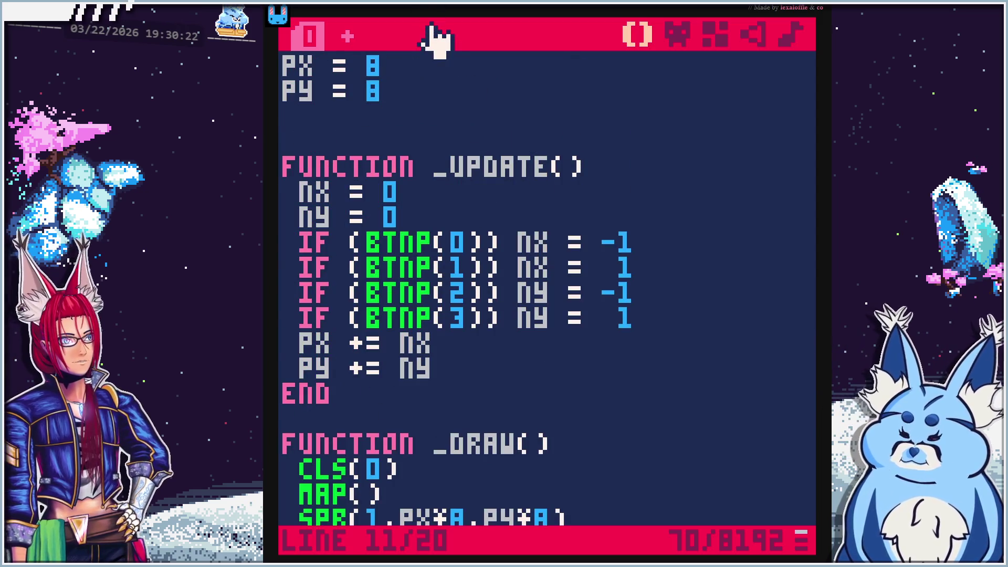
key("alt+Tab")
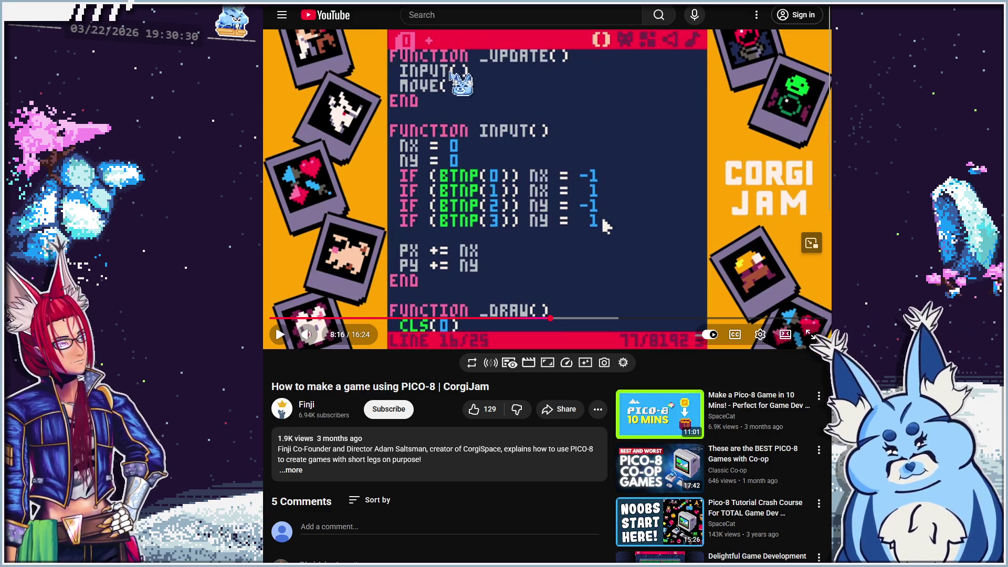
key("alt+Tab")
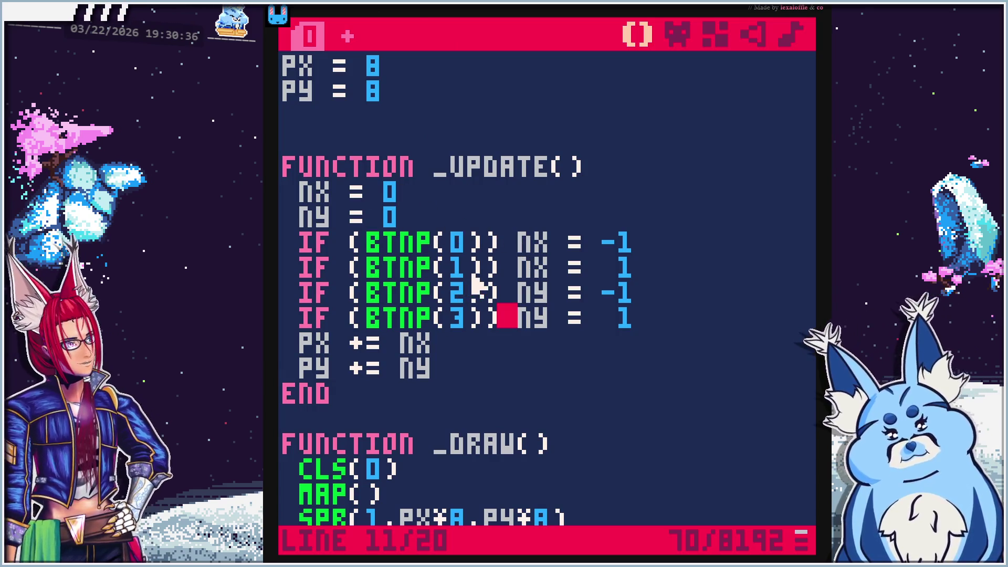
key("alt+Tab")
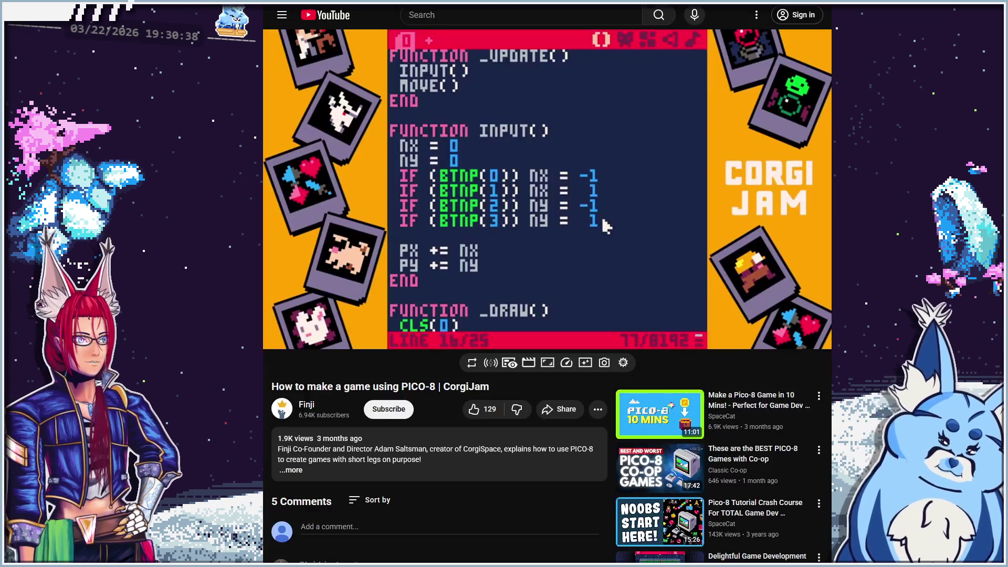
key("alt+Tab")
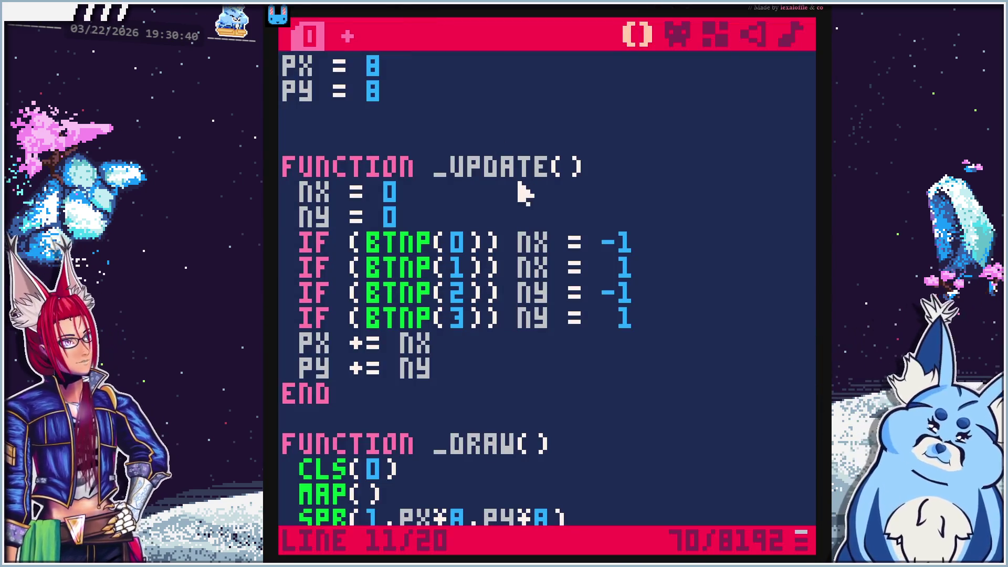
Close _UPDATE() with END above a new FUNCTION MOVE() header
key("Return")
key("Return")
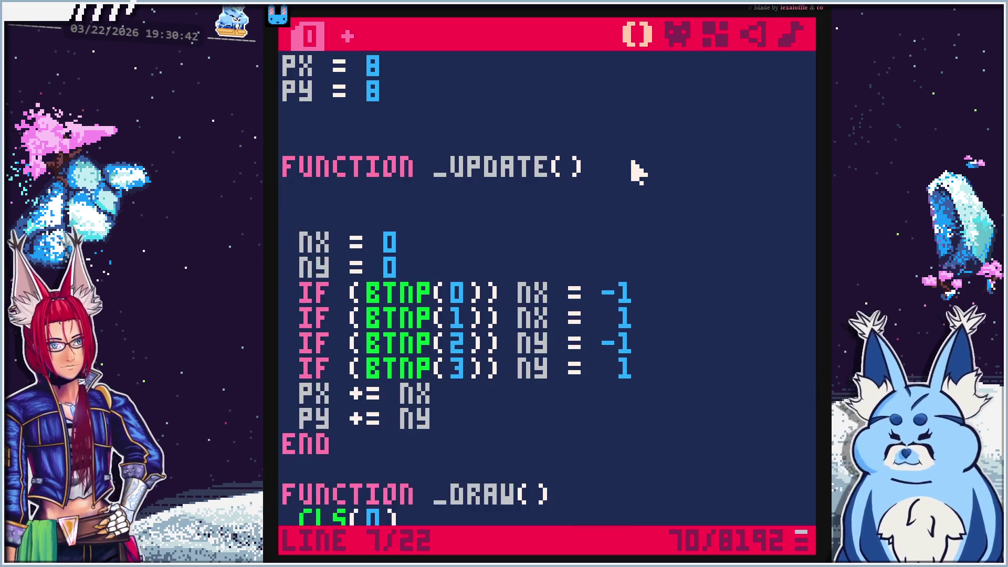
key("Return")
type("function")
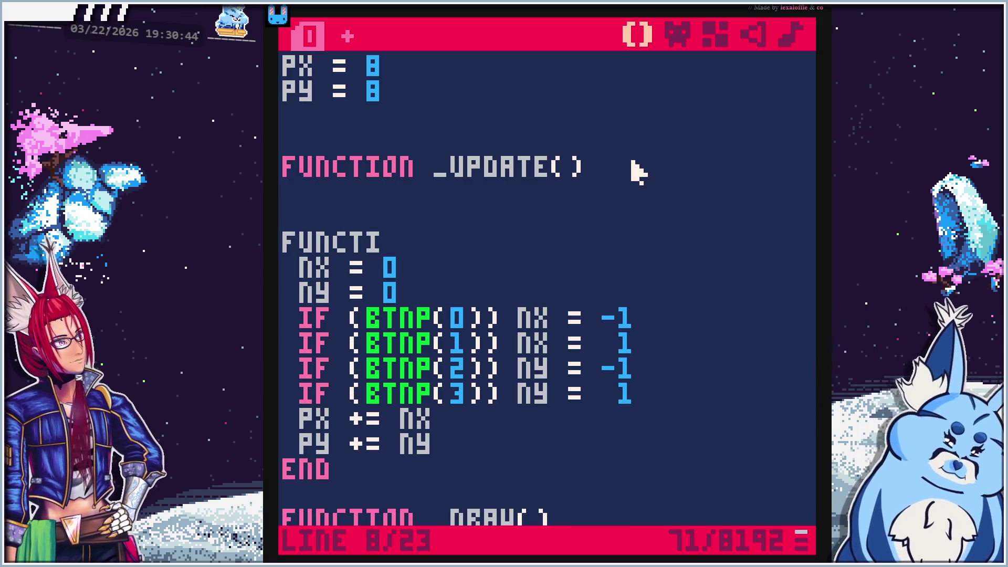
type(" move()")
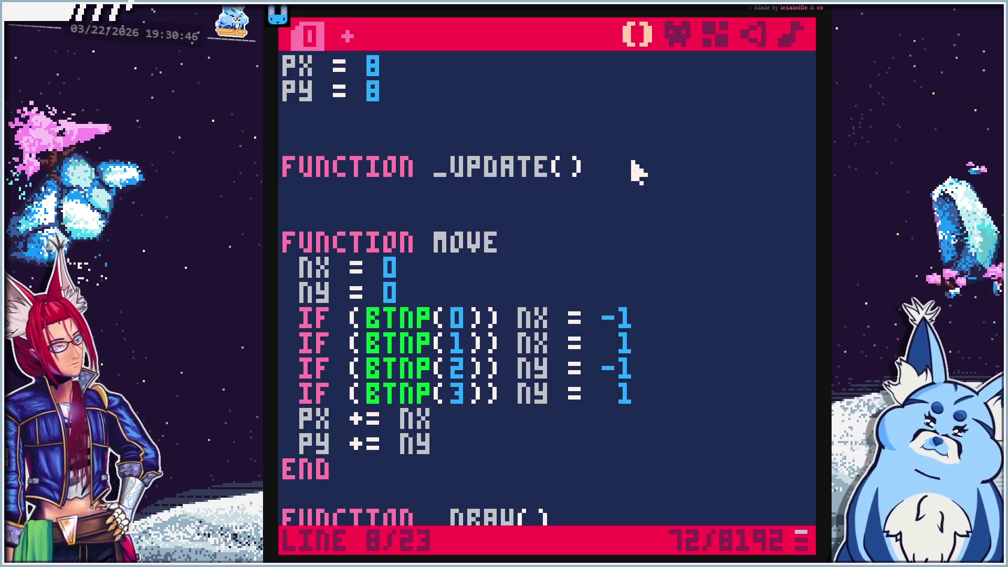
key("Up")
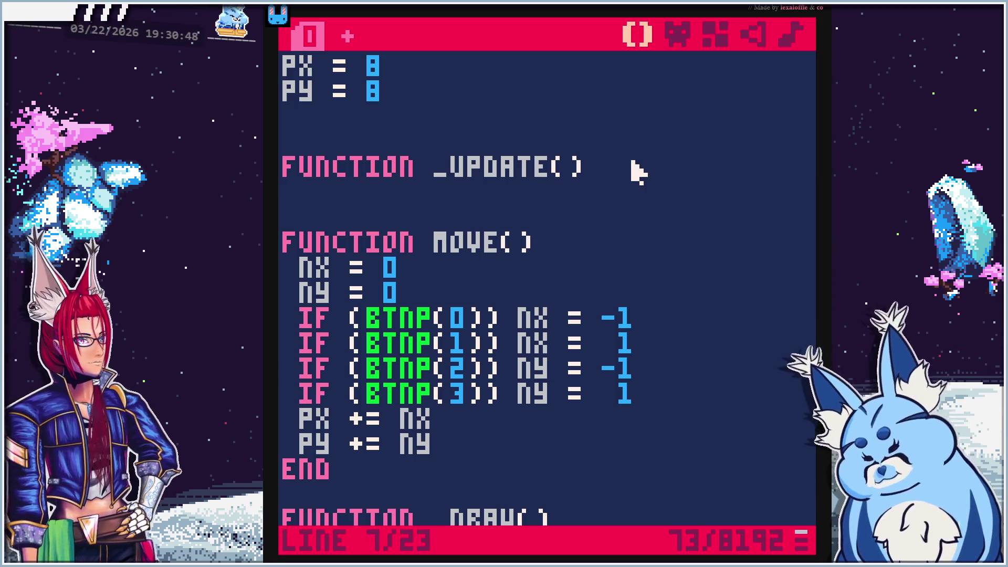
key("Up")
key("Return")
key("Up")
key("Down")
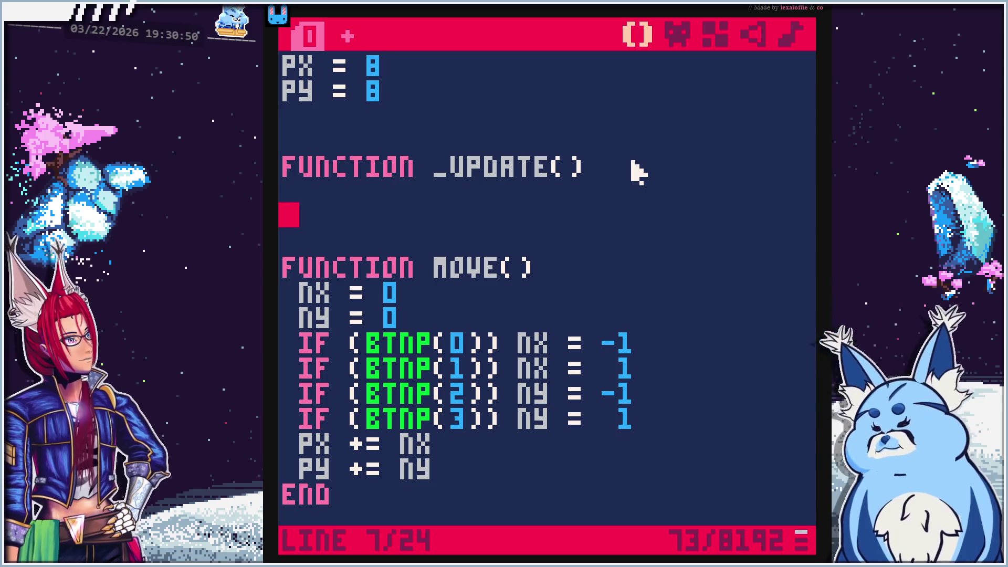
key("Up")
key("Down")
type("ed")
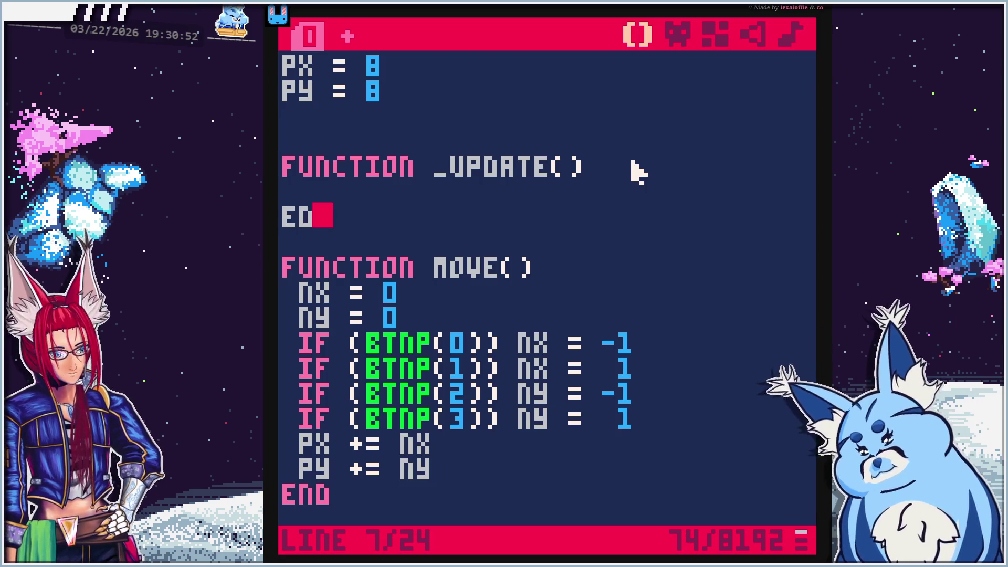
type("nd")
key("Up")
key("End")
key("BackSpace")
key("BackSpace")
key("BackSpace")
type("nd")
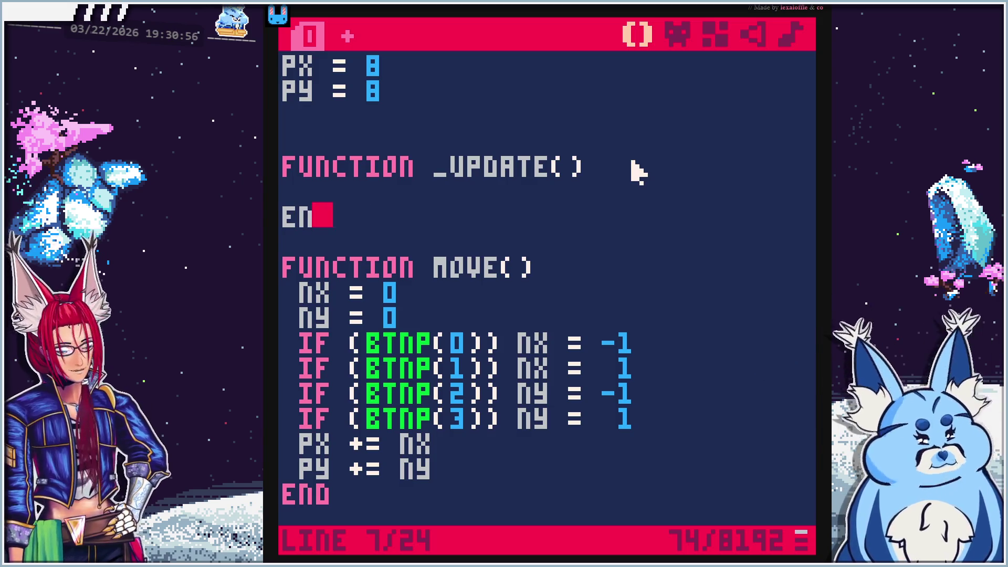
Put an INPUT() call inside the _UPDATE() body
key("Up")
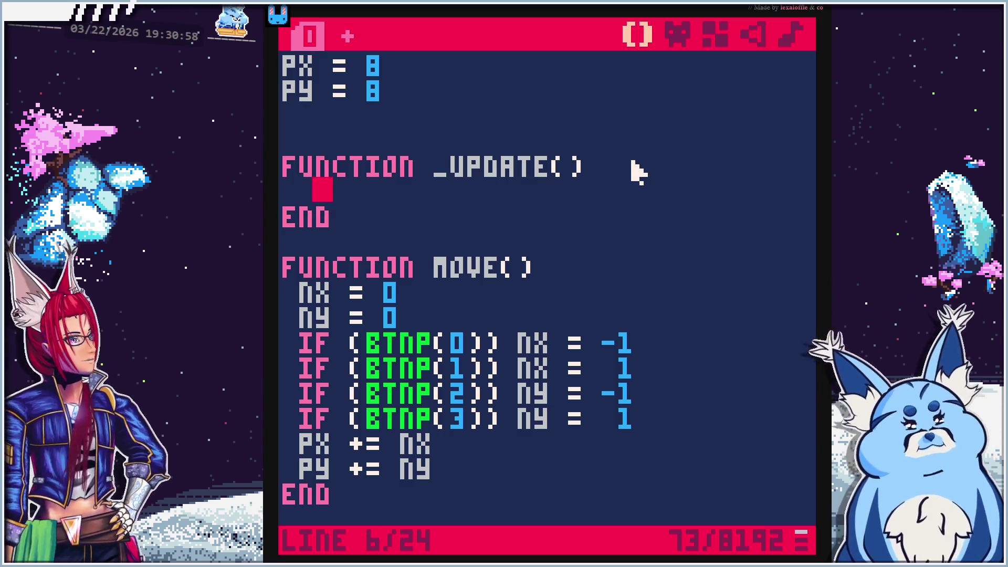
type("move")
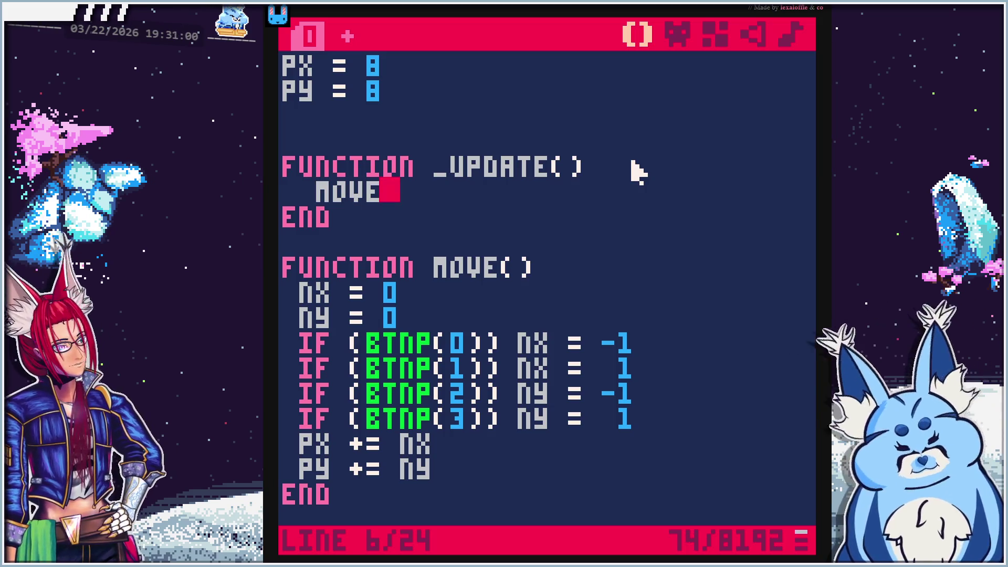
key("BackSpace")
key("BackSpace")
key("BackSpace")
type("in")
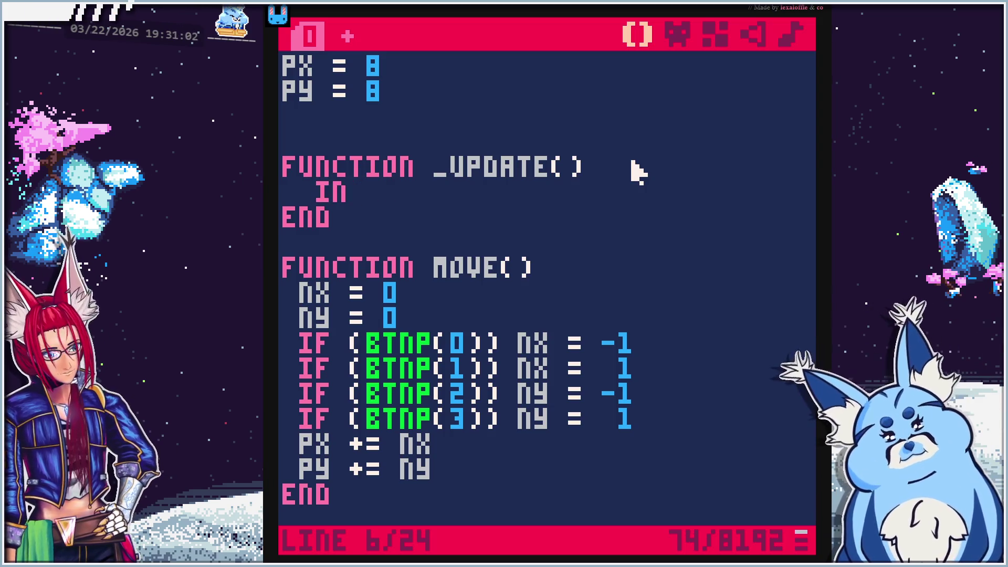
type("put()")
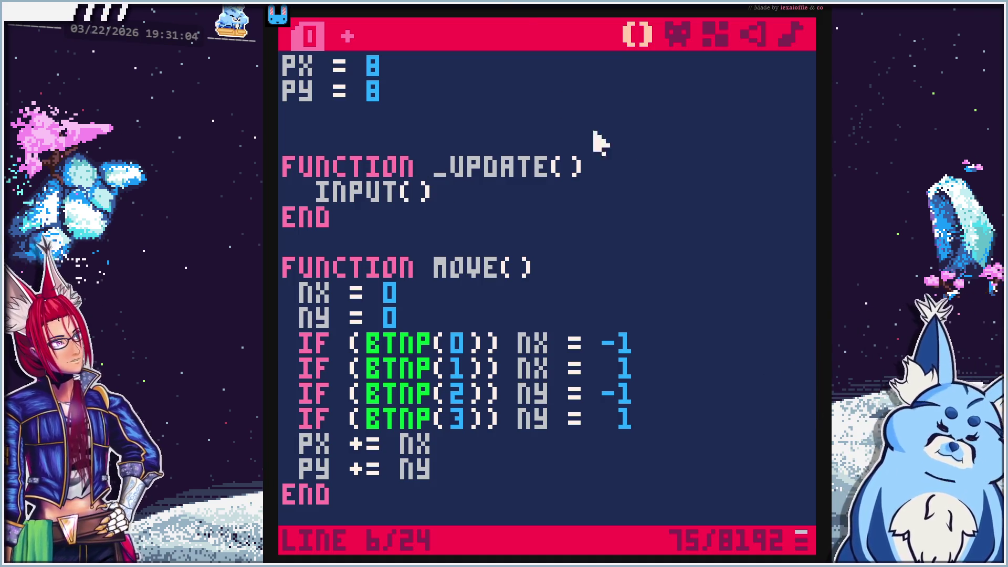
Rename the button-check function from MOVE to INPUT
key("alt+Tab")
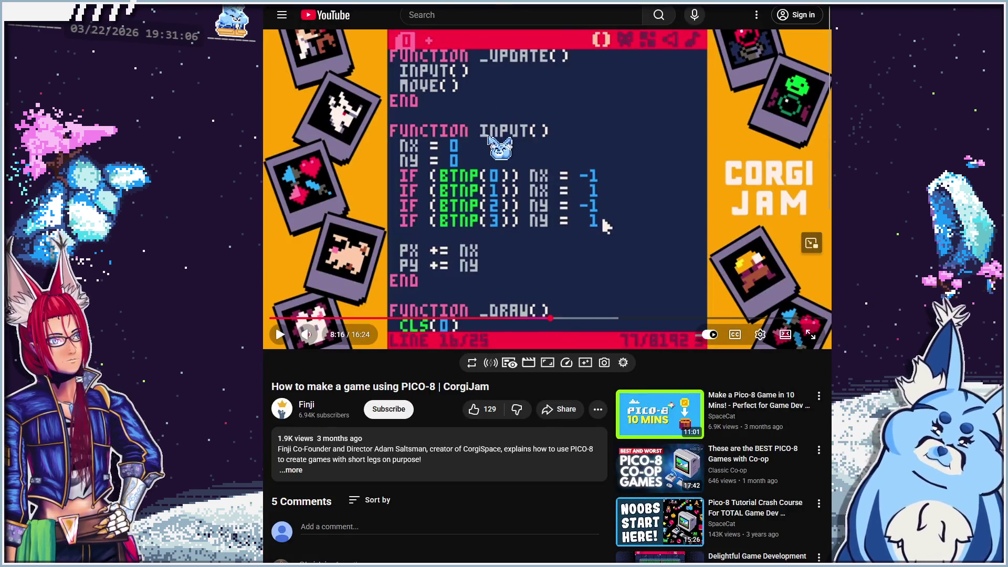
key("alt+Tab")
left_click(510, 271)
key("Left")
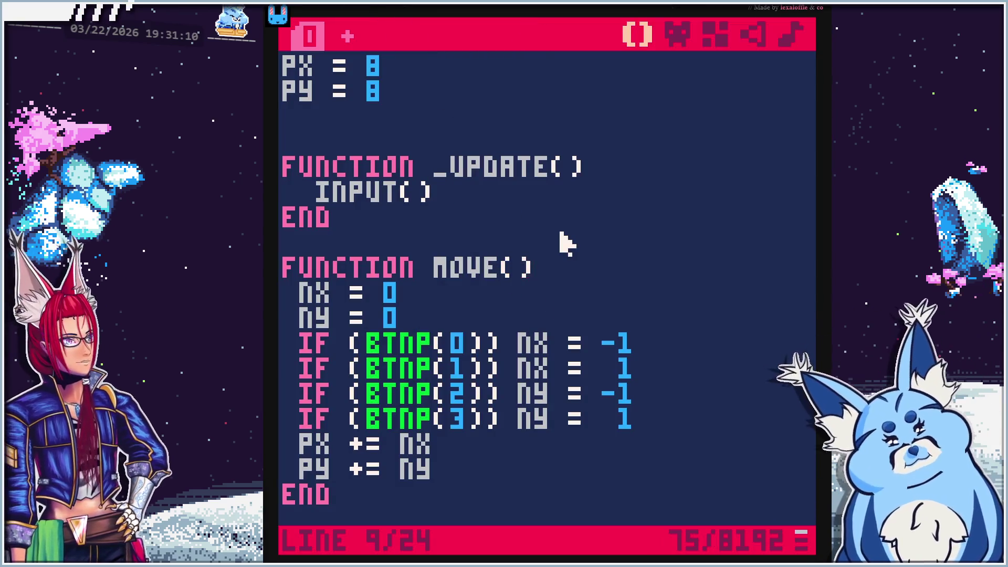
key("BackSpace")
key("BackSpace")
key("BackSpace")
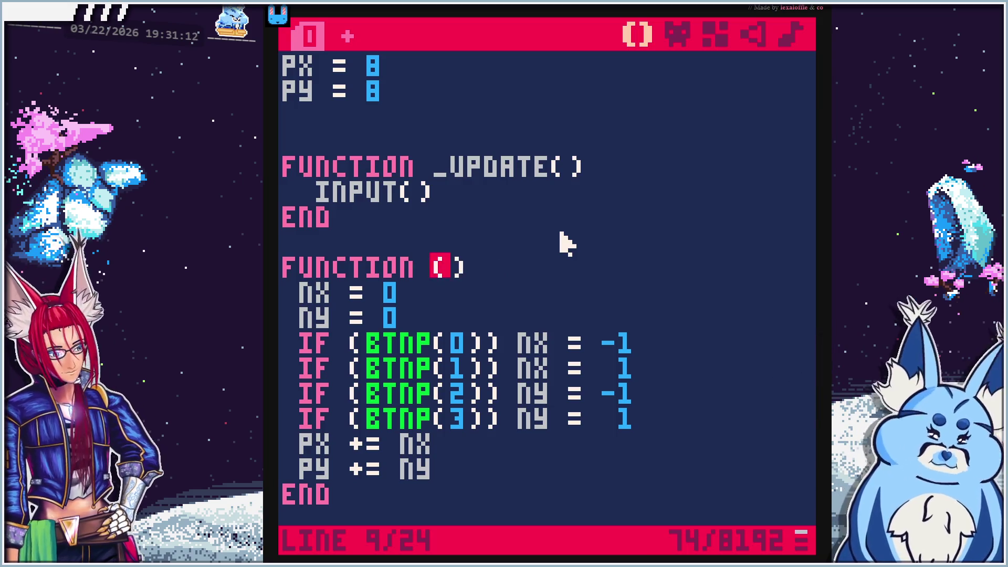
type("INPUT")
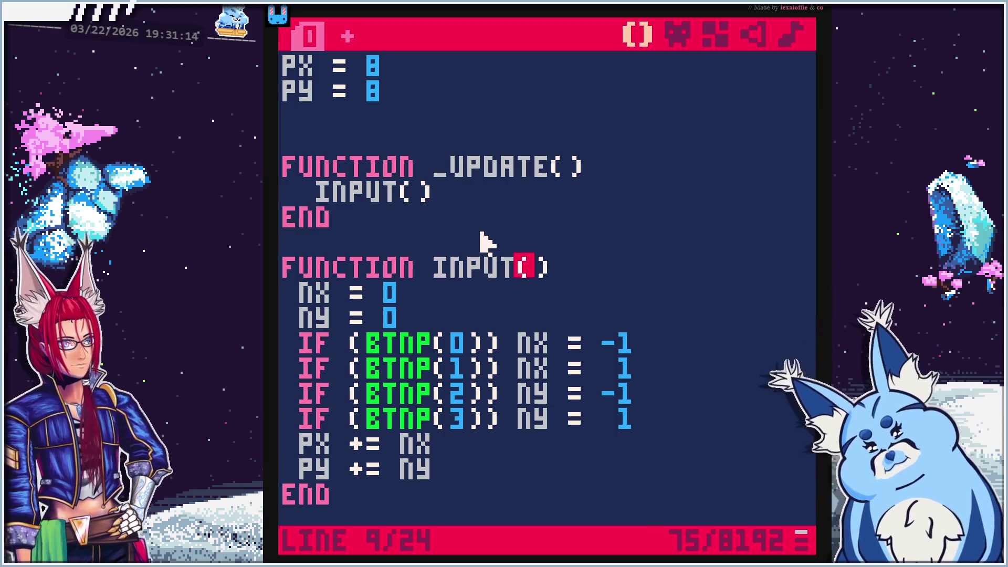
key("ctrl+r")
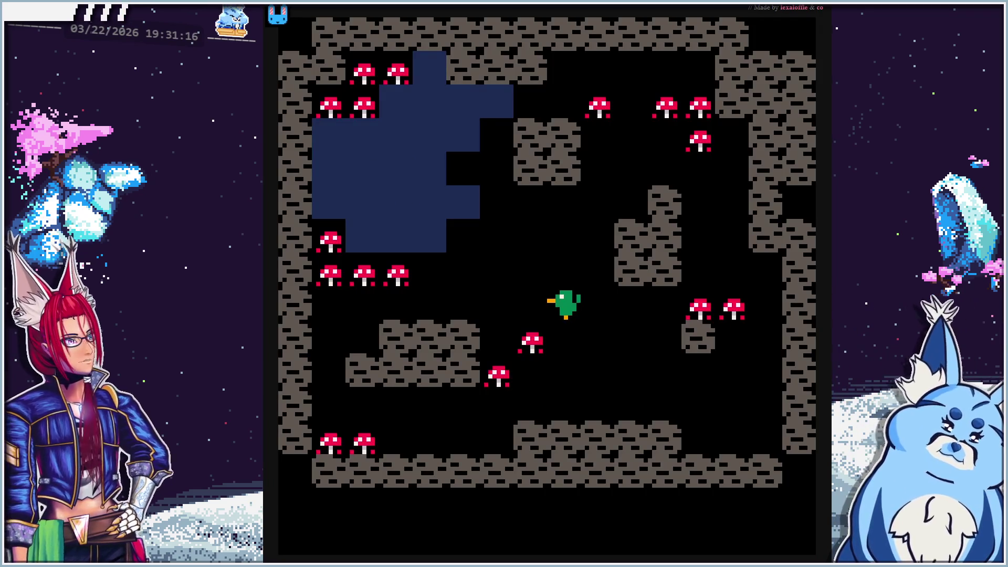
key("Up")
key("Up")
key("Left")
key("Left")
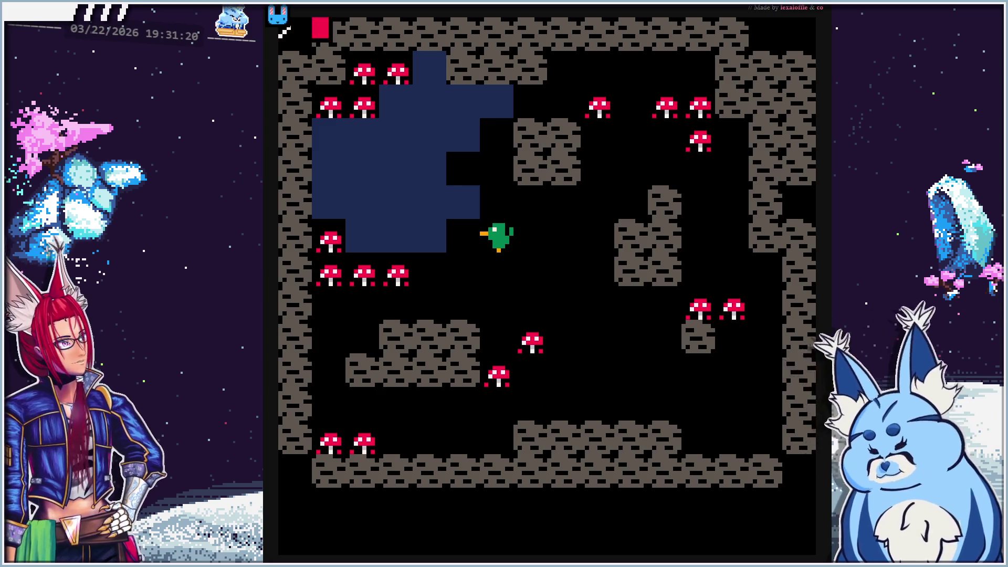
key("Escape")
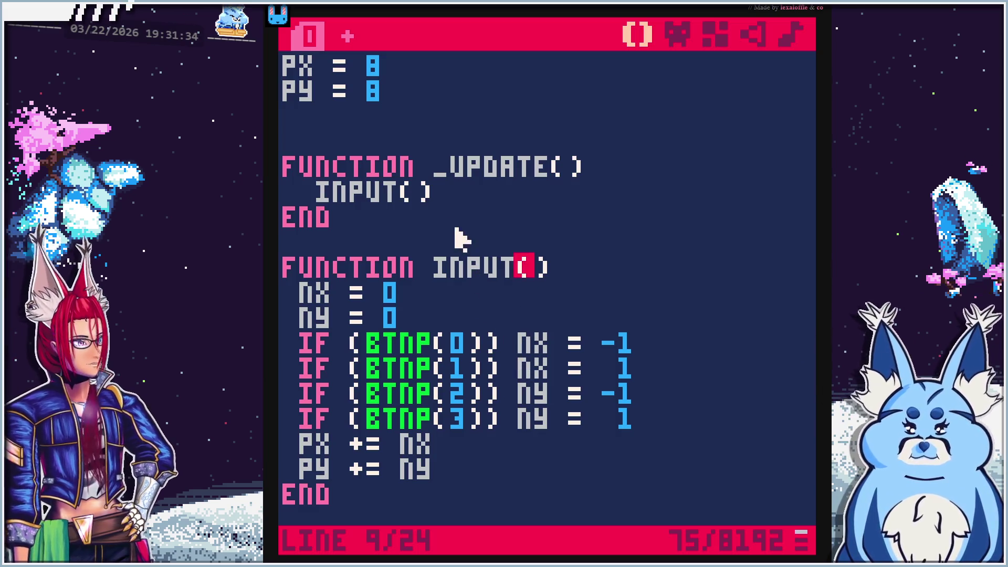
Add a MOVE() call on the line after INPUT() in _UPDATE()
left_click(474, 191)
key("Return")
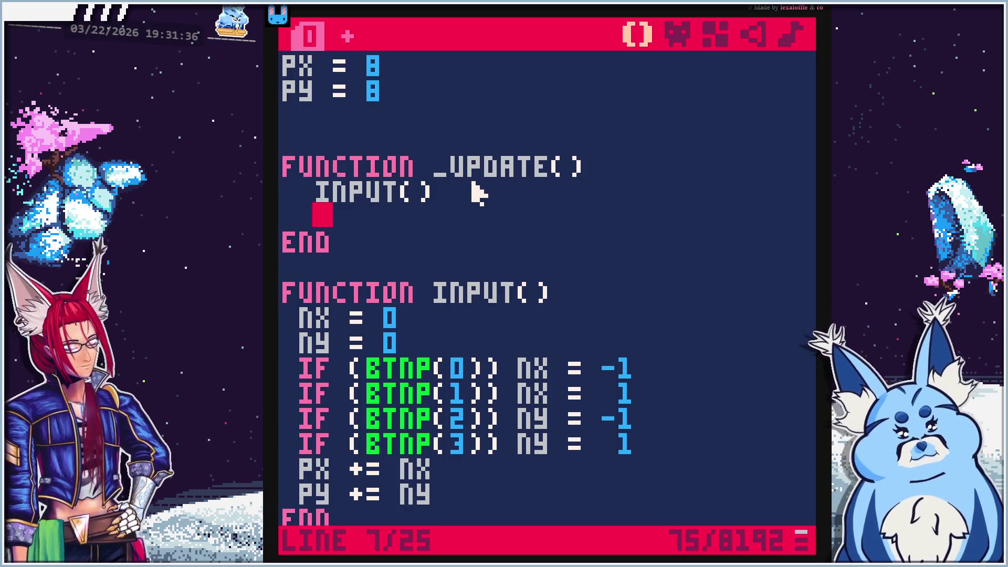
type("MOVE()")
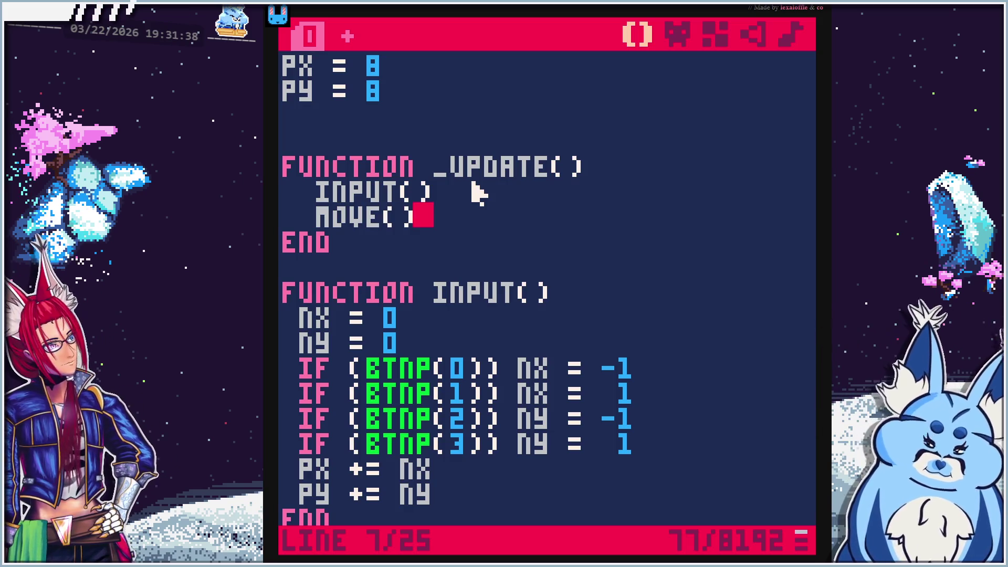
Add an empty FUNCTION MOVE() ... END block below the INPUT function
scroll(540, 305, "down", 4)
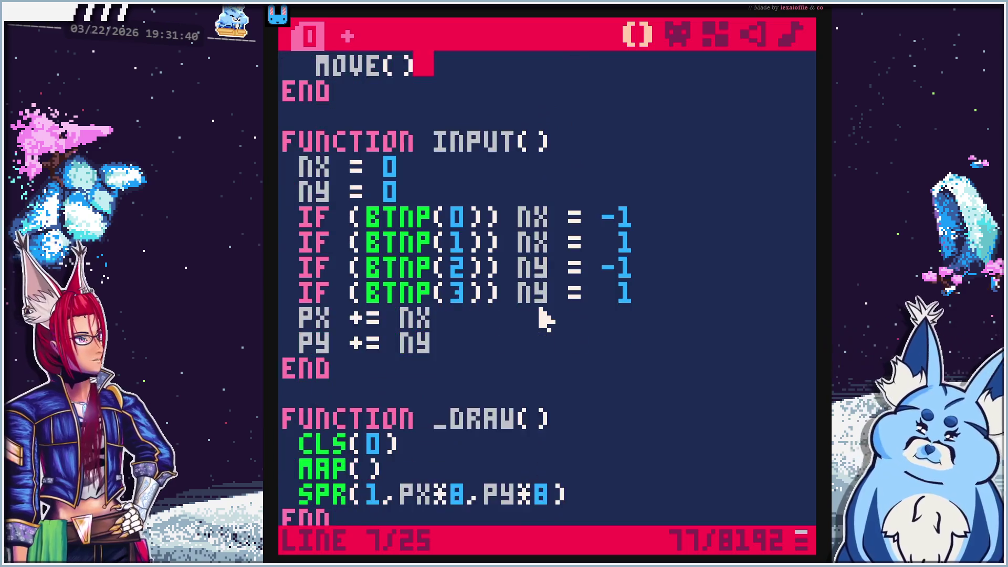
left_click(487, 321)
key("Return")
key("Return")
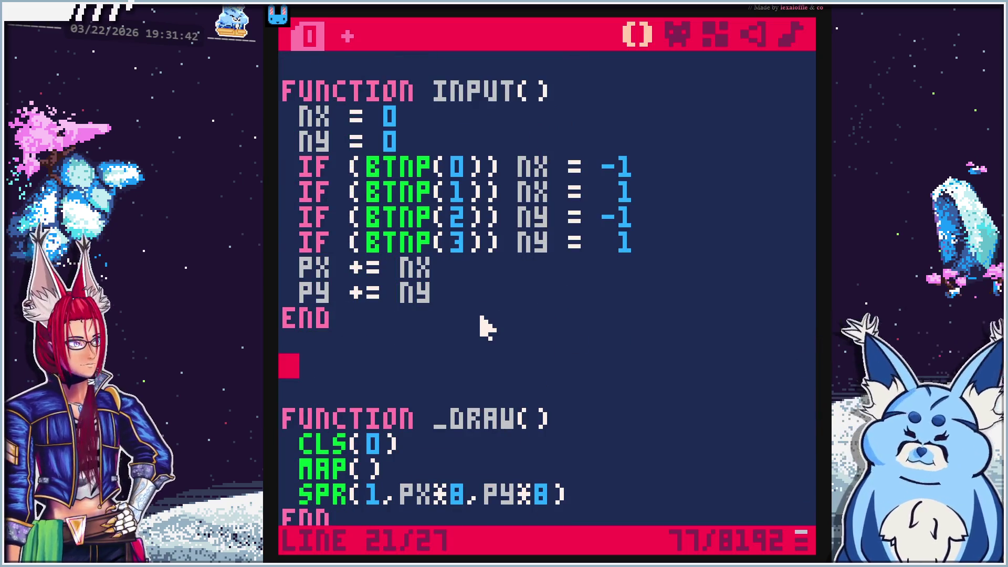
type("function")
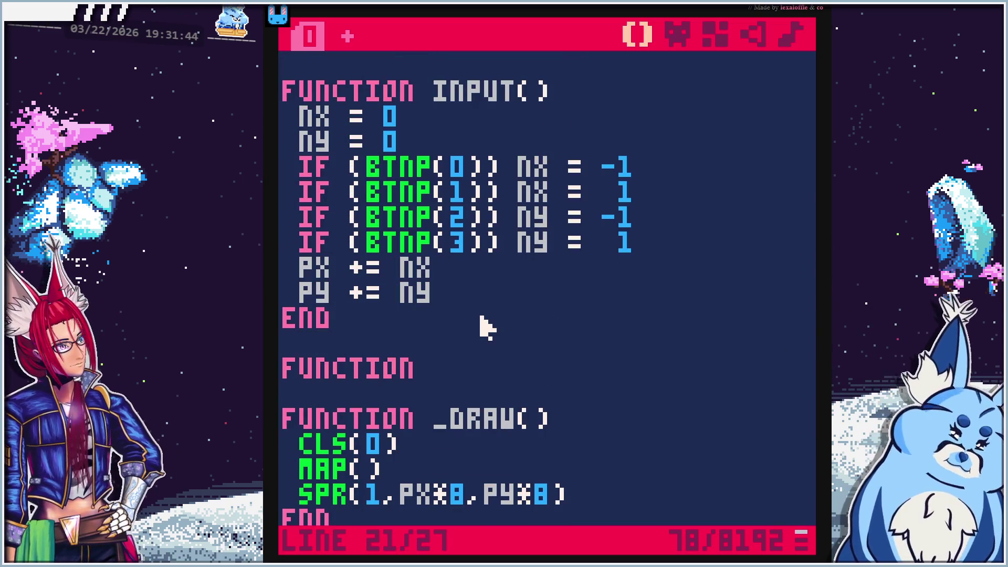
type("move")
key("BackSpace")
key("BackSpace")
key("BackSpace")
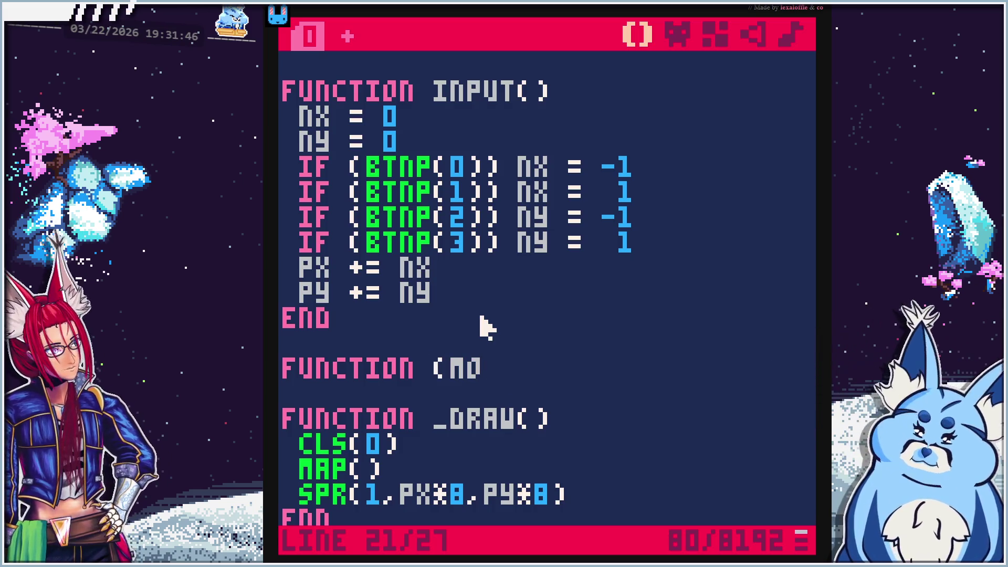
type("move")
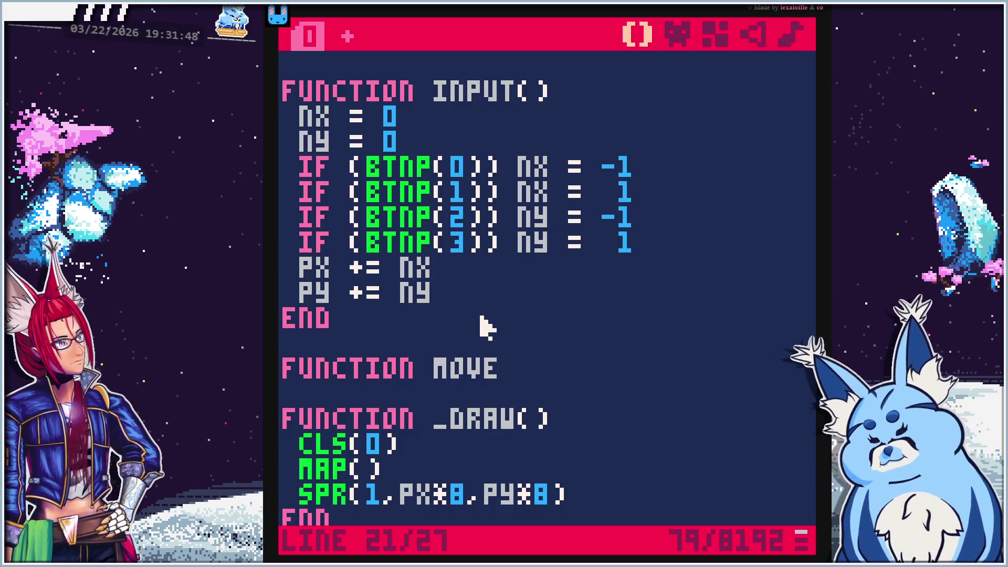
type("()")
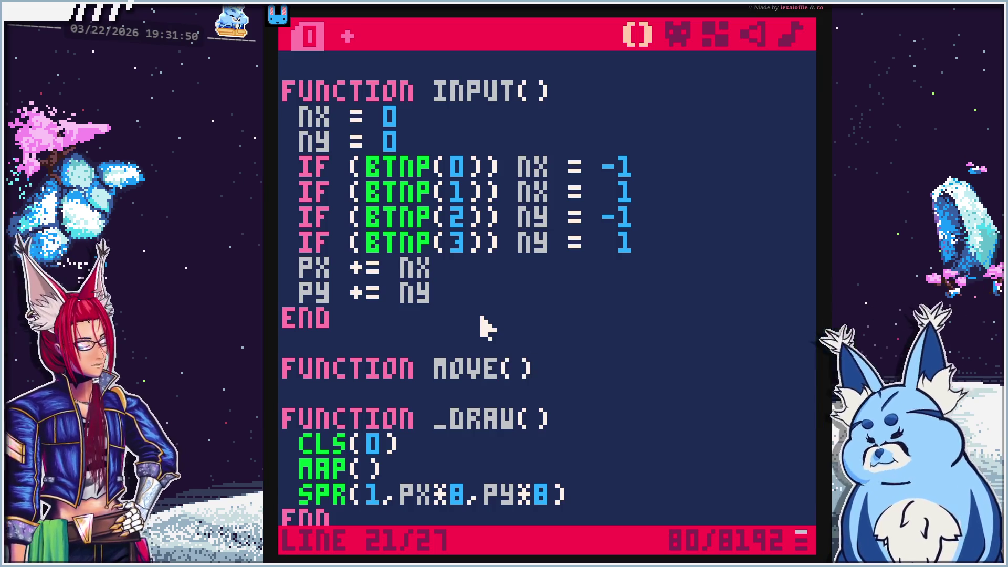
key("Return")
type("end")
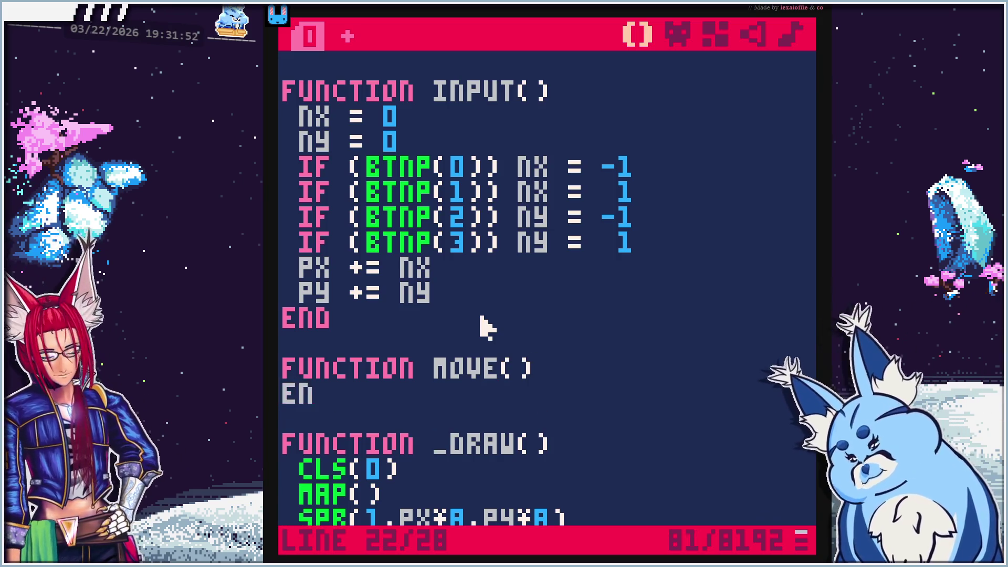
scroll(485, 327, "up", 3)
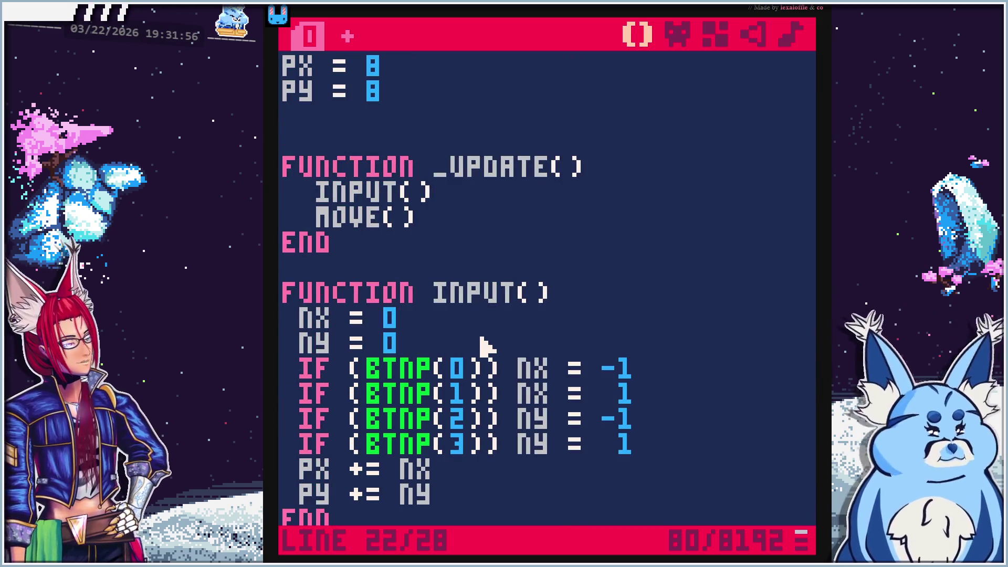
scroll(484, 347, "down", 1)
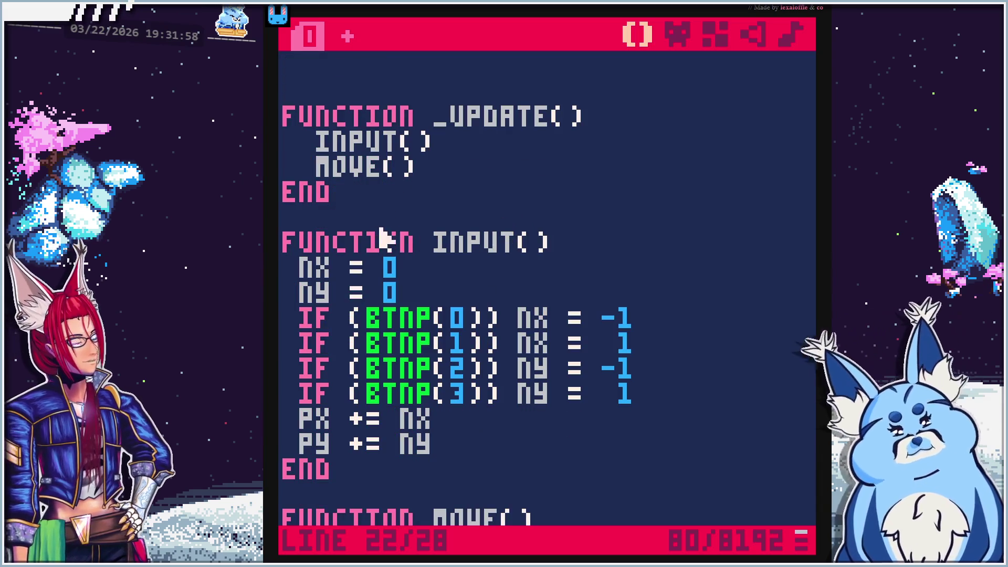
scroll(508, 294, "up", 1)
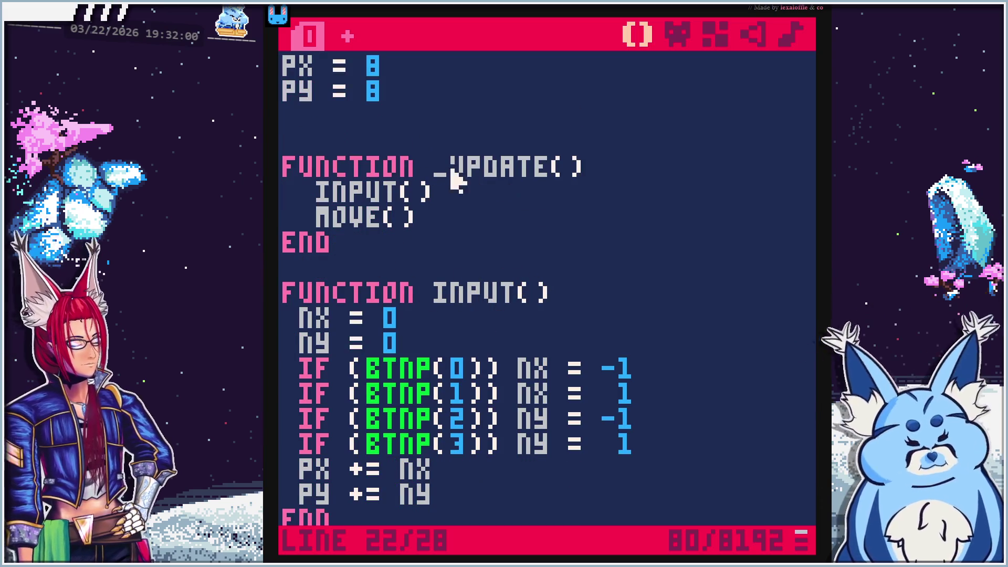
scroll(466, 175, "down", 4)
scroll(504, 310, "up", 1)
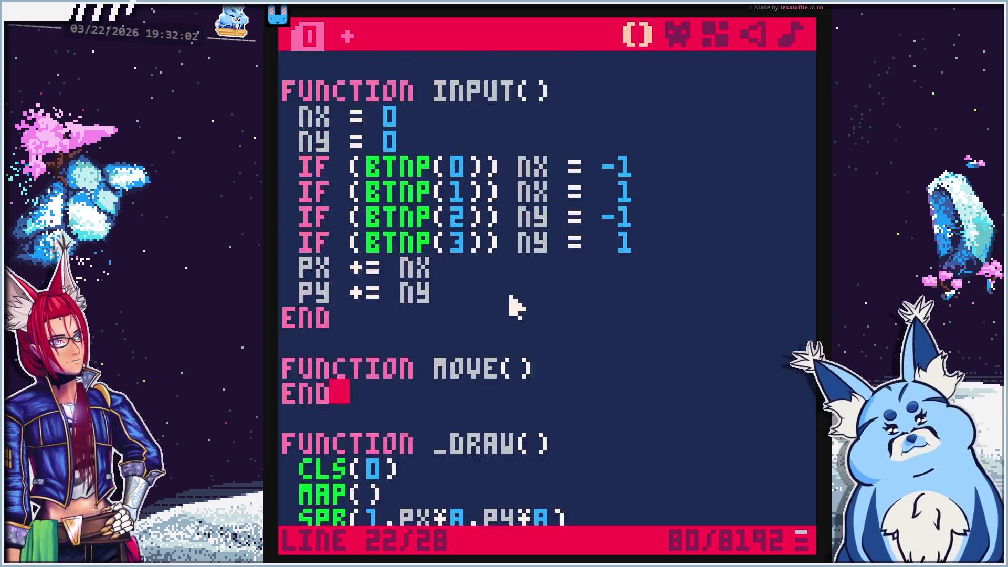
scroll(514, 306, "up", 4)
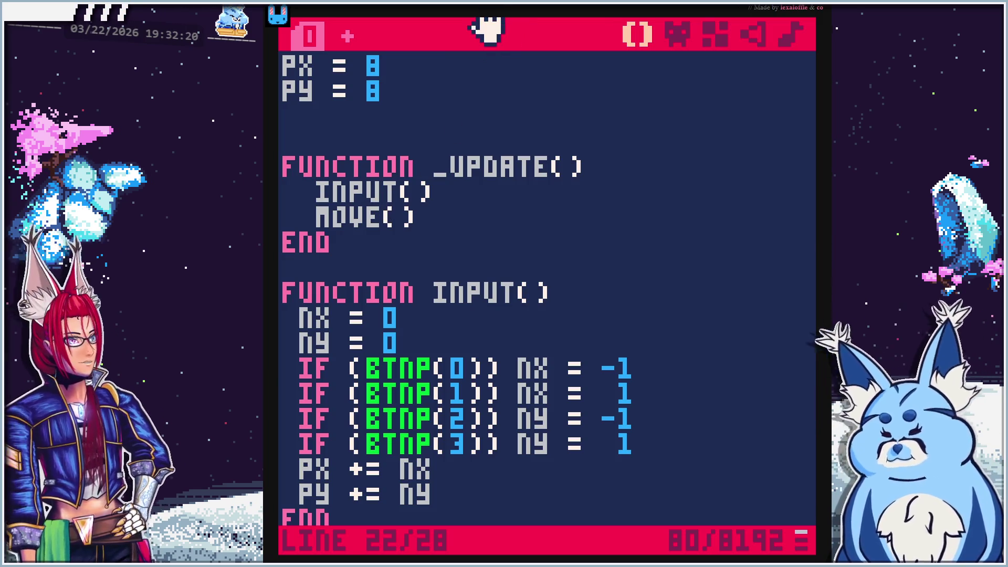
Play the tutorial from 8:16 and pause where the PX/PY updates move into MOVE()
key("alt+Tab")
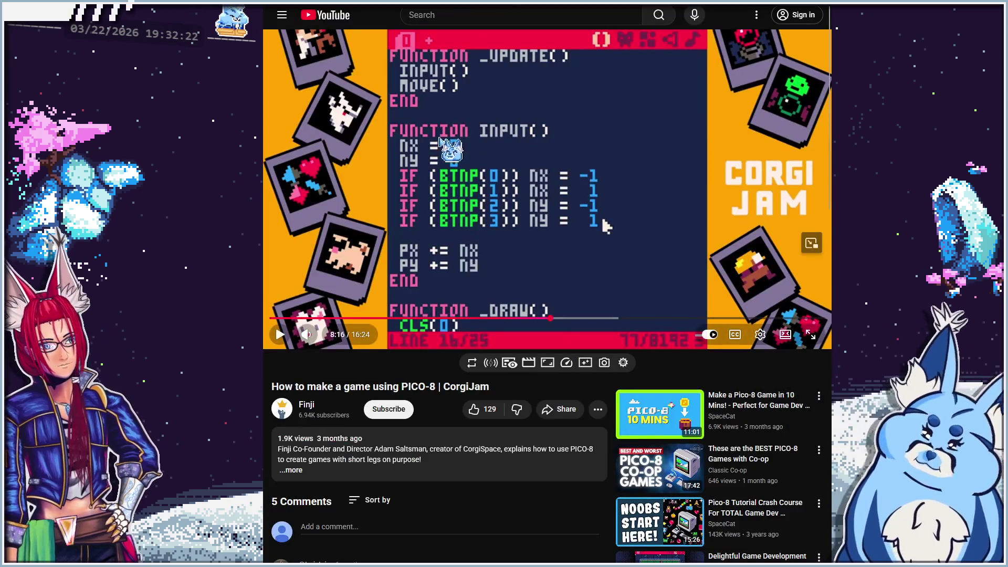
left_click(538, 173)
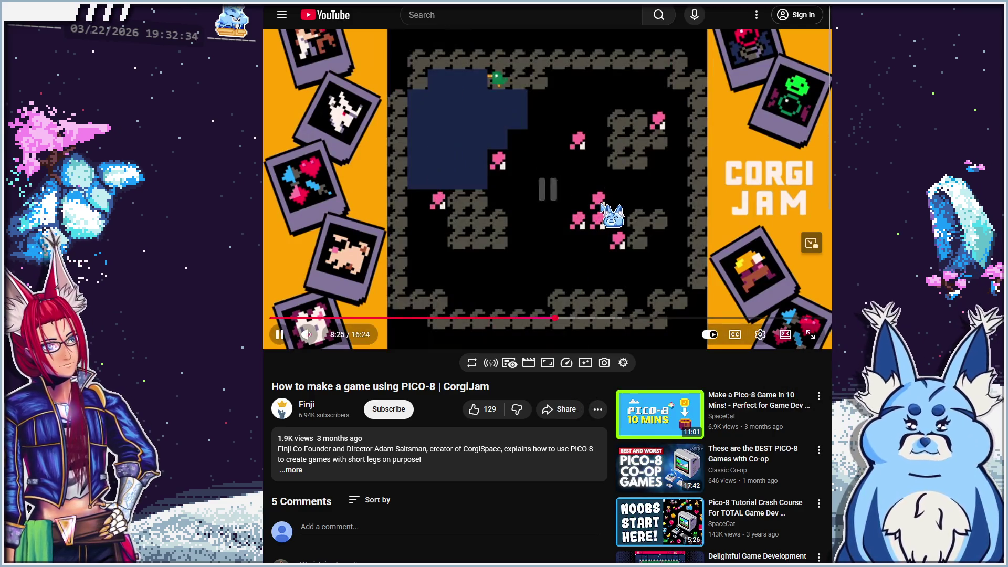
key("space")
key("space")
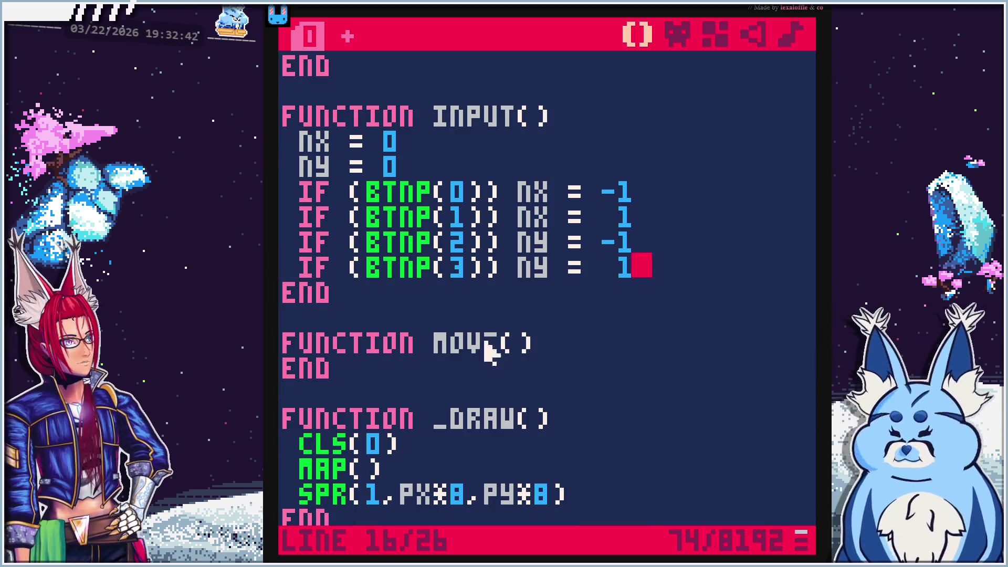
Paste the PX += NX and PY += NY lines into the body of MOVE()
left_click(612, 344)
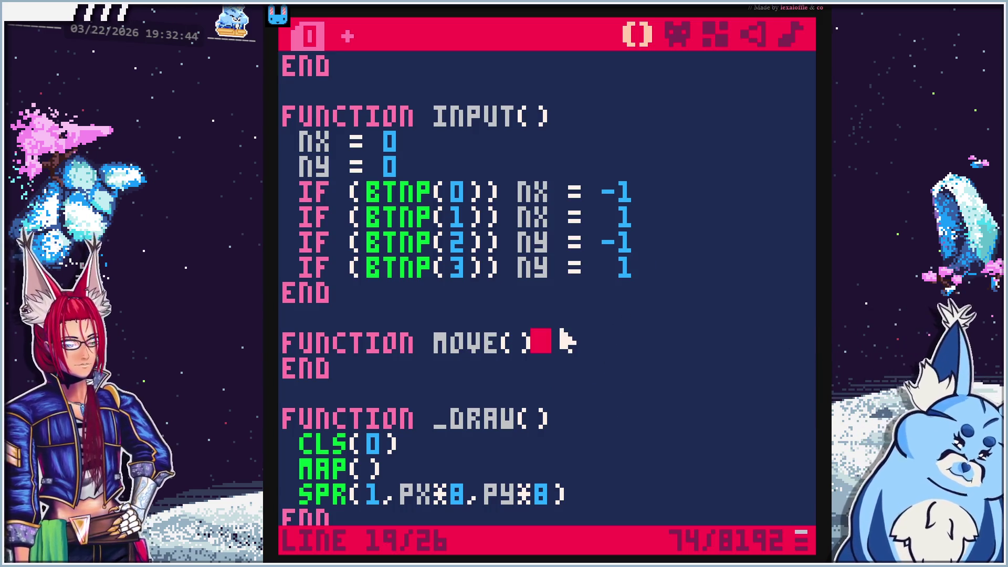
key("Return")
type("PX += NX  PY += NY")
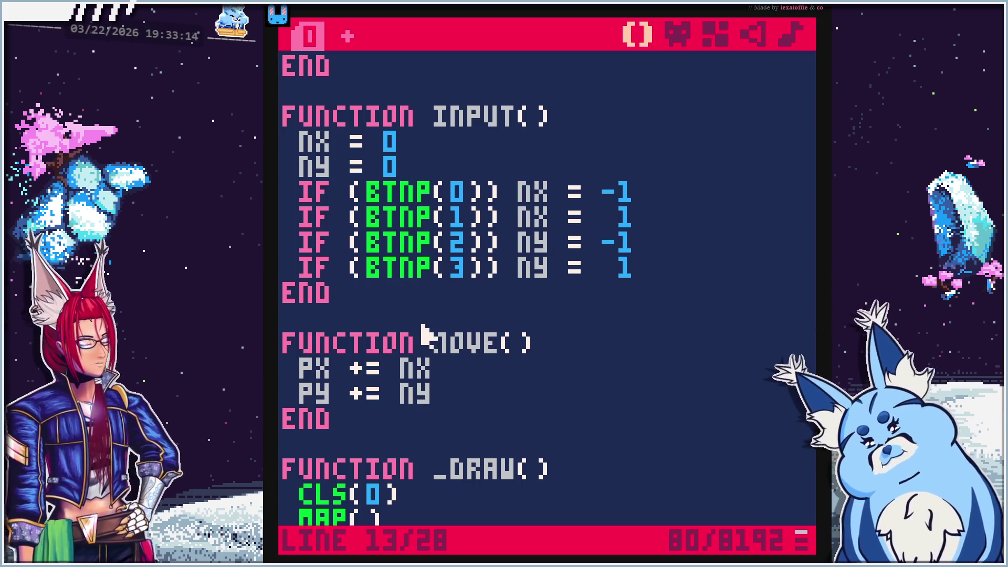
scroll(428, 329, "up", 2)
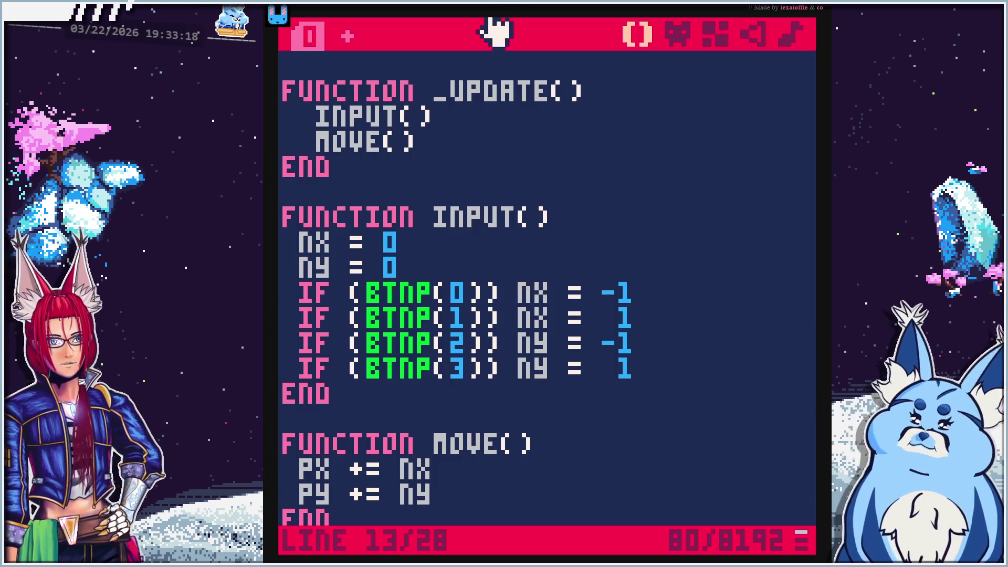
key("alt+Tab")
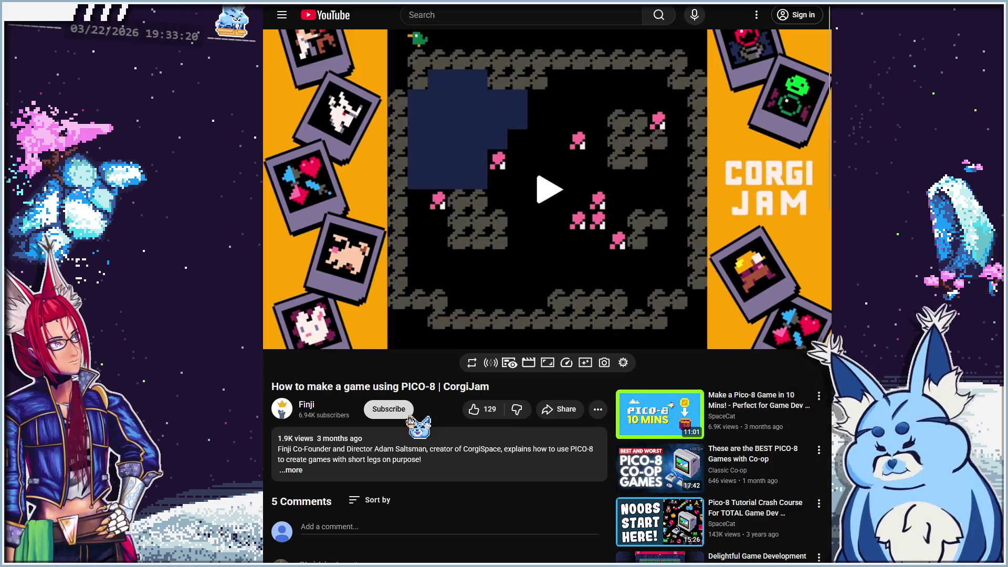
Play the tutorial and pause at 9:18 on MOVE()'s early-return check
key("space")
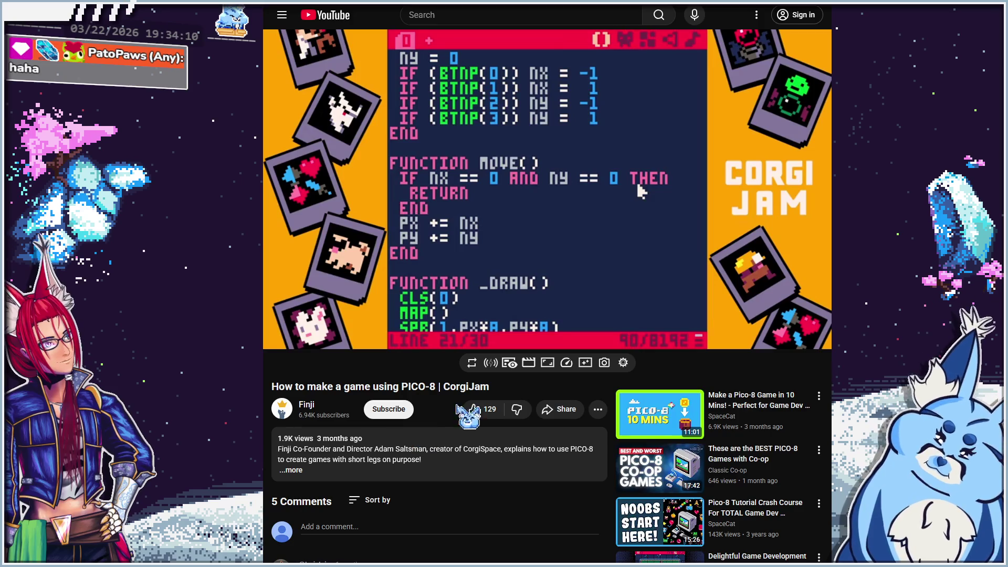
left_click(498, 228)
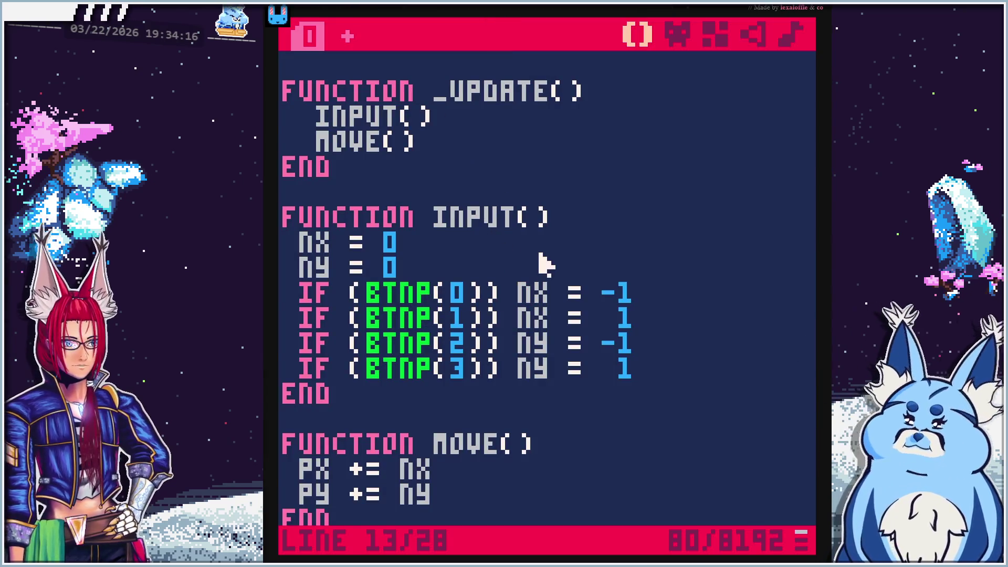
Add the condition IF NX == 0 AND NY == 0 at the top of MOVE()
scroll(540, 198, "down", 2)
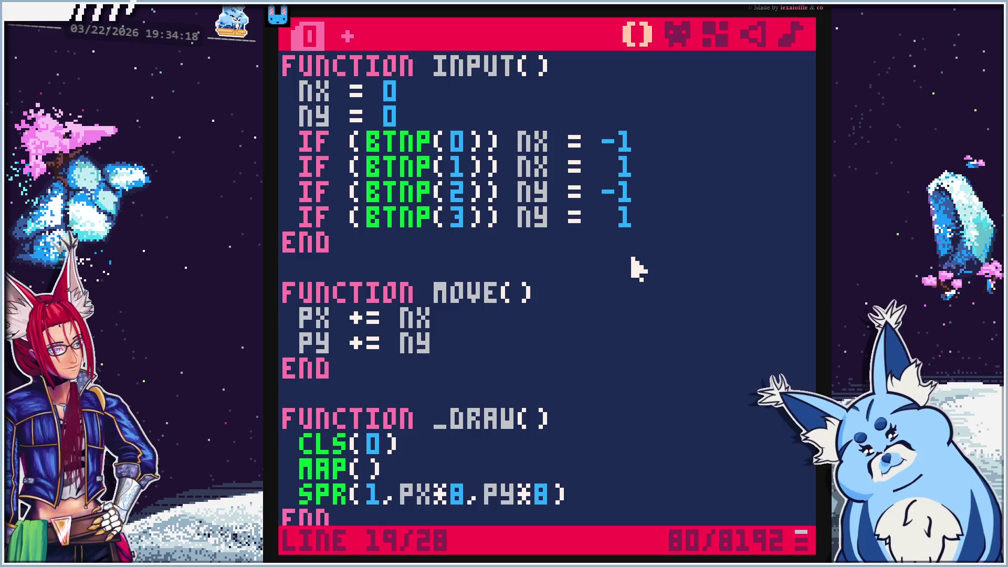
key("Return")
type("if nx")
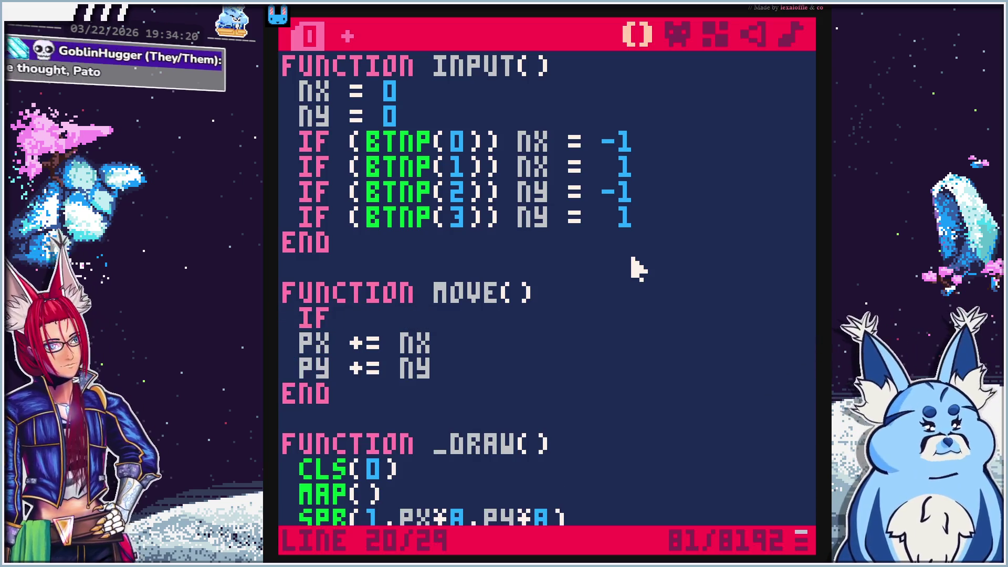
type(" == 0 ")
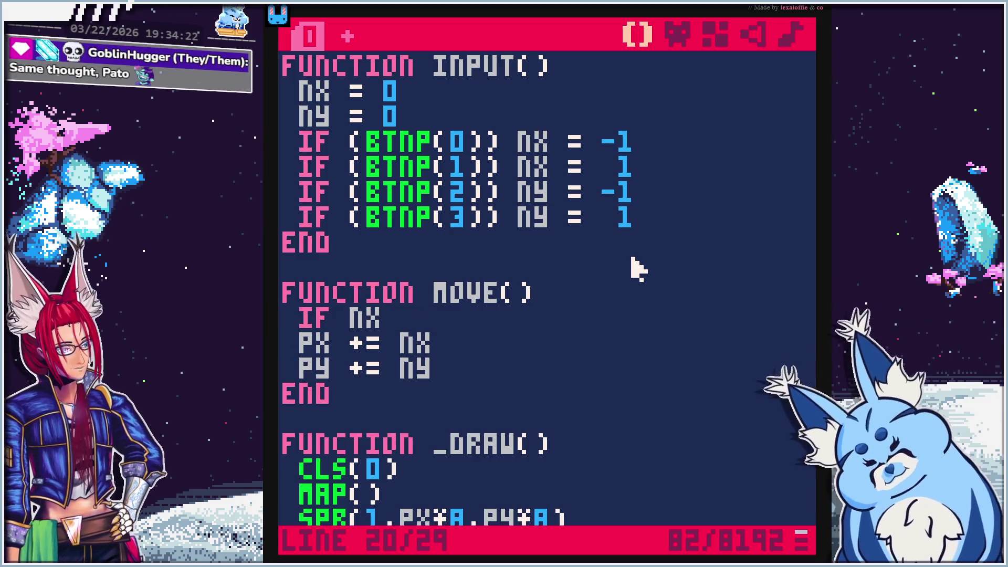
type("if ny ")
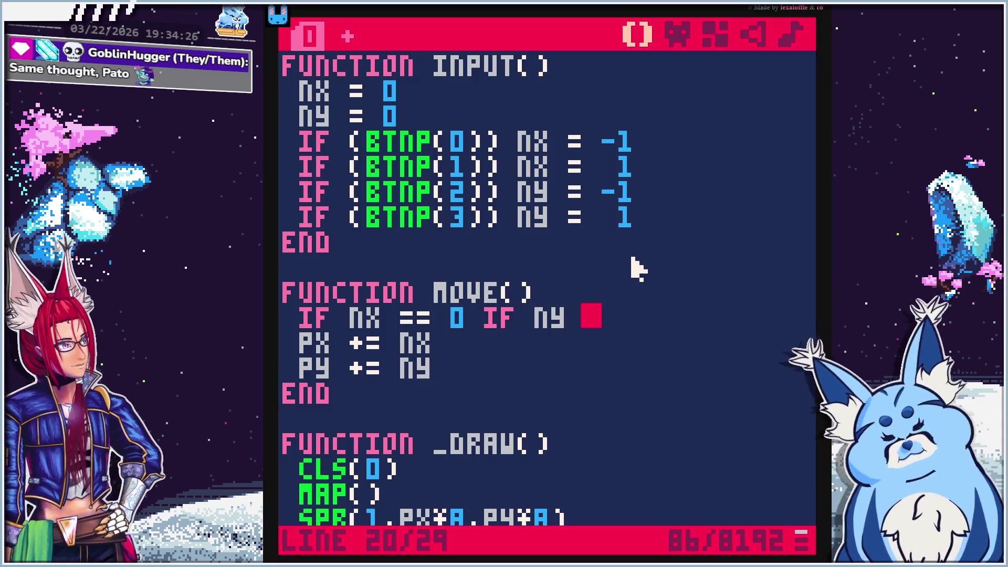
type("== 0")
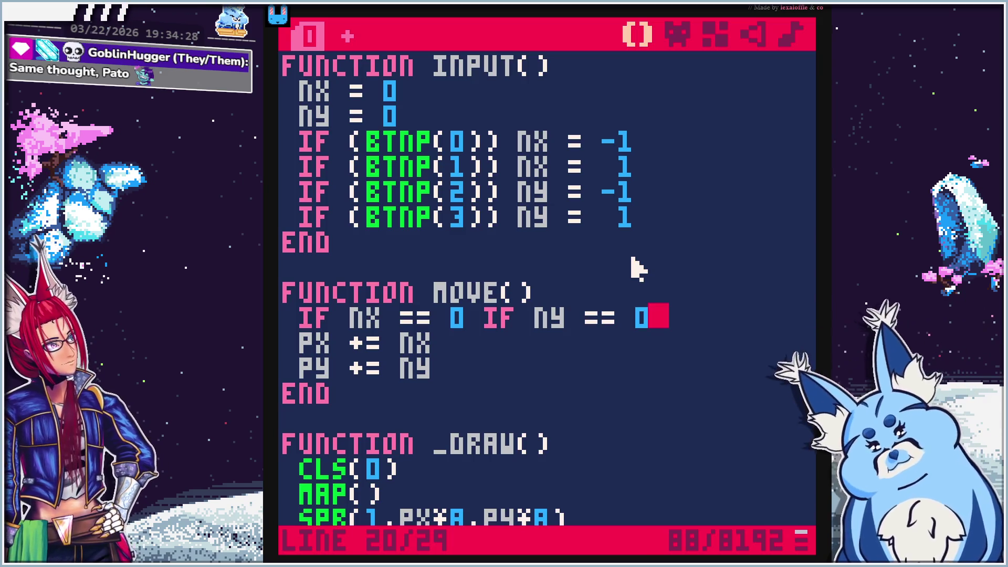
key("Left")
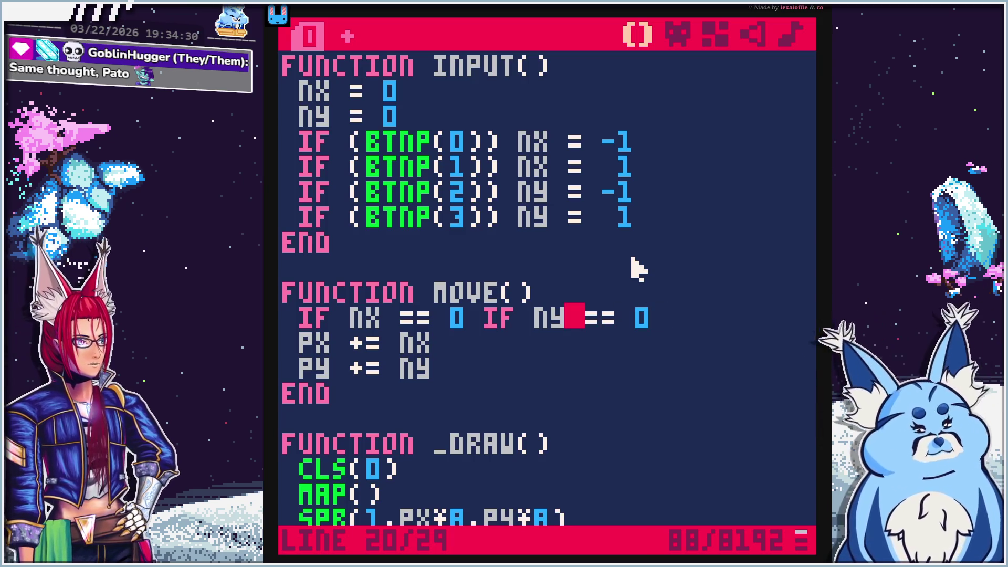
key("Left")
key("Left")
key("BackSpace")
key("BackSpace")
type("and")
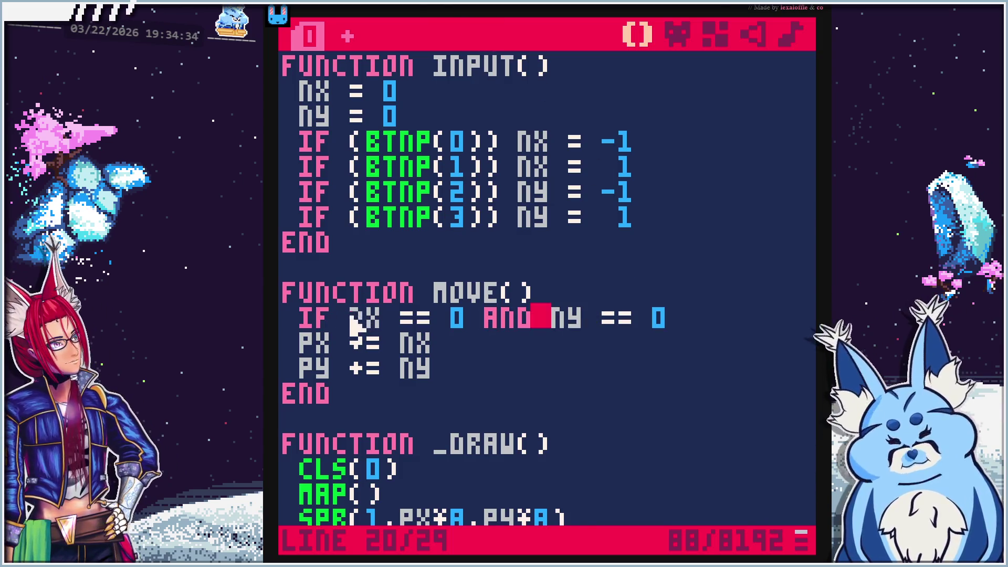
Finish the zero-movement check with THEN RETURN and a closing END
scroll(427, 230, "up", 2)
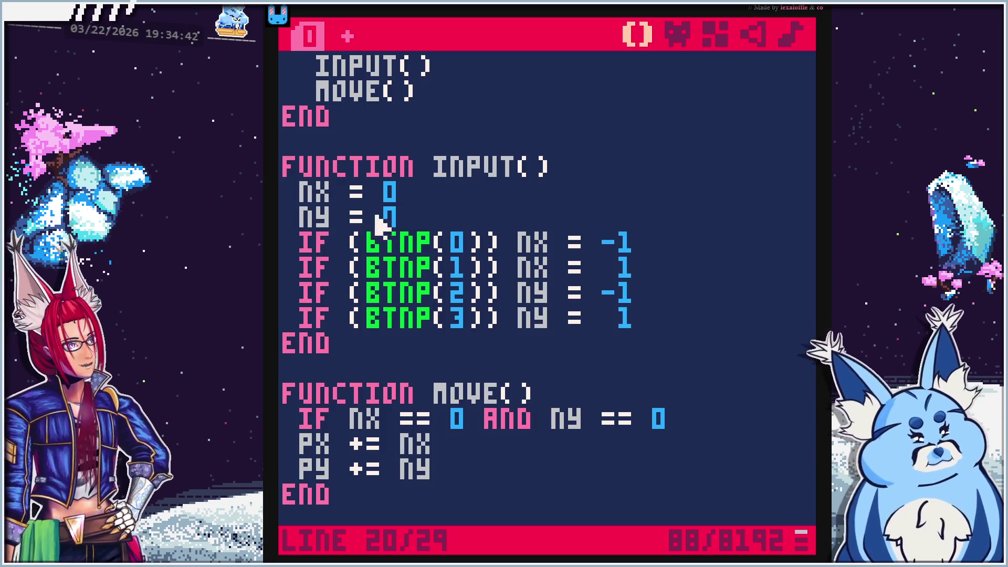
scroll(494, 291, "down", 1)
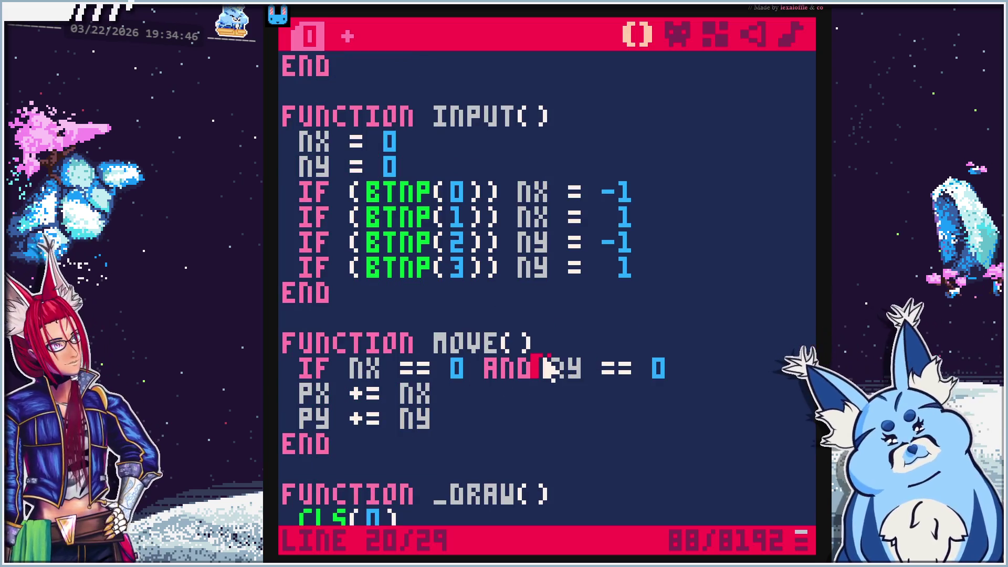
scroll(543, 368, "up", 1)
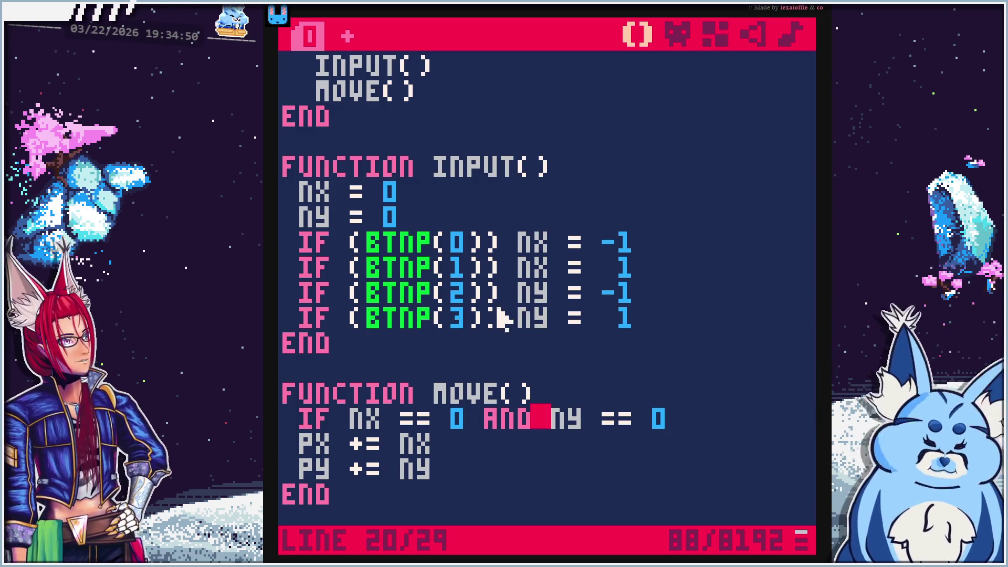
scroll(497, 317, "down", 1)
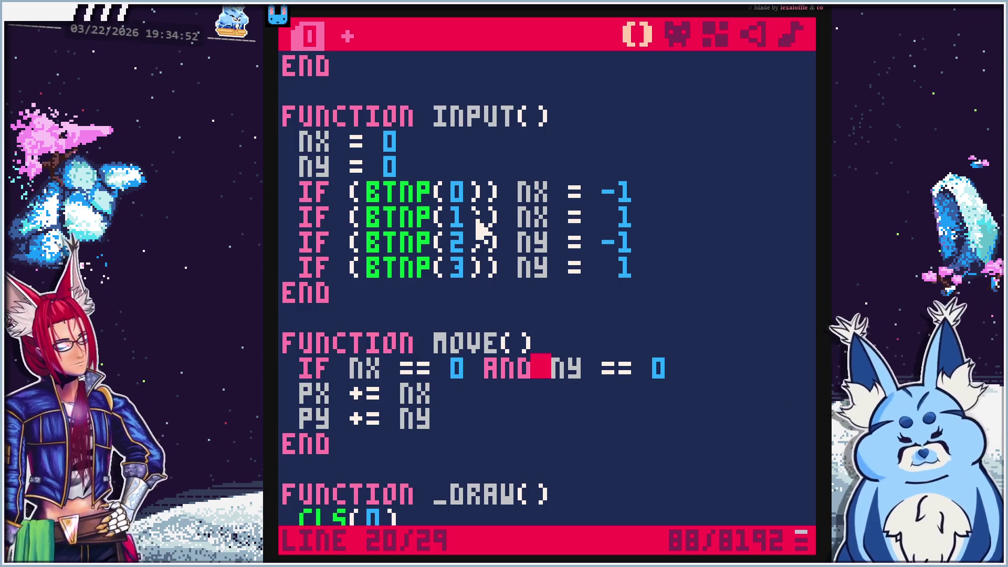
left_click(694, 368)
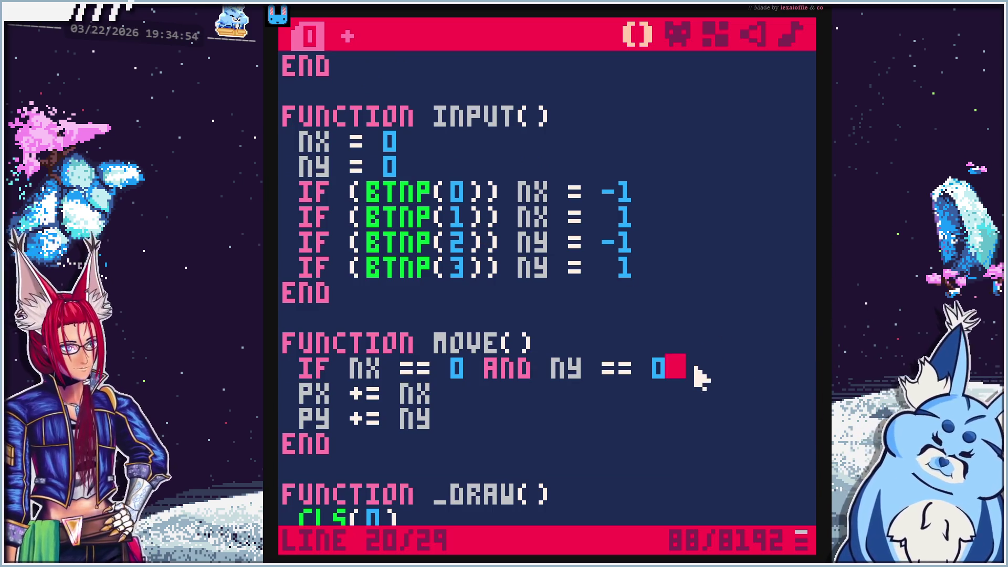
key("Return")
type("then return")
key("Return")
type("end")
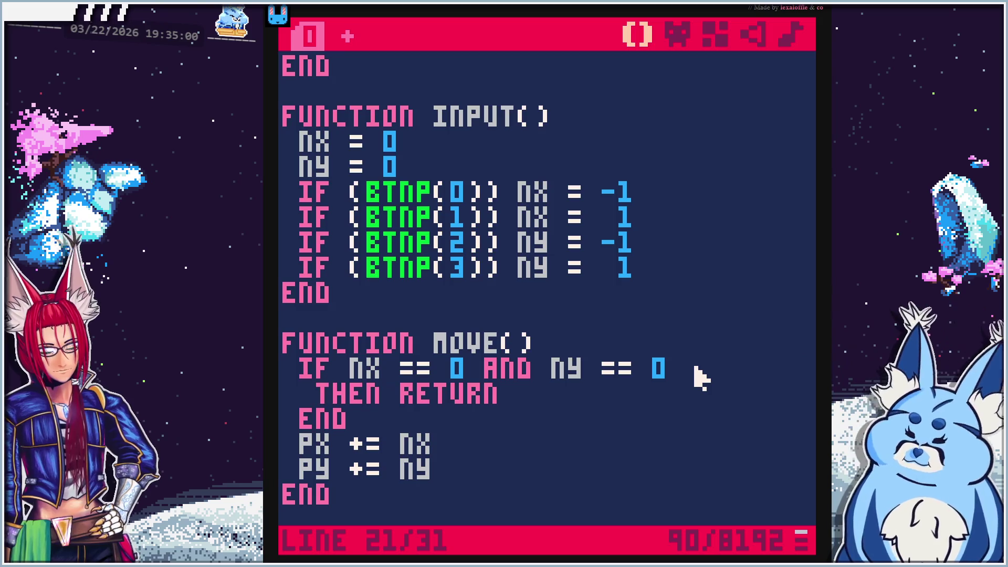
key("alt+Tab")
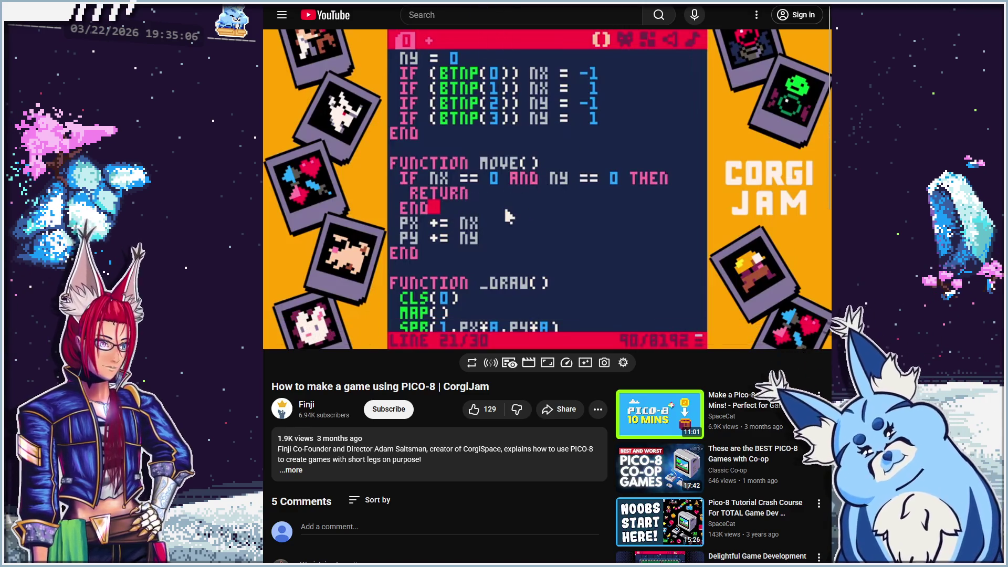
Run the cart and step the bird left, right and up one tile per press
key("alt+Tab")
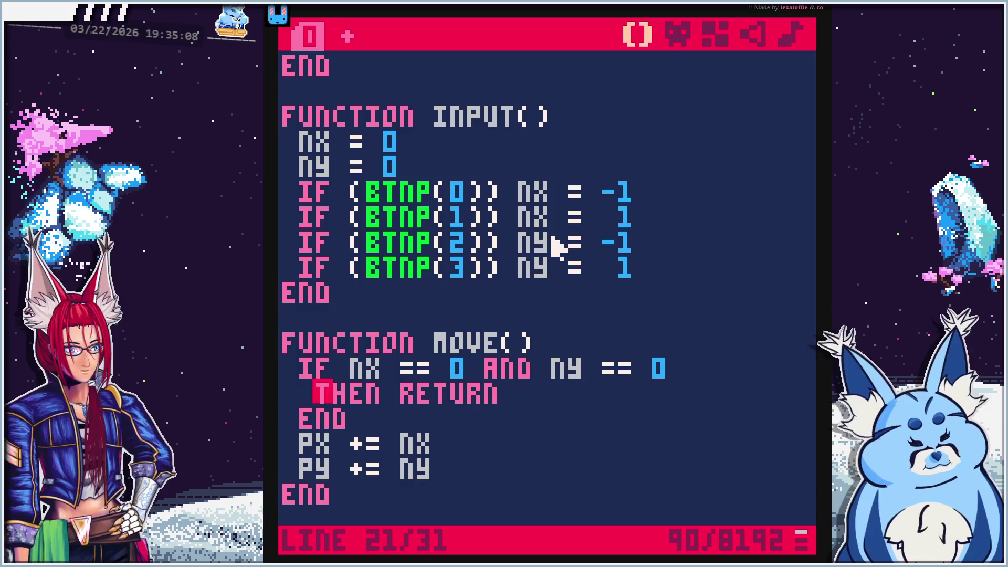
key("ctrl+r")
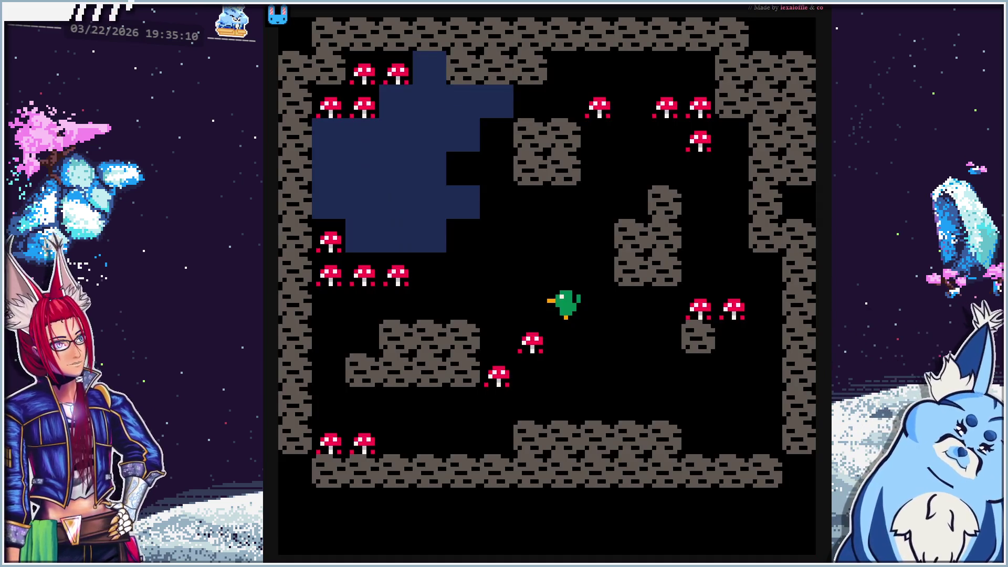
key("Left")
key("Left")
key("Left")
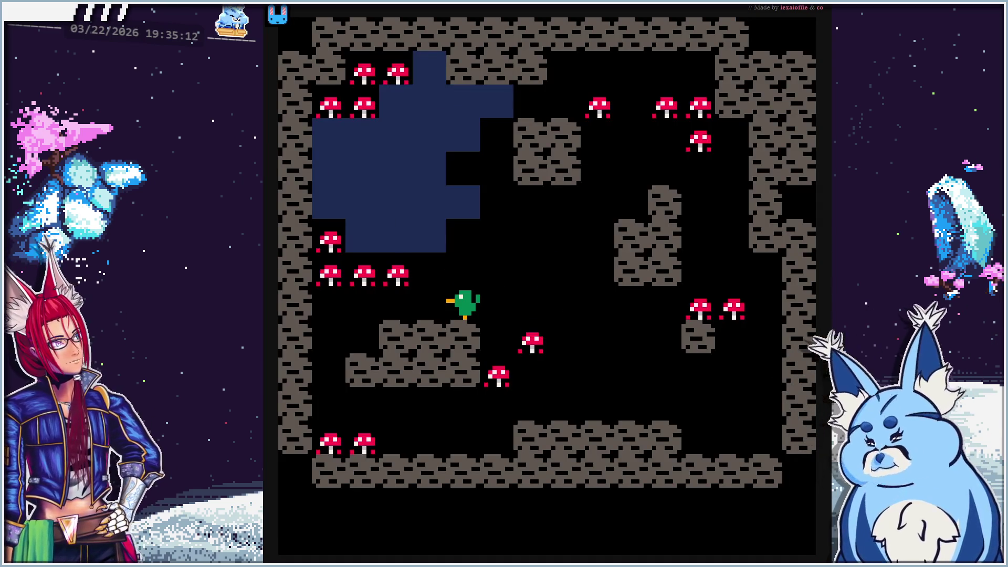
key("Right")
key("Right")
key("Right")
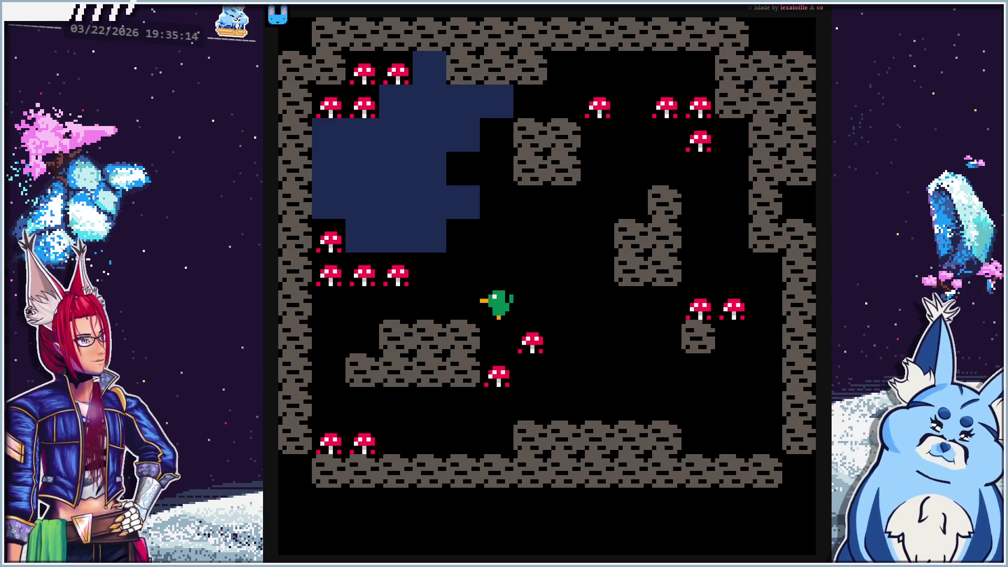
key("Up")
key("Left")
key("Right")
key("Left")
key("Right")
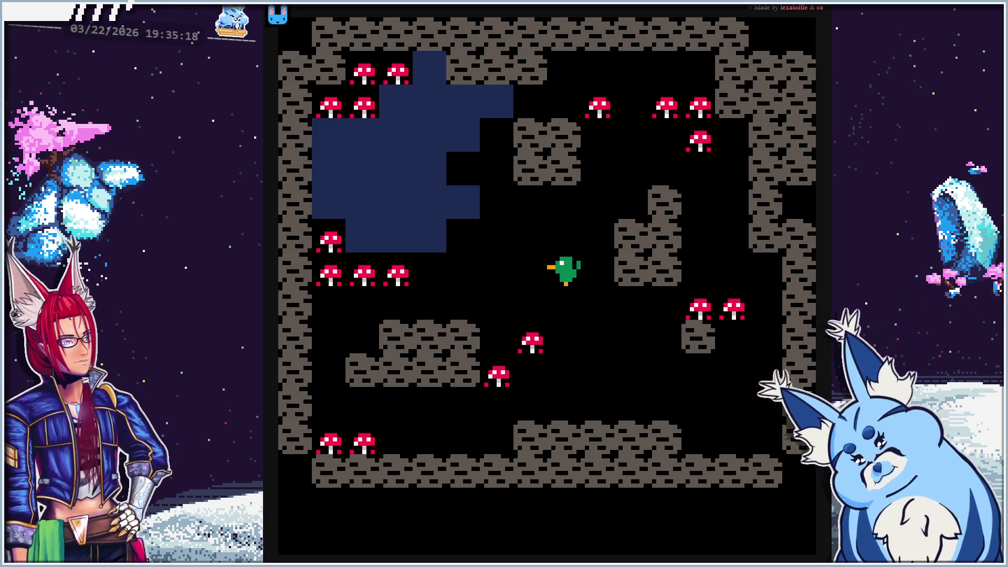
key("Escape")
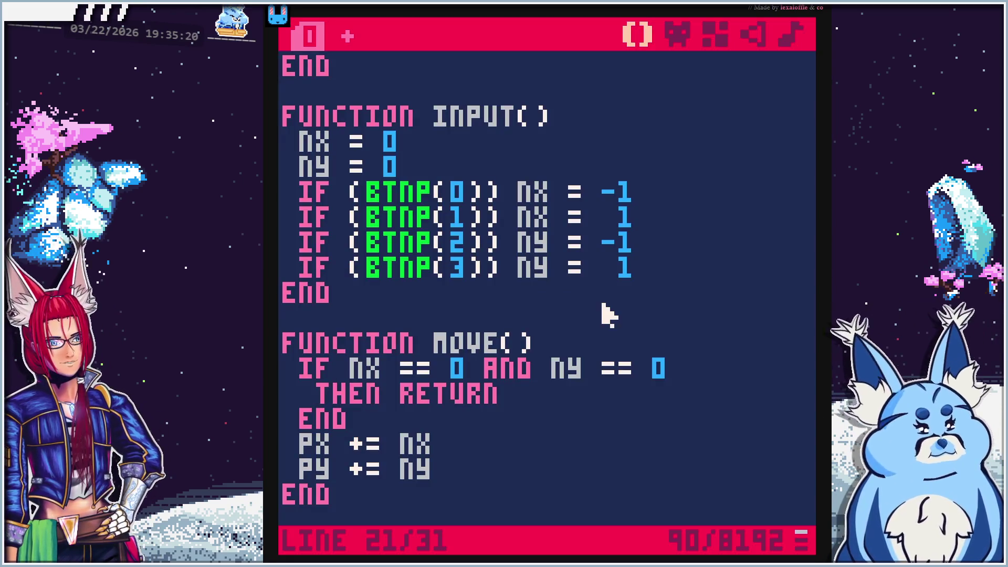
scroll(528, 310, "down", 2)
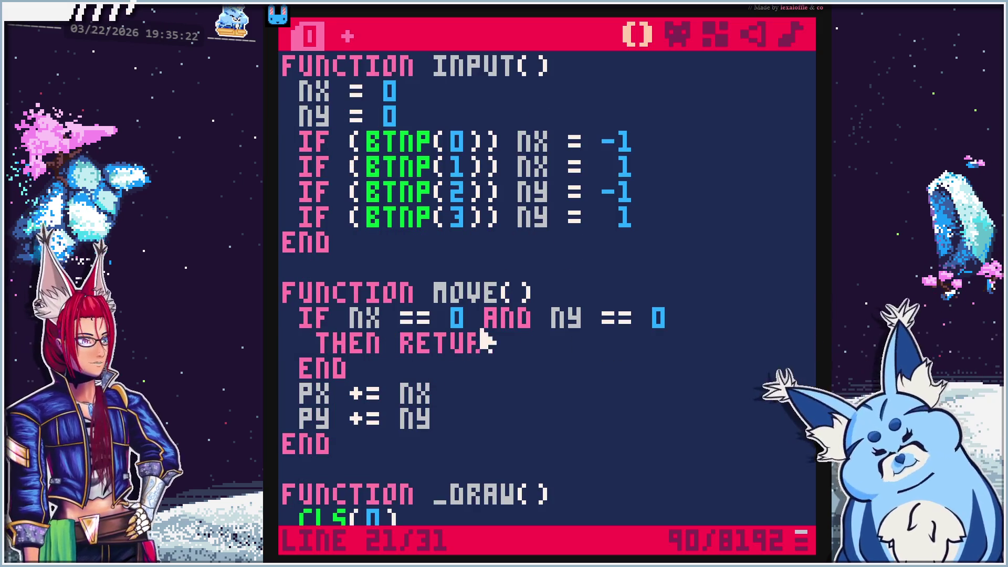
key("alt+Tab")
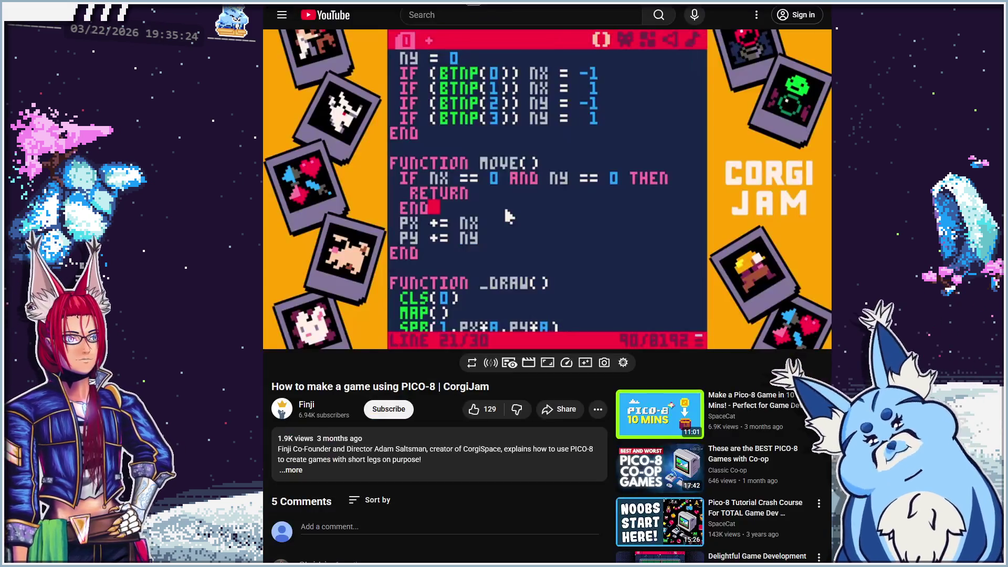
Play the tutorial until MOVE() computes NPX and NPY from PX+NX and PY+NY, then pause
left_click(535, 216)
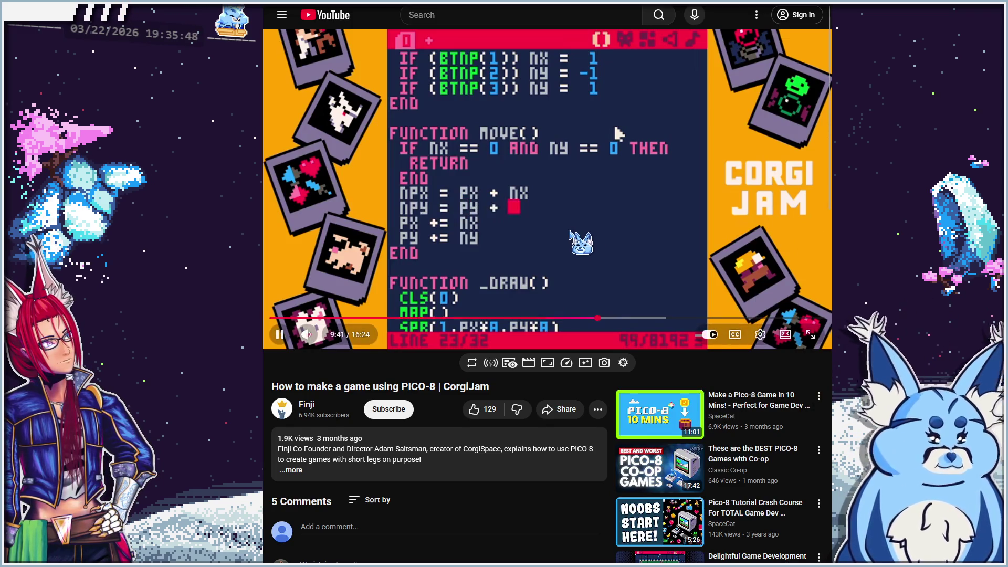
left_click(578, 246)
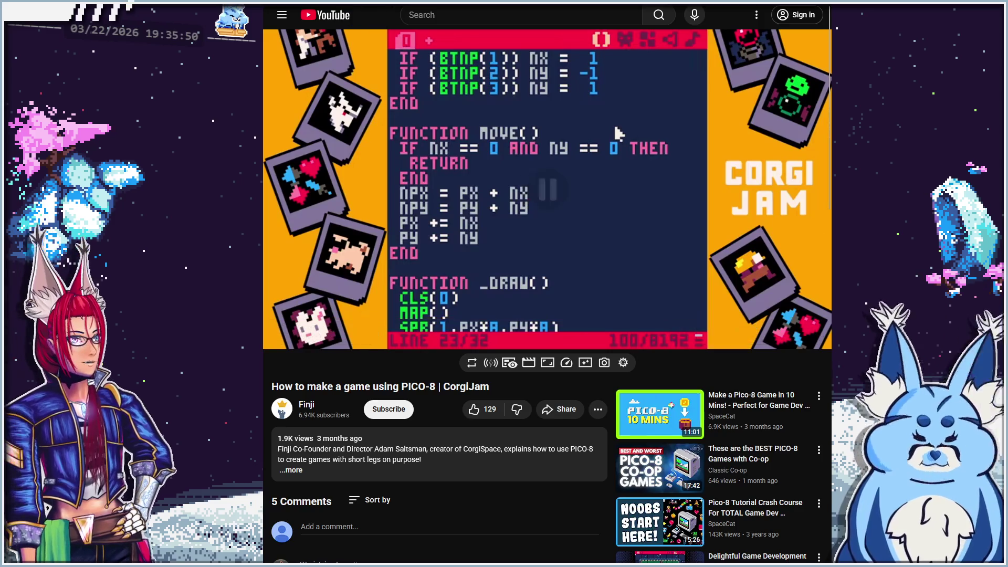
key("alt+Tab")
left_click(491, 371)
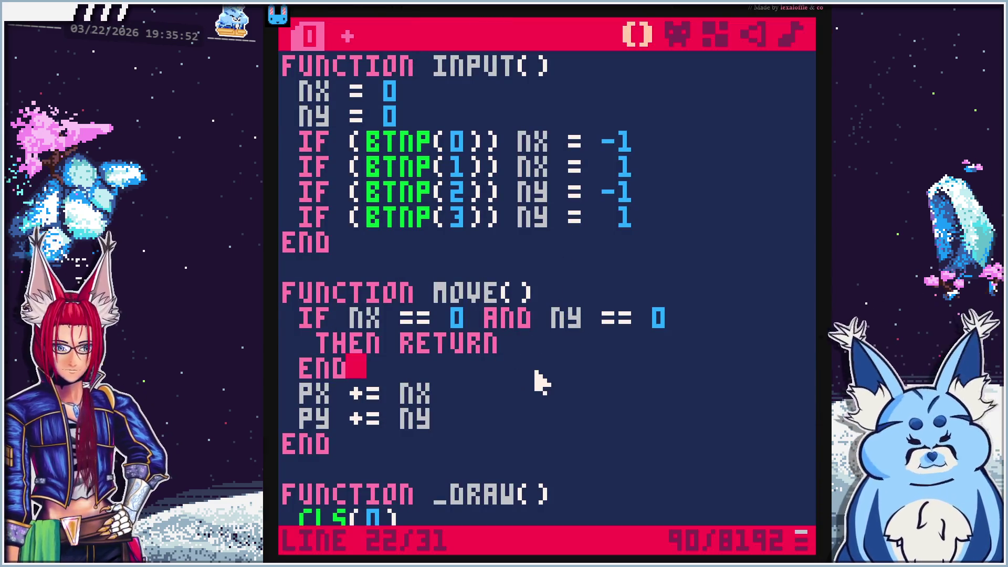
Add NPX = PX + NX and NPY = PY + NY lines after the early-return block
key("Left")
key("Return")
key("BackSpace")
key("BackSpace")
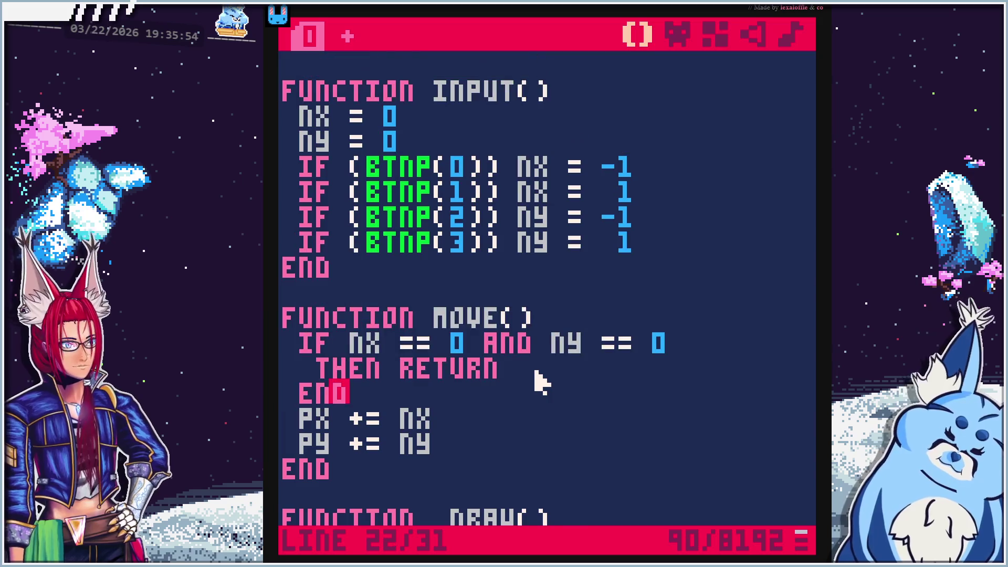
key("Right")
key("Return")
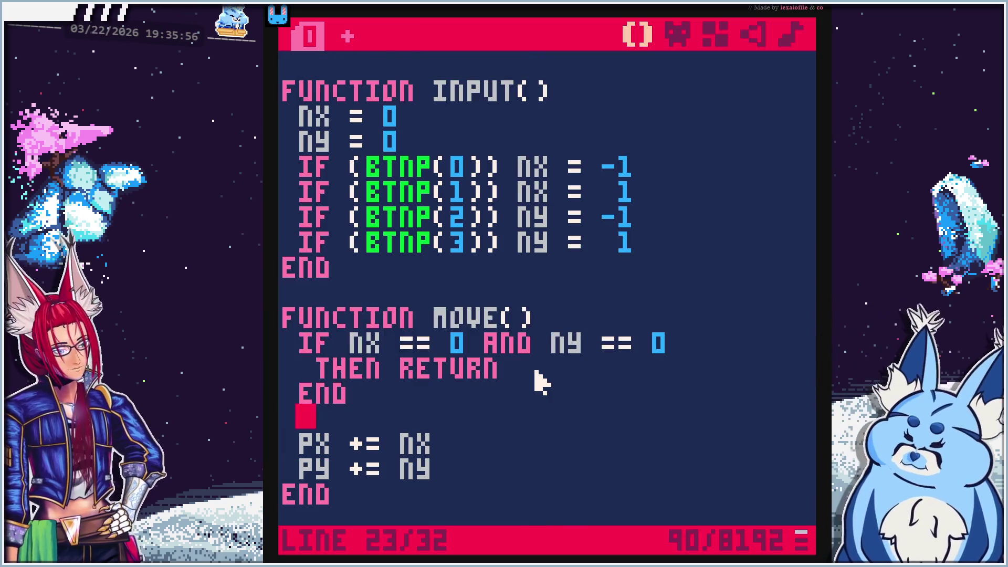
type("♪◆❎")
key("BackSpace")
key("BackSpace")
key("BackSpace")
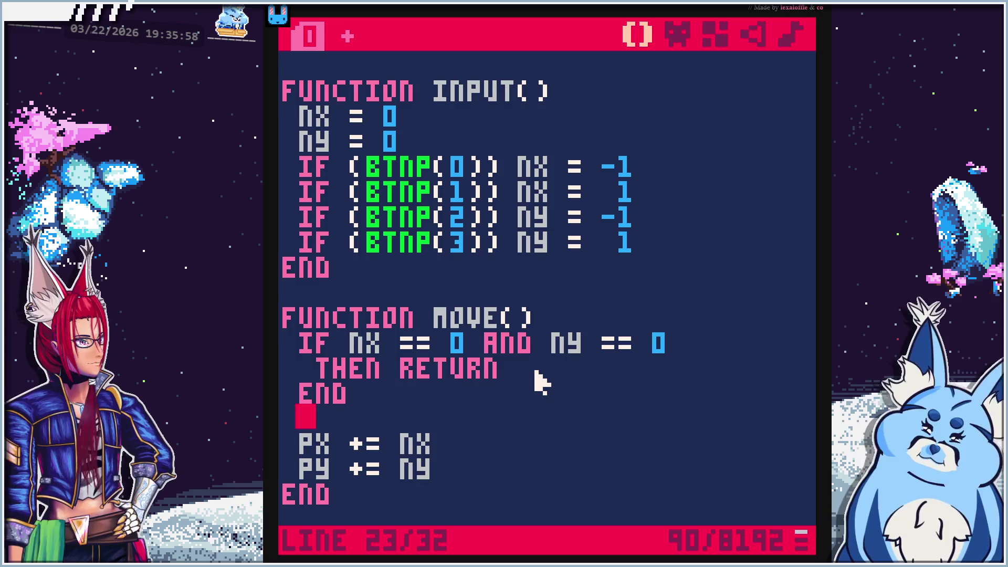
type("npx = ")
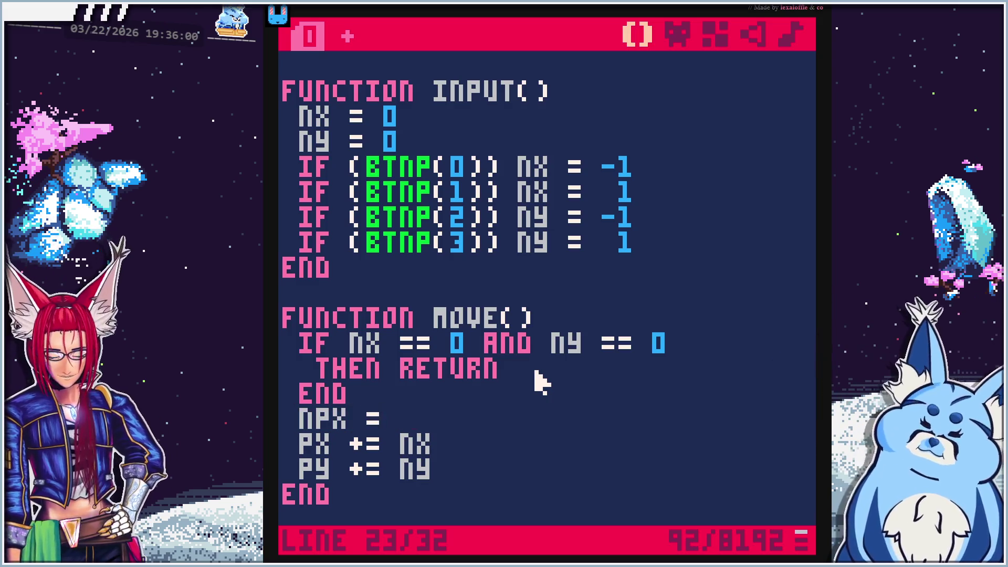
type("px +")
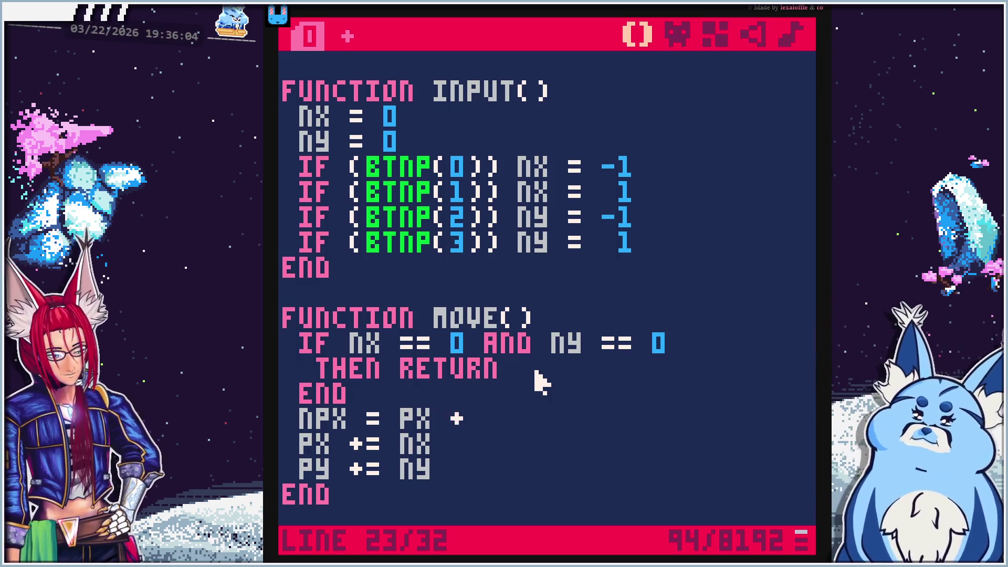
type("nx")
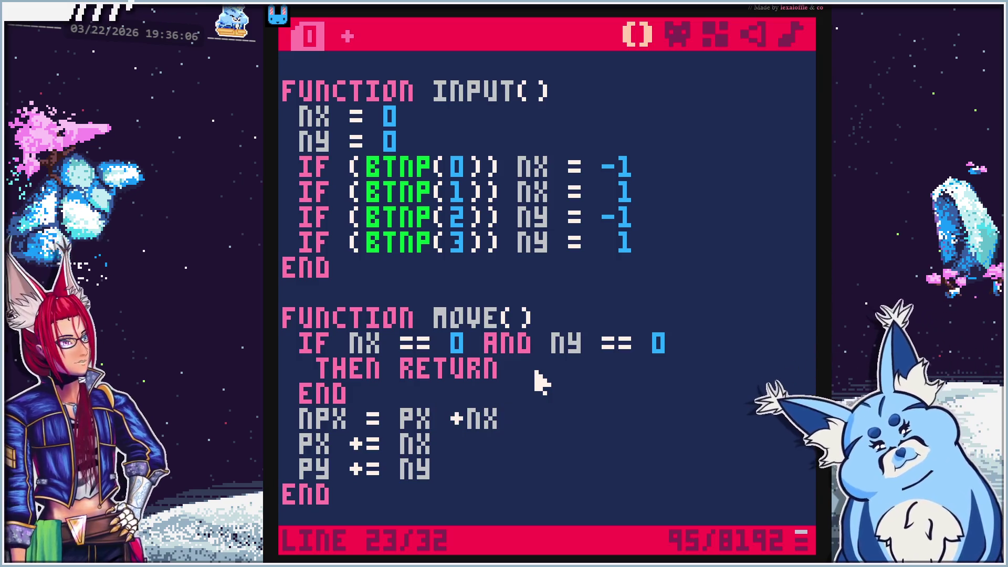
key("Return")
type("np")
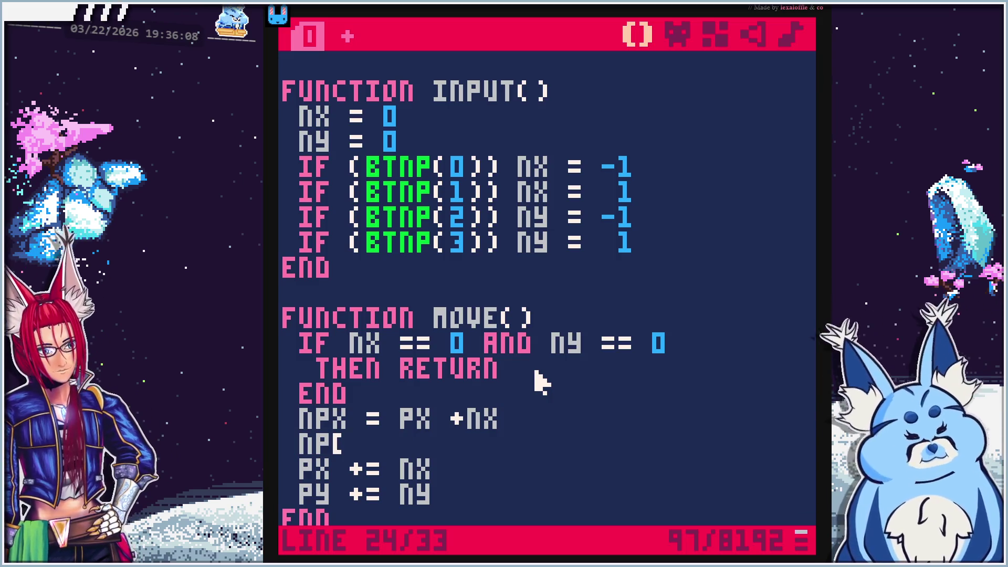
type("y = ")
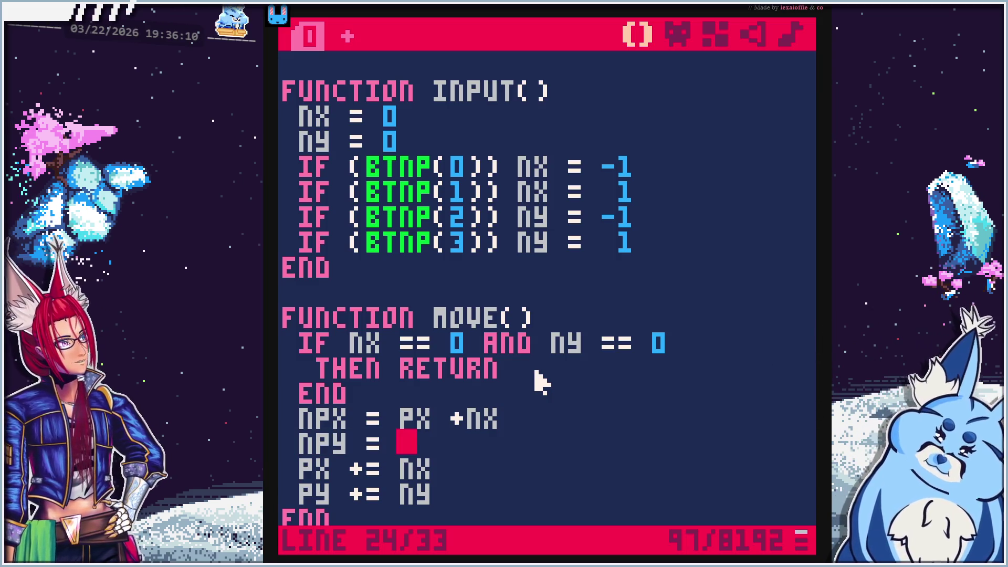
type("py + ")
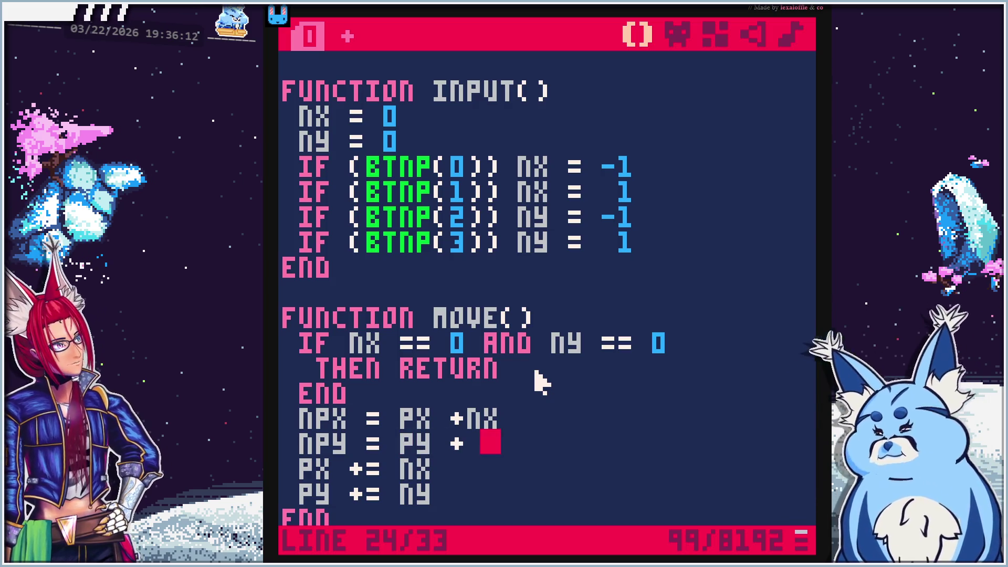
type("ny")
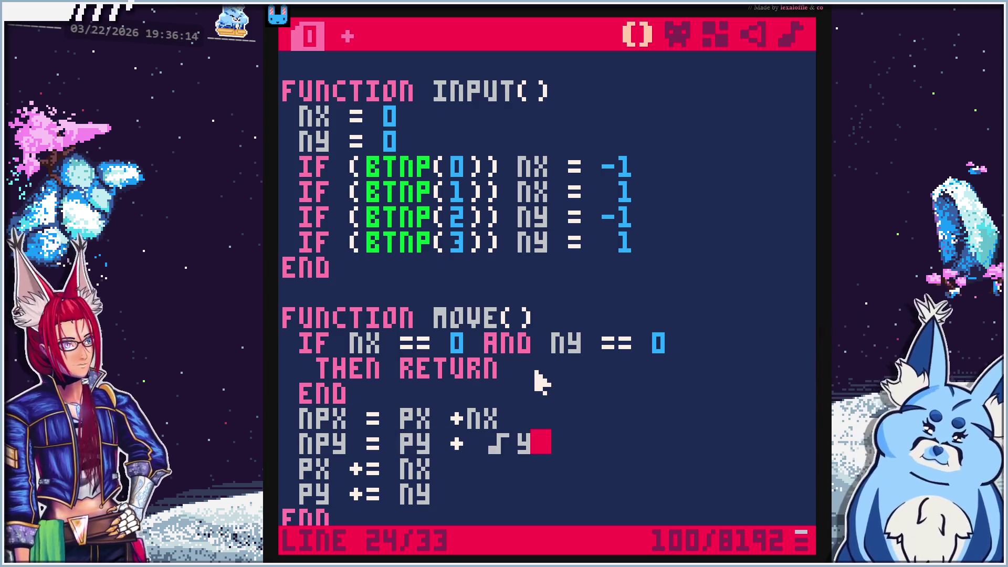
key("BackSpace")
key("BackSpace")
type("ny")
Insert a blank line below the NPY calculation
key("Up")
scroll(504, 368, "down", 4)
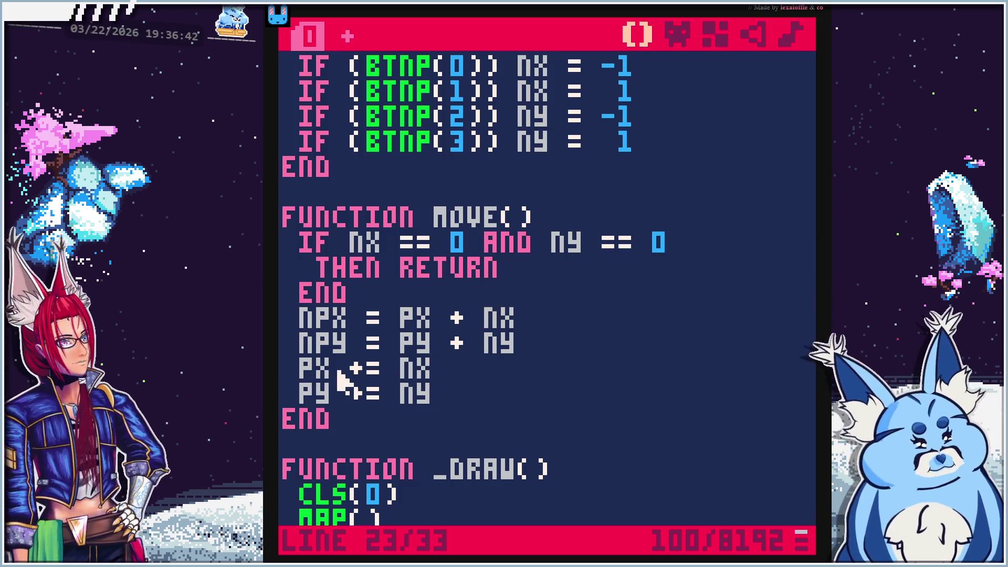
left_click(547, 344)
key("Return")
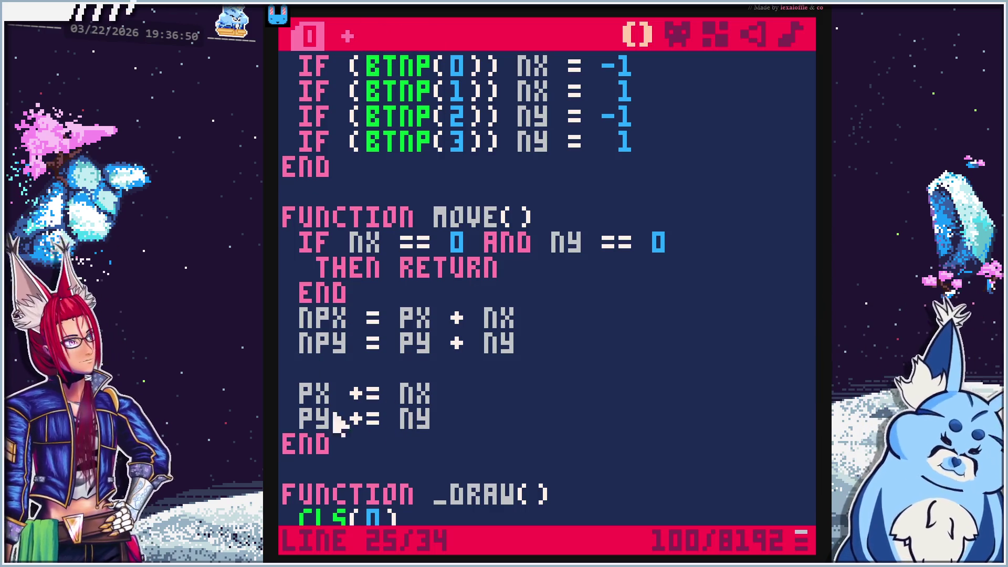
key("alt+Tab")
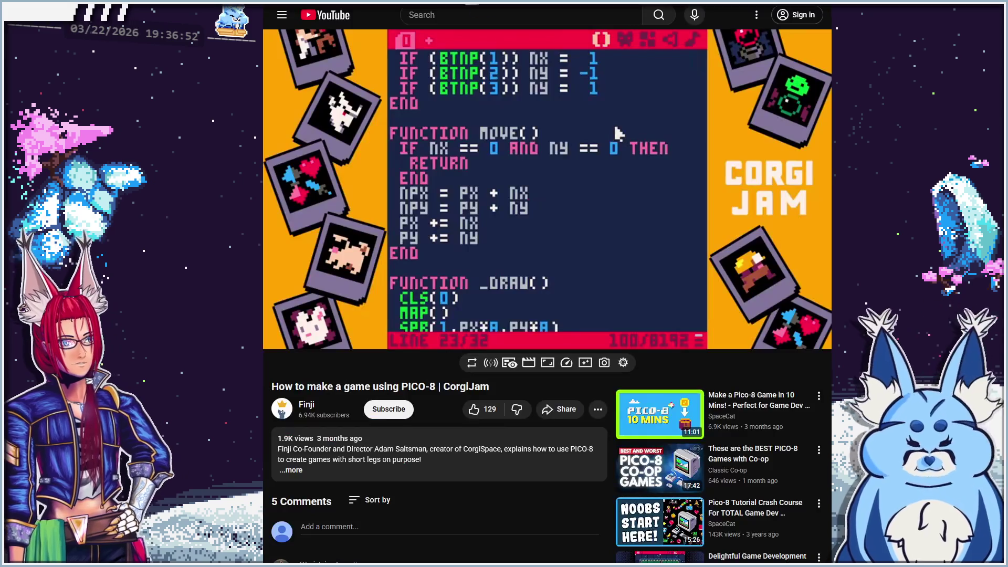
Play the tutorial to 10:33 and pause on the MGET(NPX,NPY) == 0 check
left_click(591, 257)
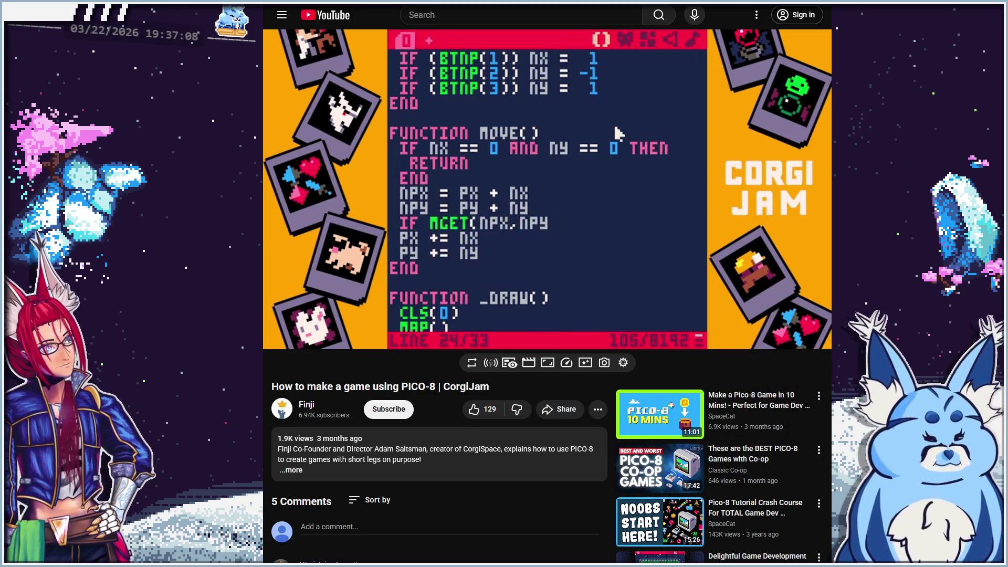
mouse_move(602, 278)
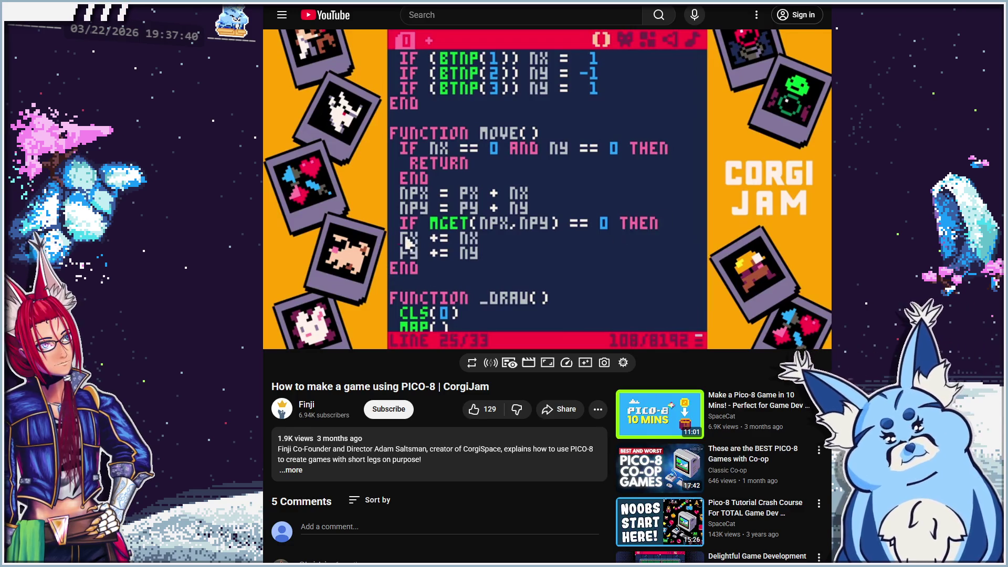
left_click(508, 259)
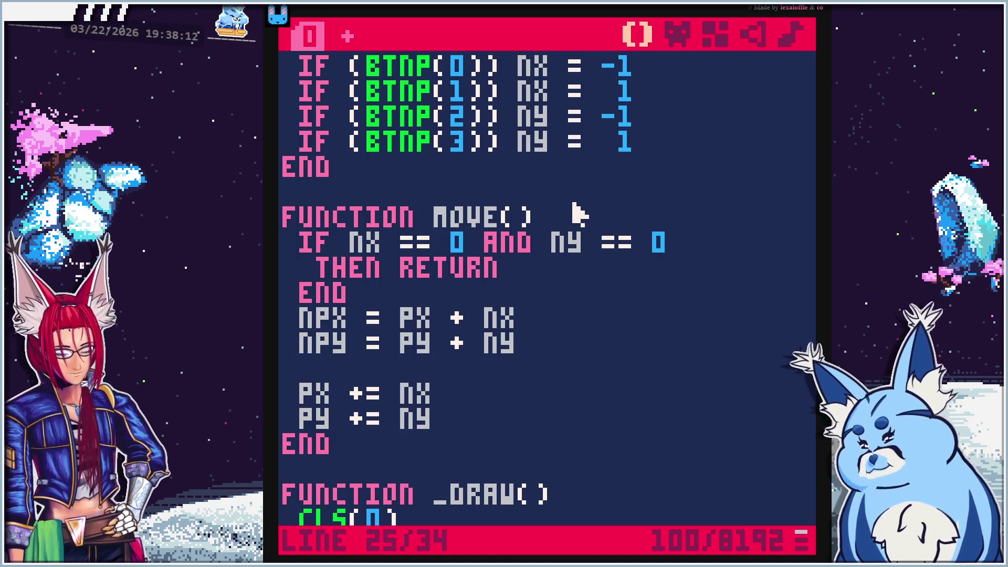
Write the condition IF MGET(NPX,NPY) == 0 THEN at the top of move()
type("if")
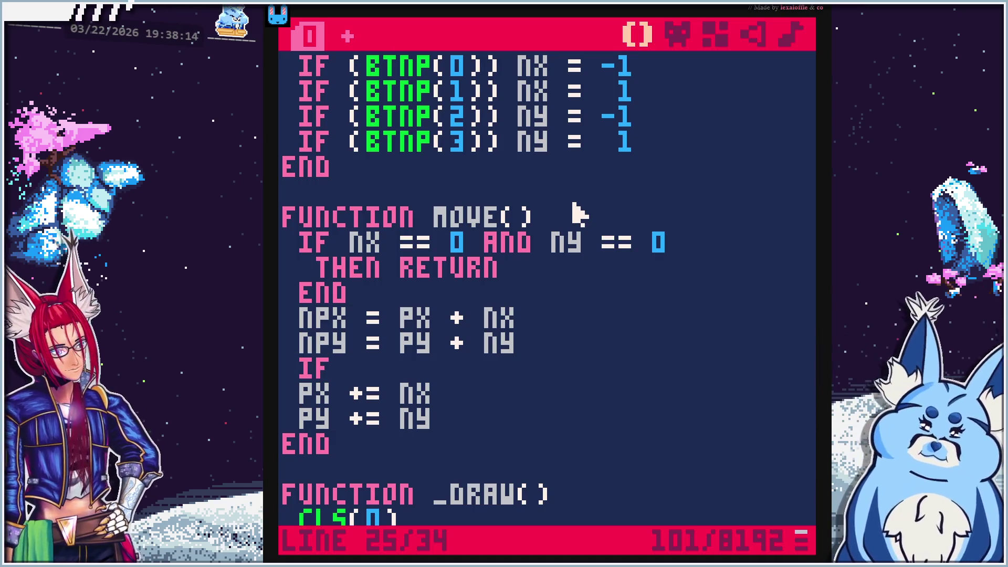
type(" mget(")
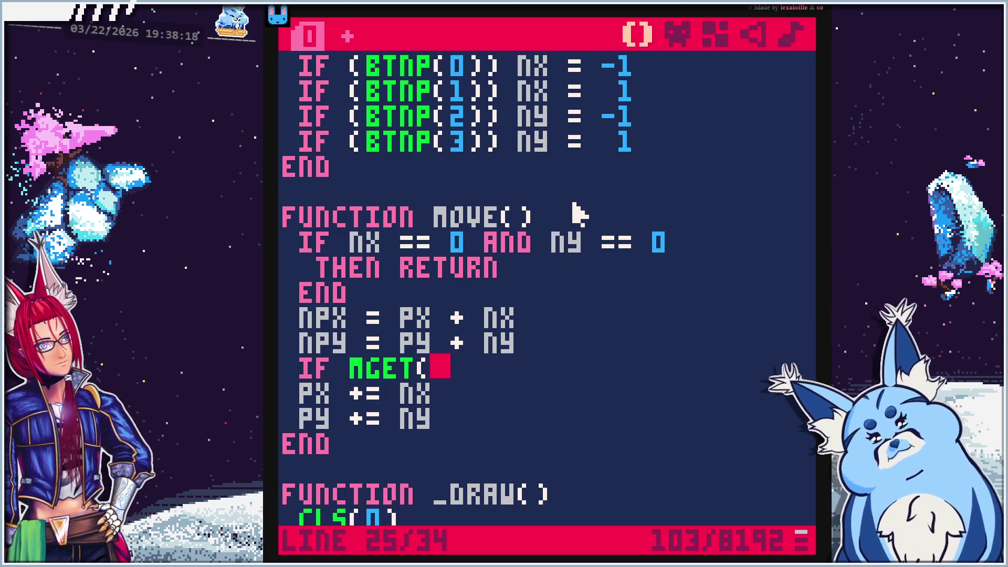
type("npx")
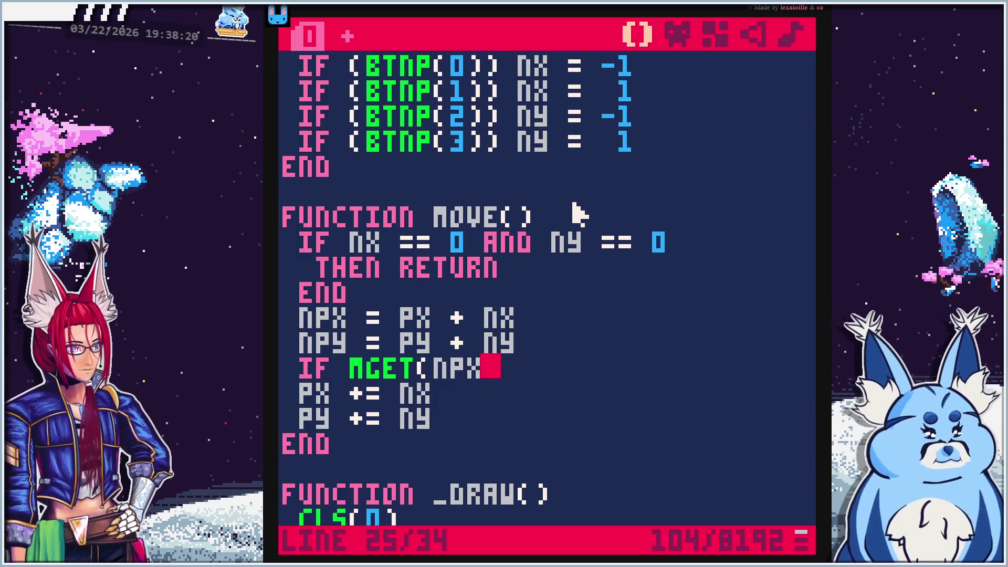
type(",npy)")
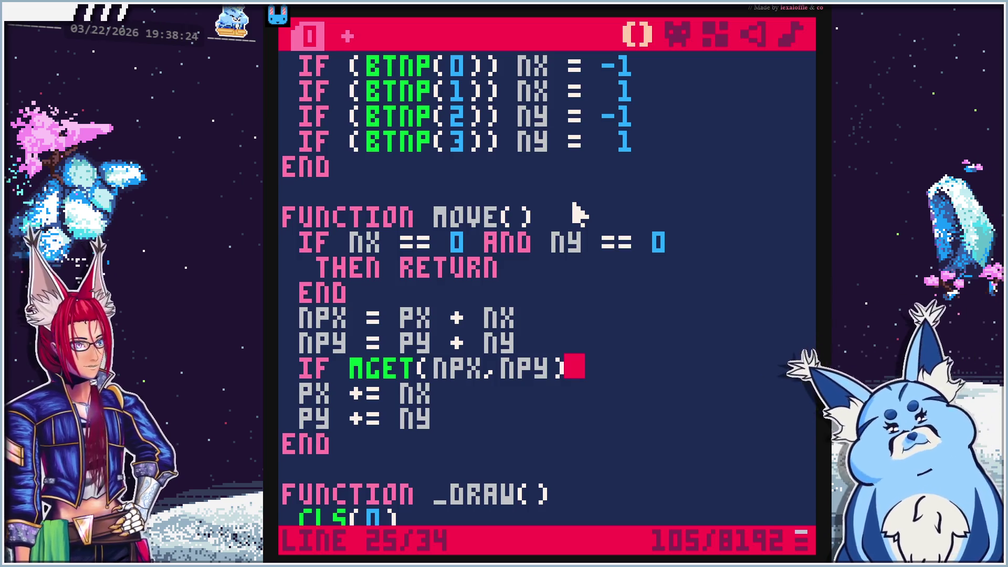
type(" == ")
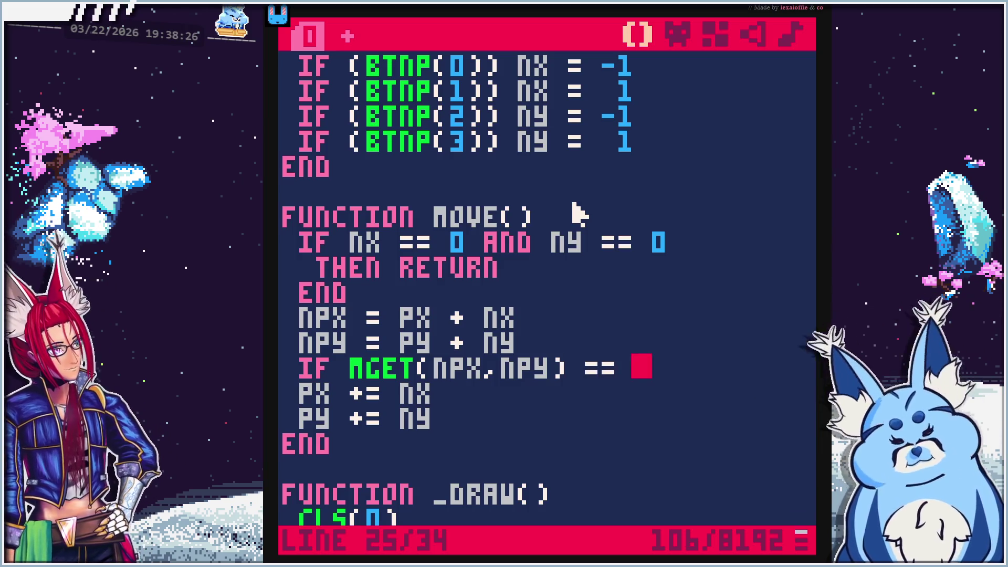
type("0")
key("alt+Tab")
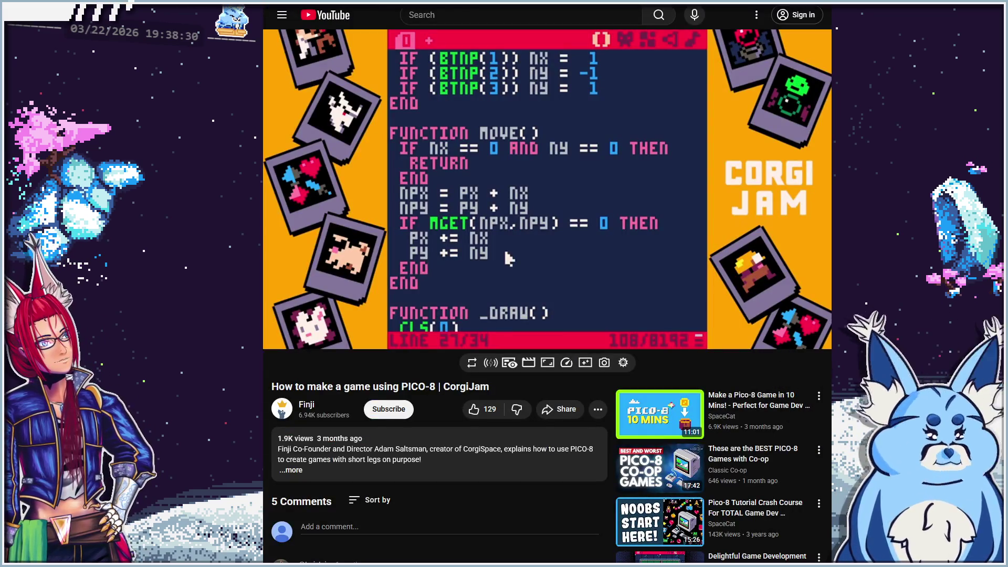
mouse_move(494, 231)
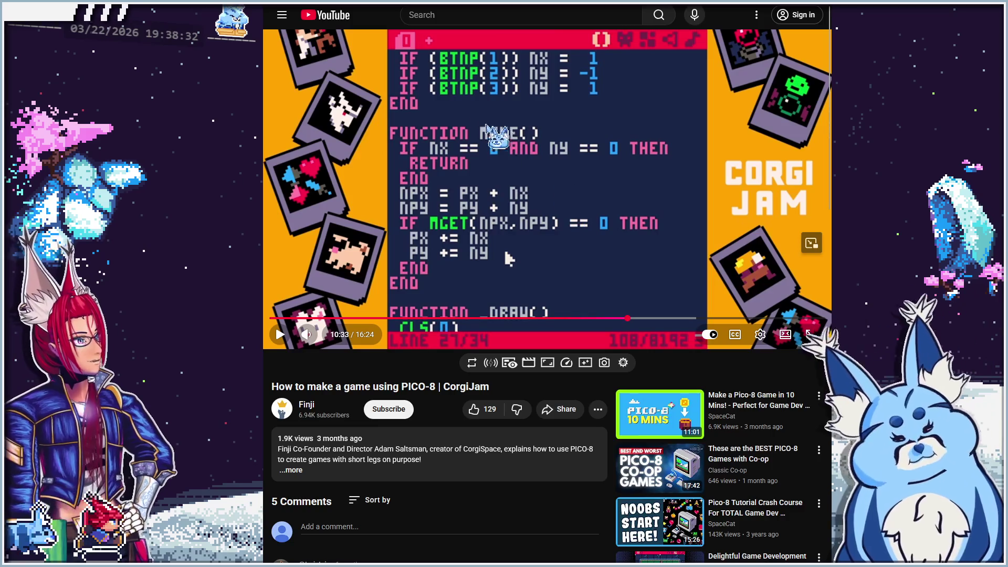
key("alt+Tab")
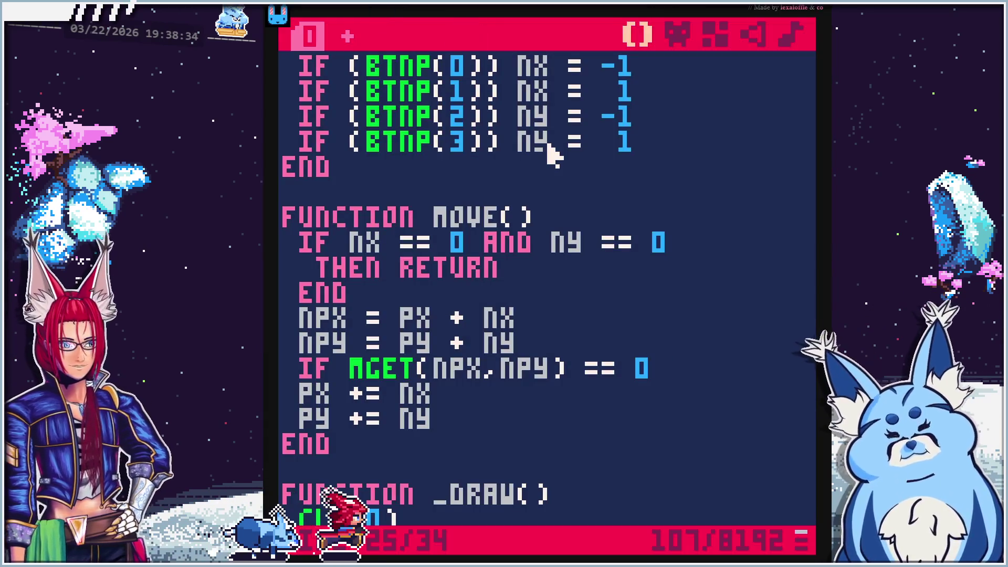
type("then")
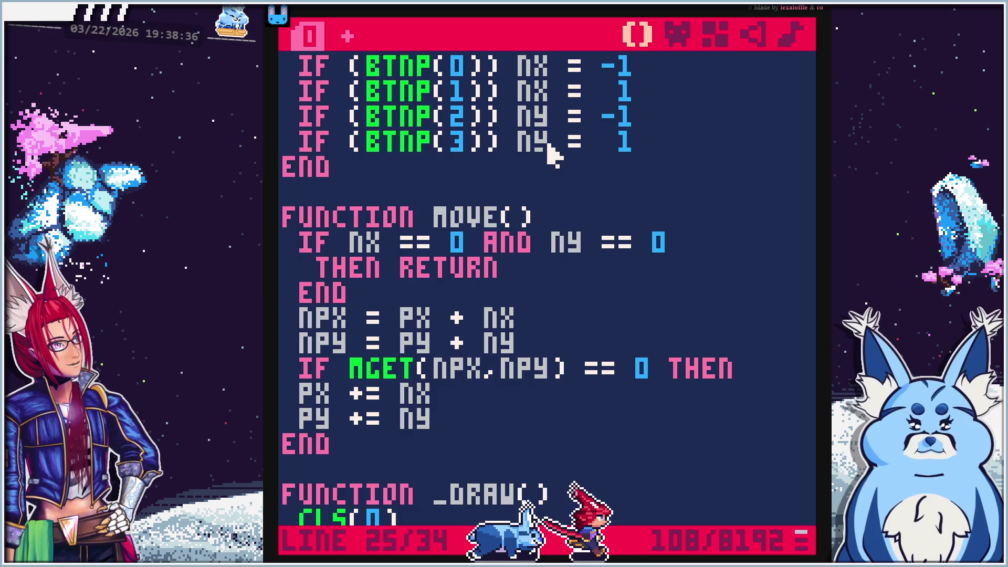
key("Return")
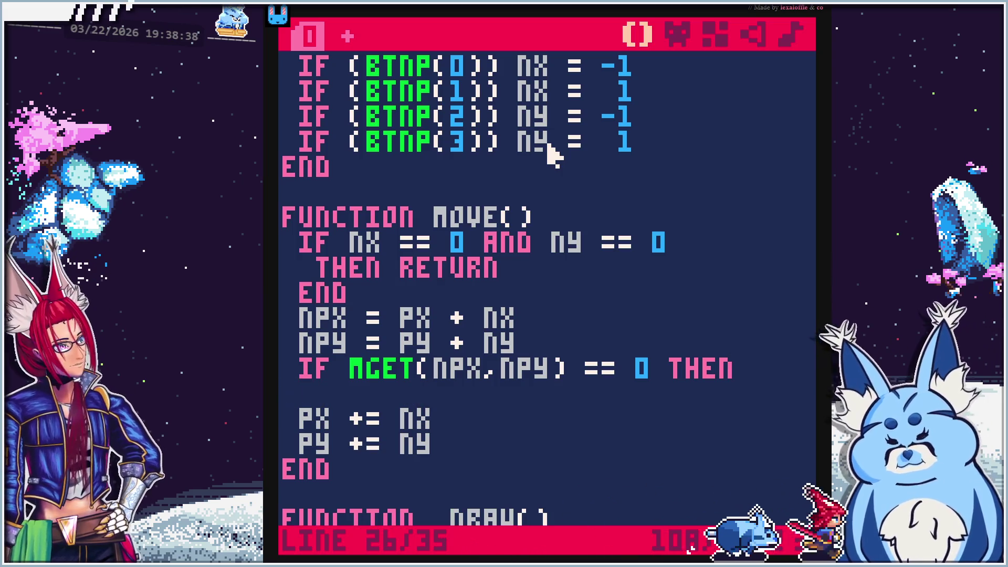
Indent the PX and PY lines and move THEN onto the end of the IF line
key("BackSpace")
key("Down")
key("Down")
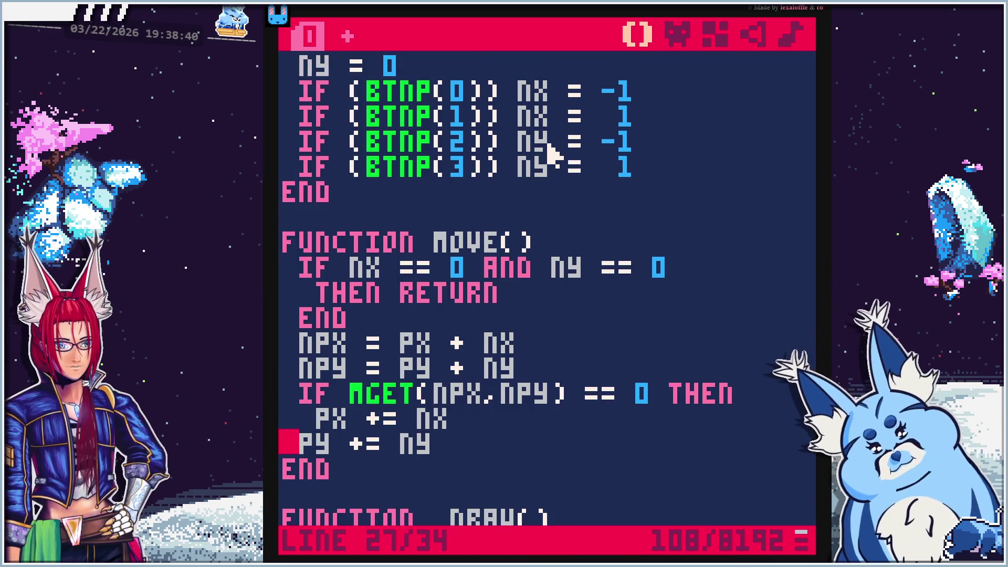
key("Up")
key("Up")
key("Up")
key("shift+Right")
key("shift+Right")
key("shift+Right")
key("BackSpace")
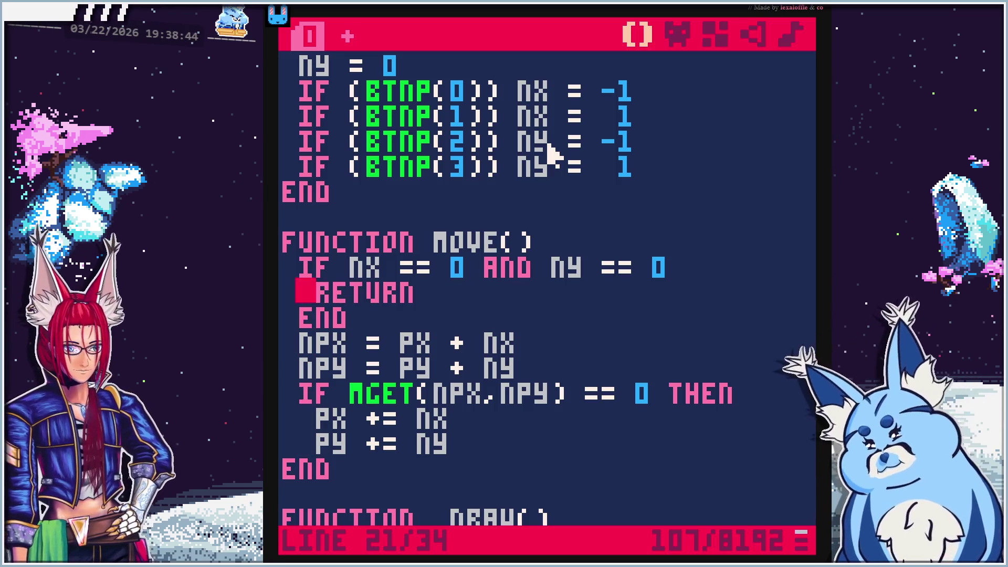
key("Up")
key("End")
type("THEN")
key("Left")
key("BackSpace")
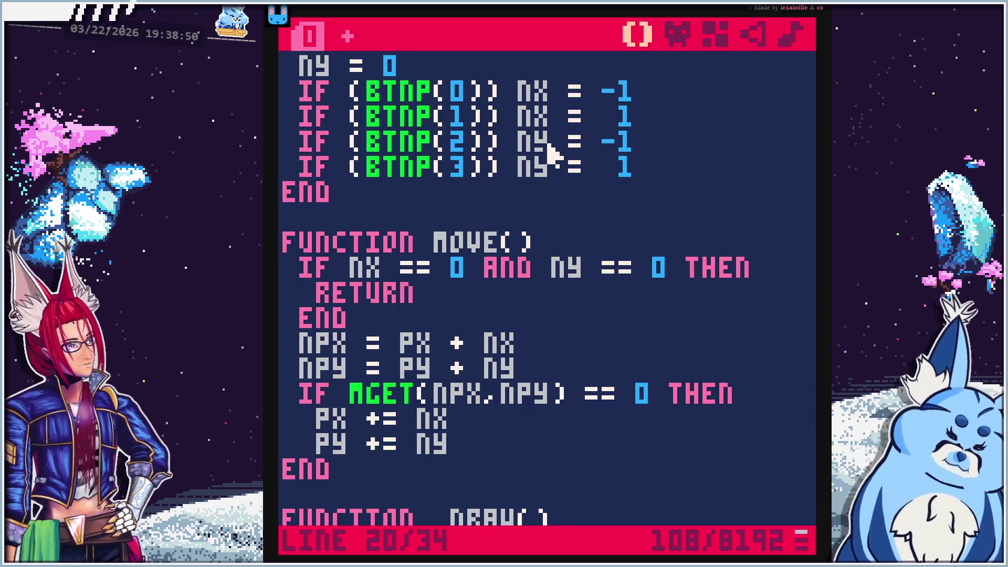
key("Down")
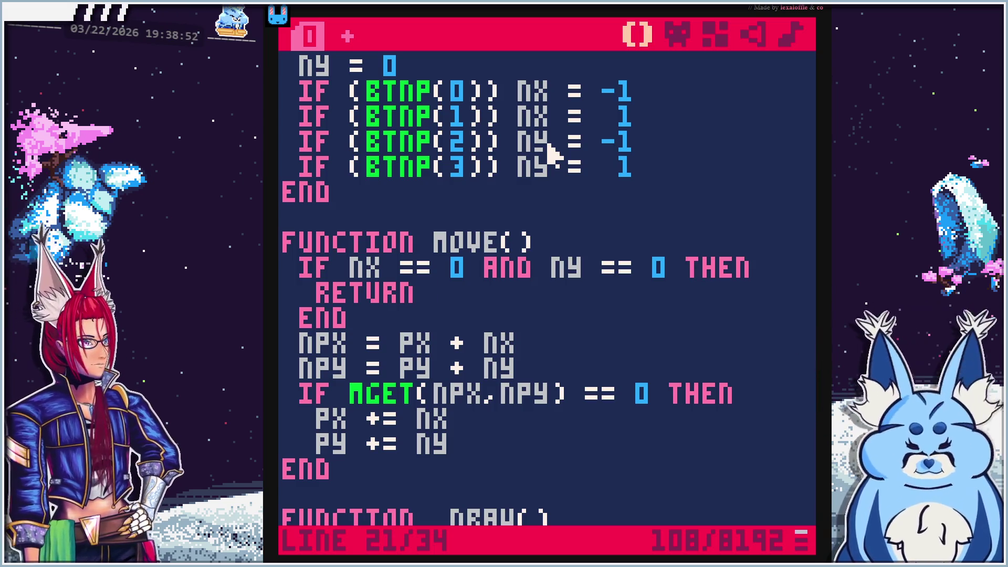
Close the IF block with END after PY += NY and compare it with the tutorial video
left_click(487, 451)
key("Return")
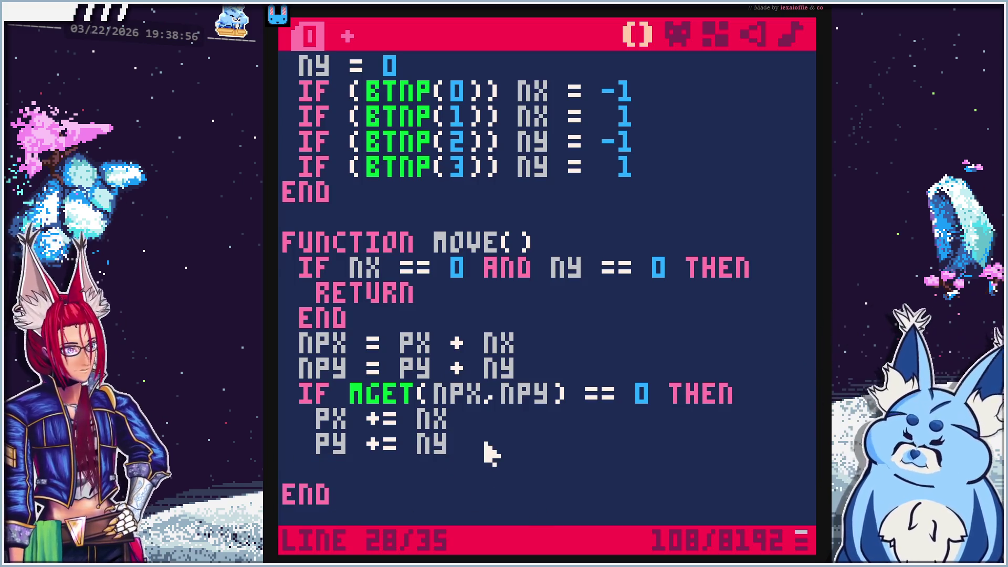
type("end")
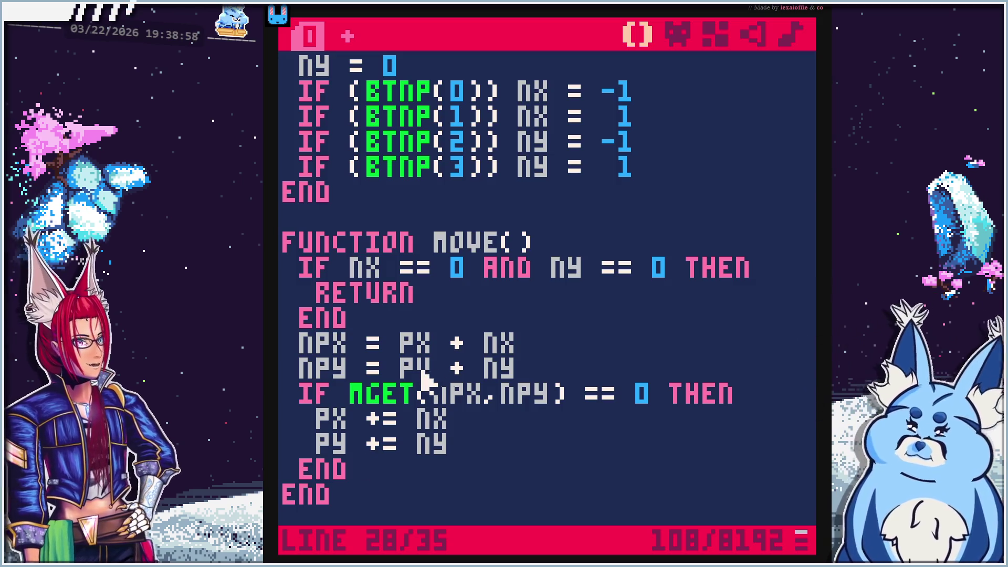
key("alt+Tab")
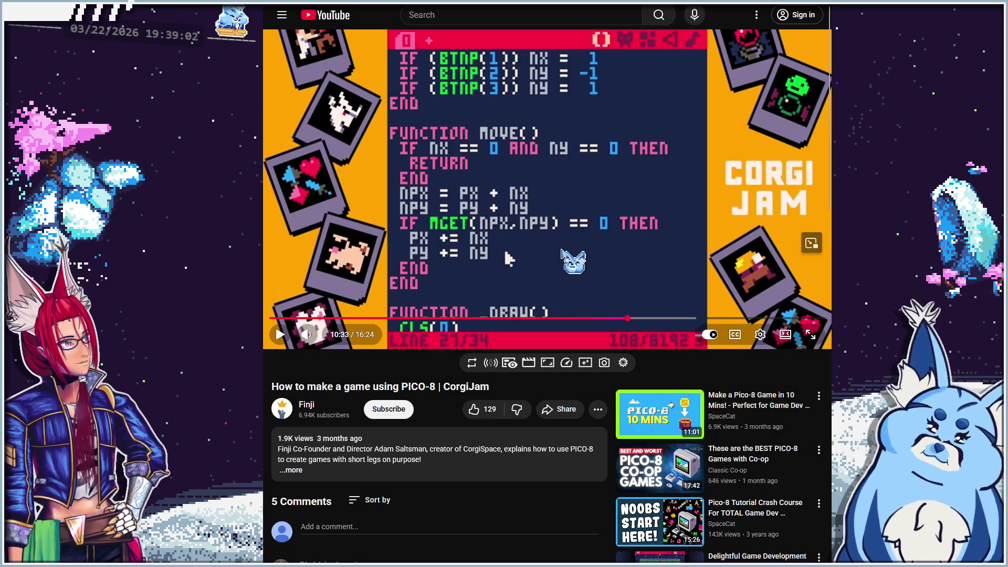
left_click(620, 269)
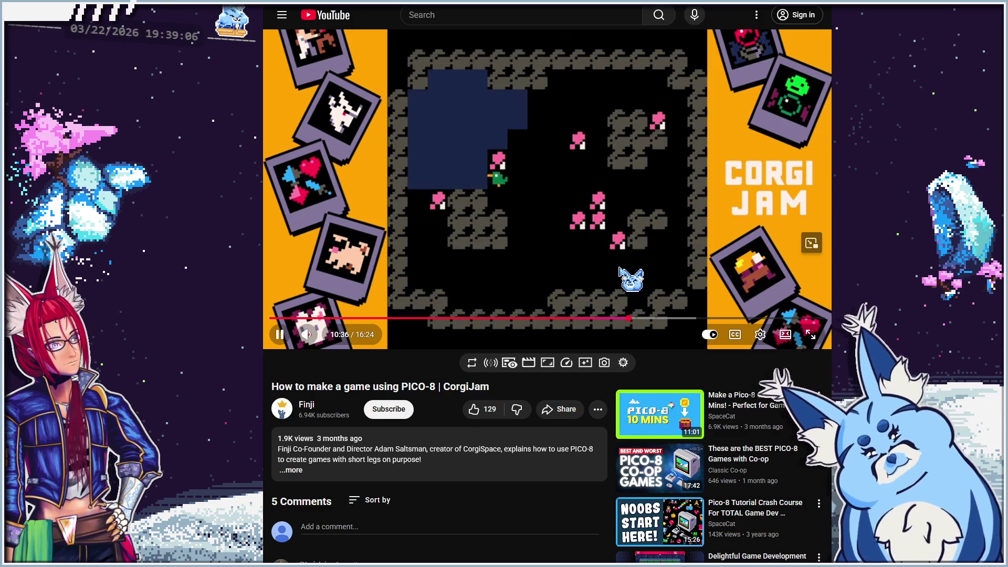
left_click(557, 239)
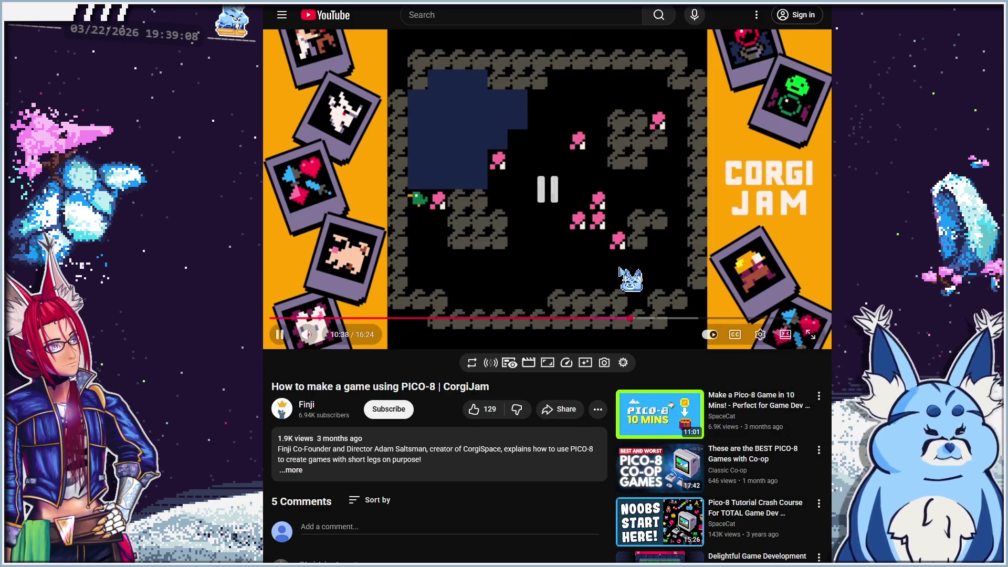
key("alt+Tab")
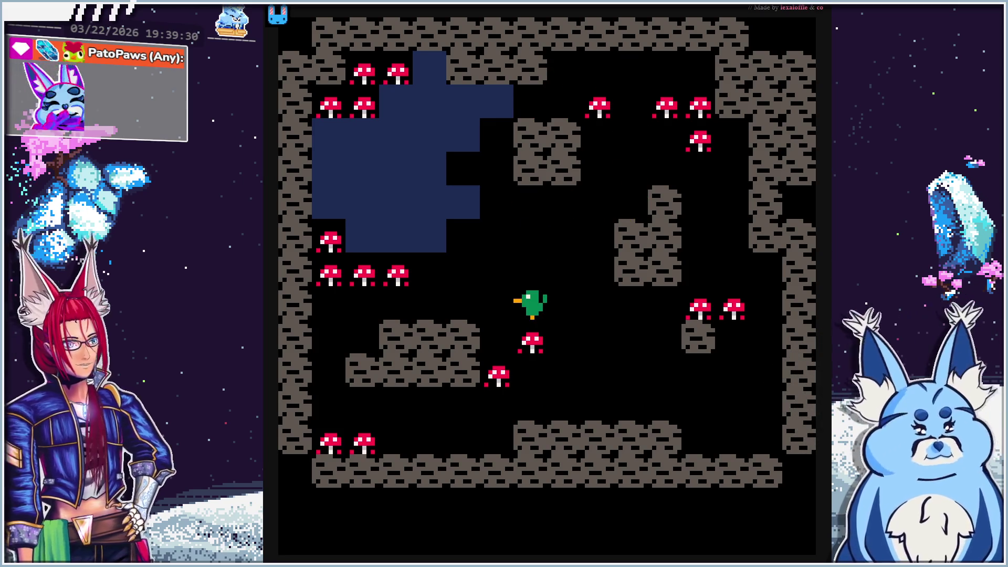
Stop the cave game test run and return to the move() code
key("Escape")
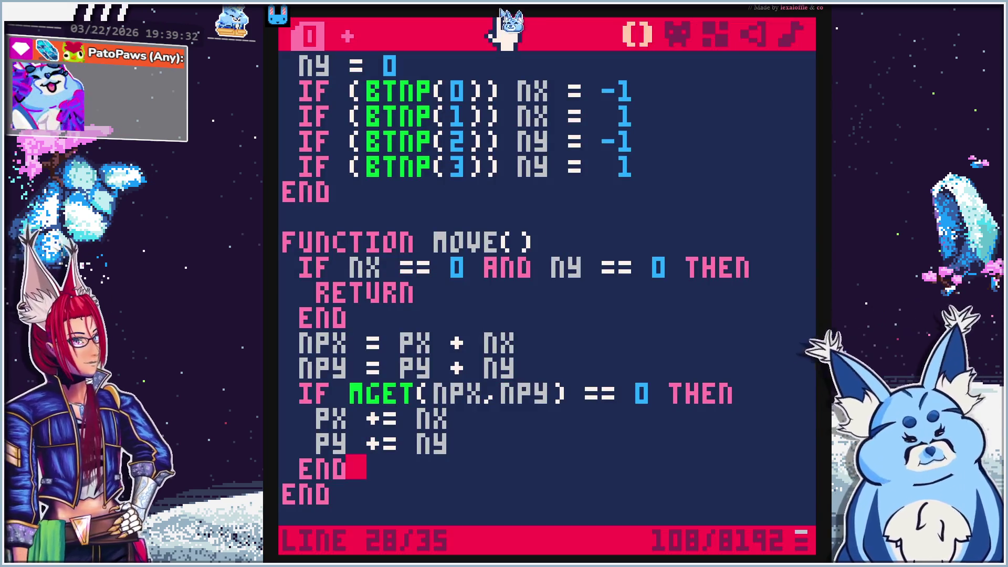
Bring the YouTube tutorial forward and resume playback past the move() code
key("alt+Tab")
left_click(571, 223)
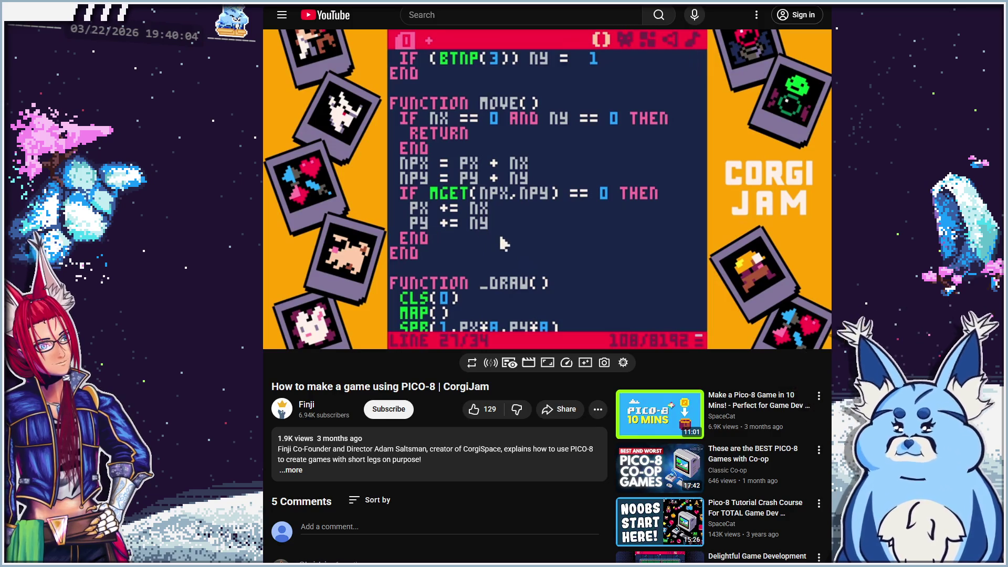
Play the tutorial to its ELSEIF/MSET code at 11:52, pause there, and return to PICO-8
left_click(504, 244)
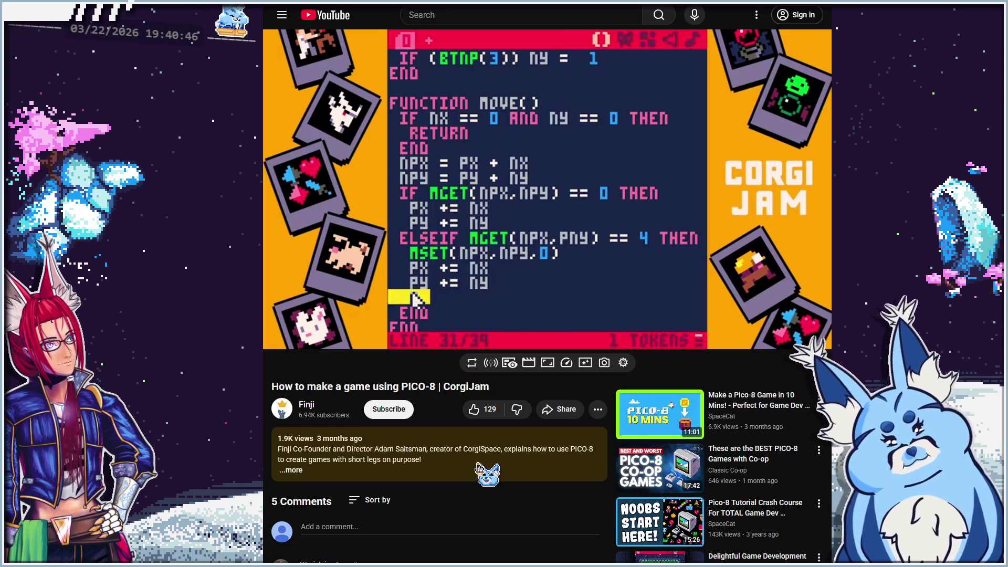
left_click(620, 234)
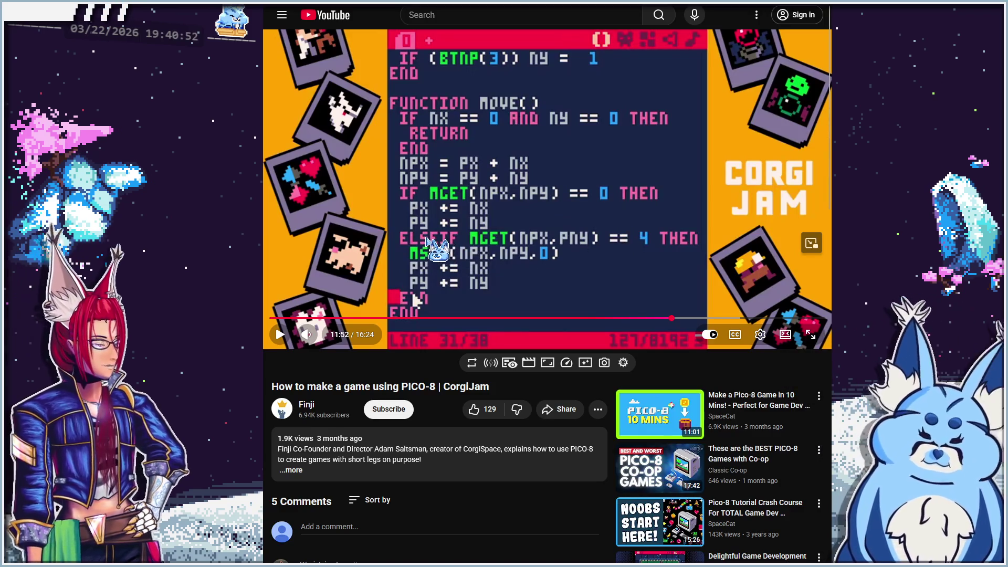
key("alt+Tab")
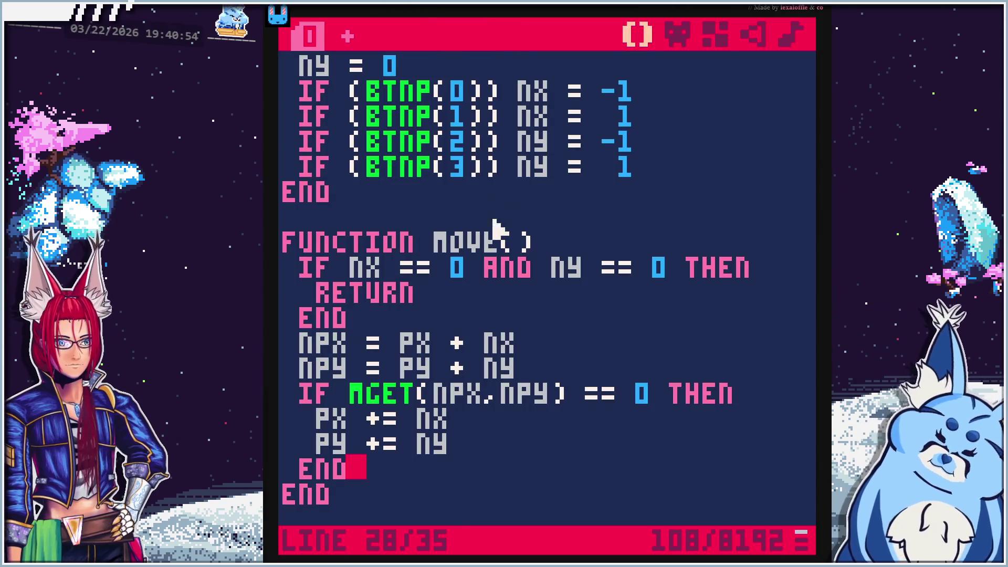
Turn the END line into an ELSEIF MGET(NPX,NPY) branch
scroll(438, 407, "down", 2)
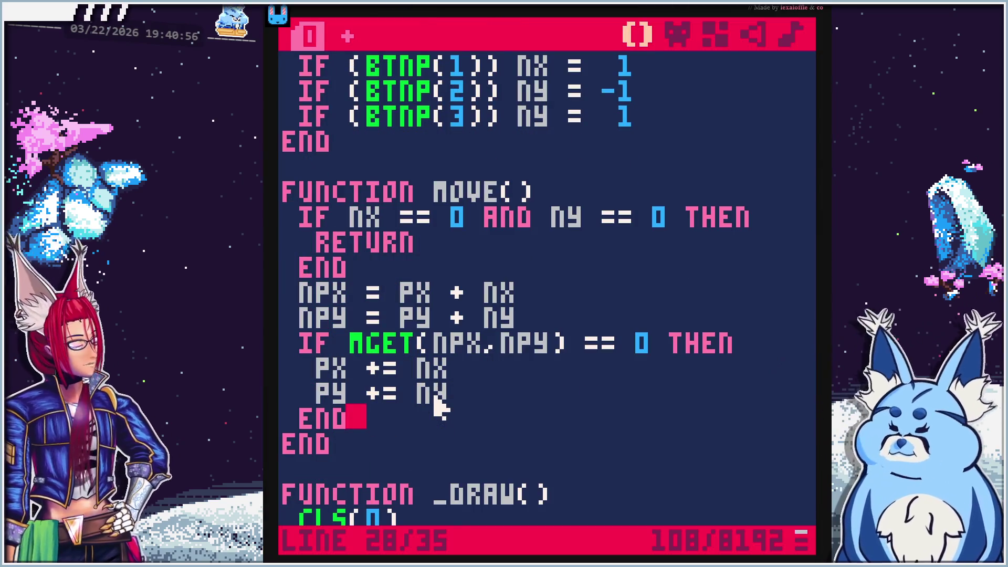
key("BackSpace")
key("BackSpace")
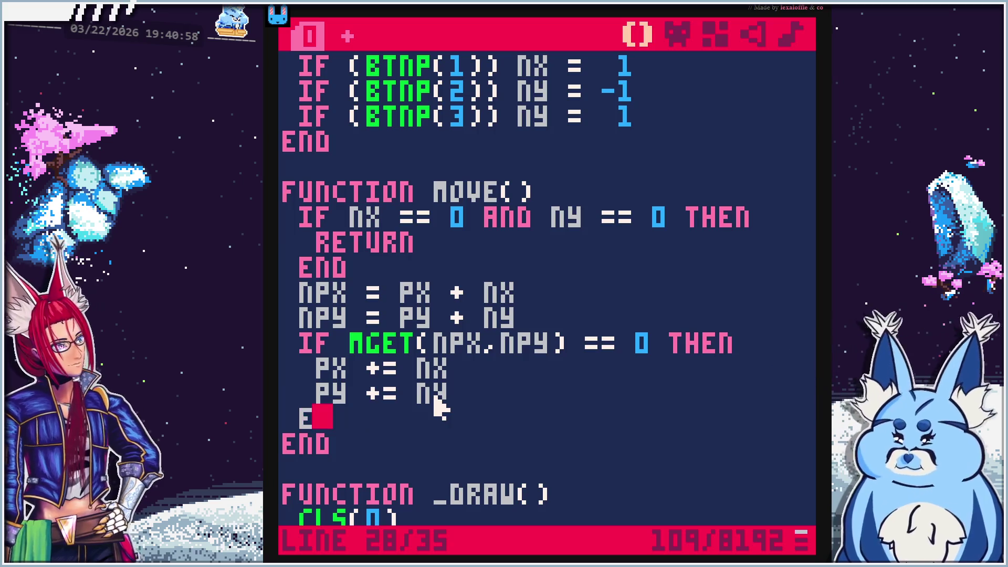
type("lse")
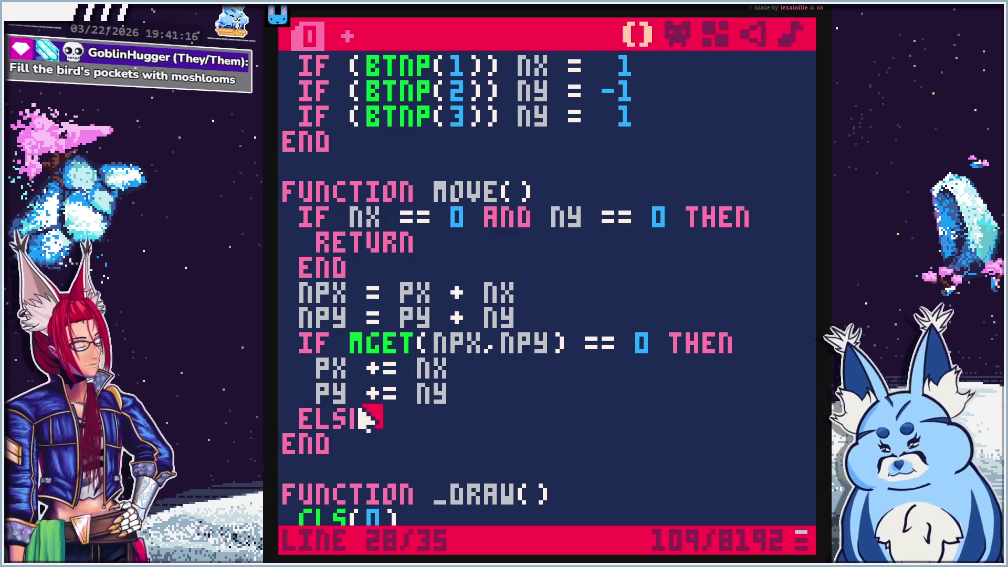
key("BackSpace")
type("IF")
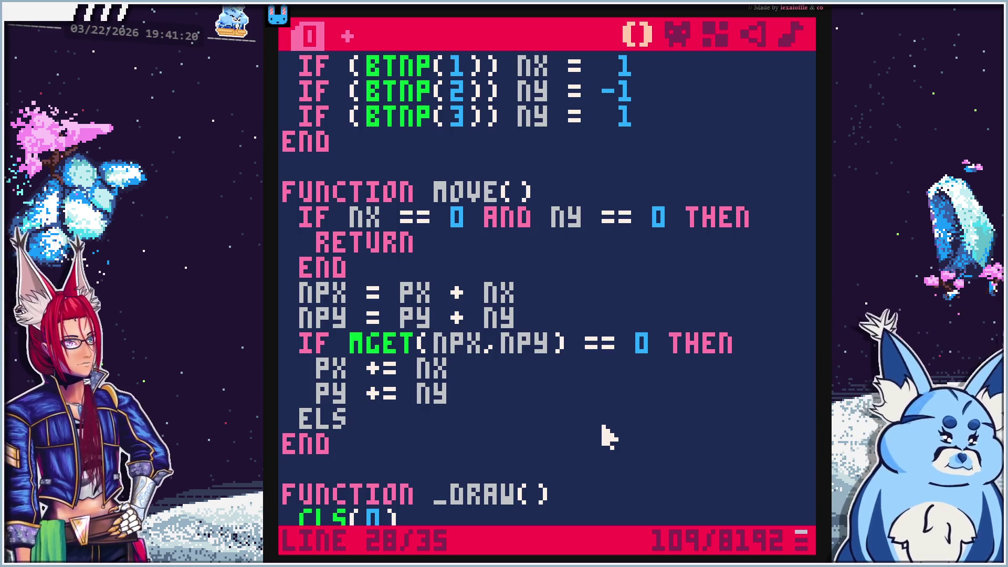
type("EIF")
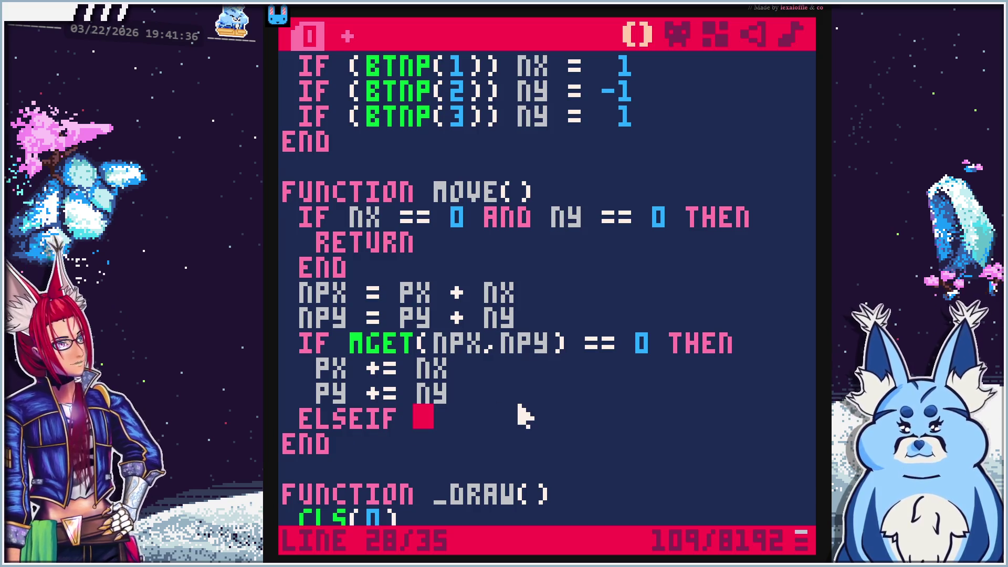
type("mget")
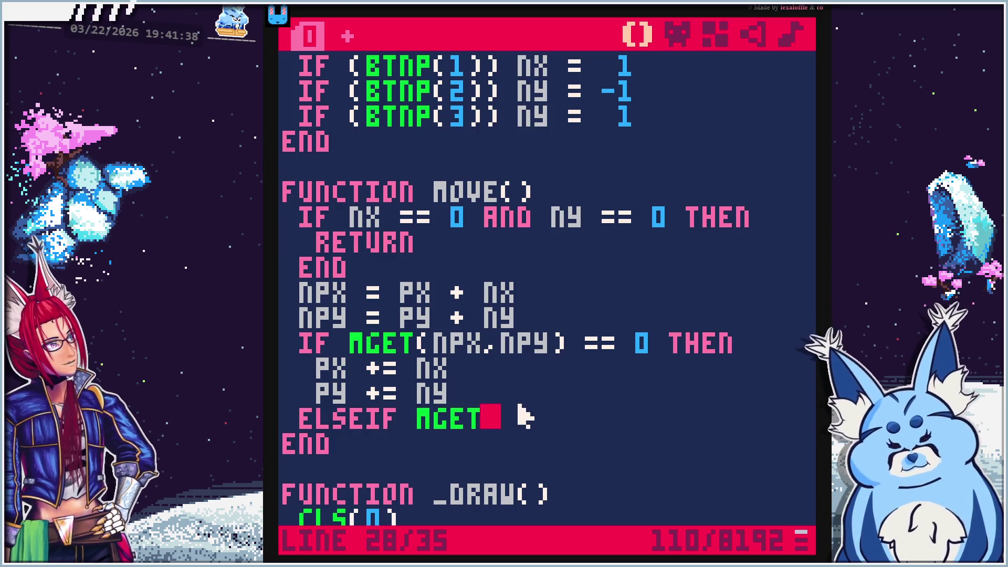
type("(npx")
key("BackSpace")
key("BackSpace")
type("px,npy")
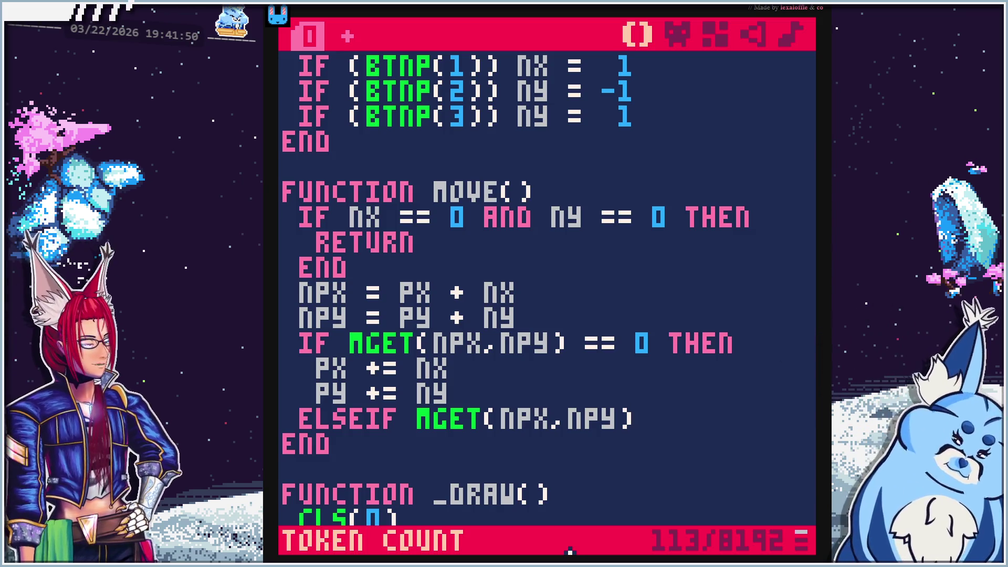
Finish the condition as == 4 THEN, fix the PX += NX indentation, and add a blank line
key("BackSpace")
type("==")
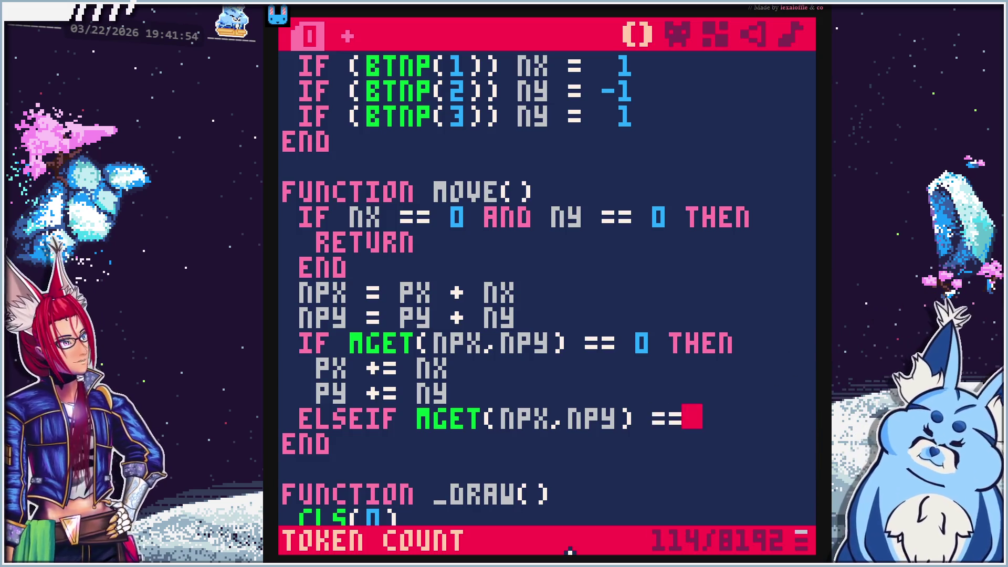
type("2")
key("BackSpace")
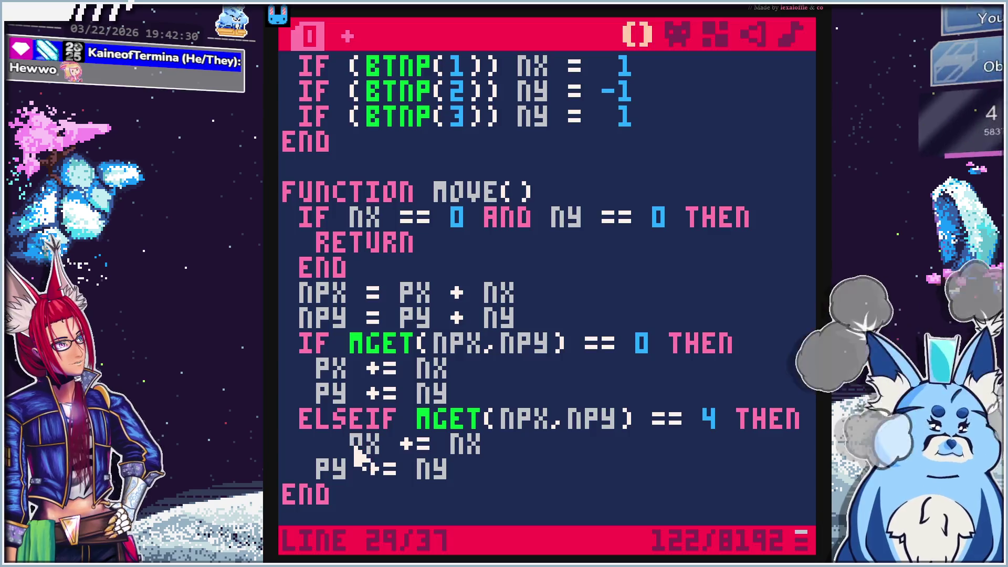
key("BackSpace")
key("BackSpace")
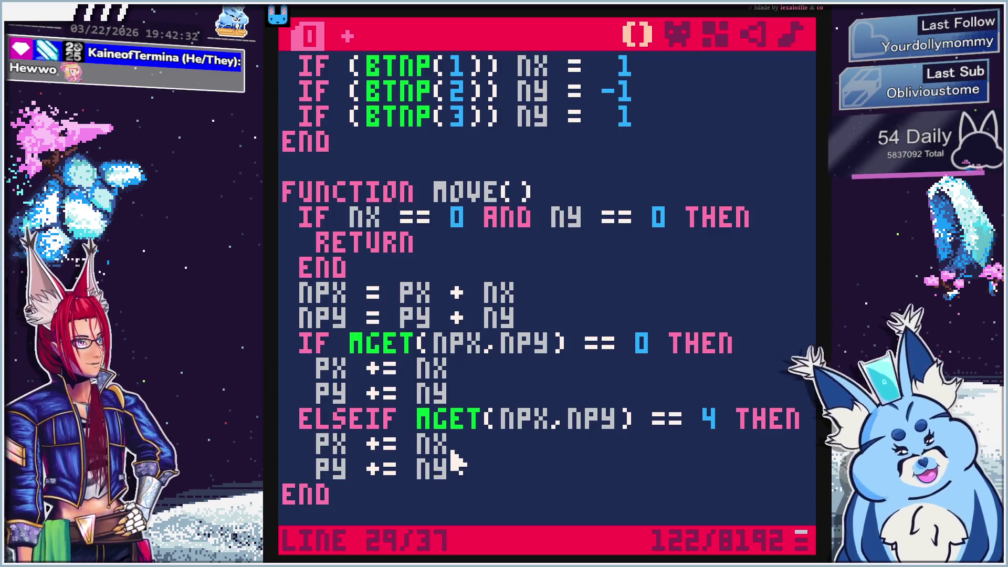
left_click(810, 422)
key("Return")
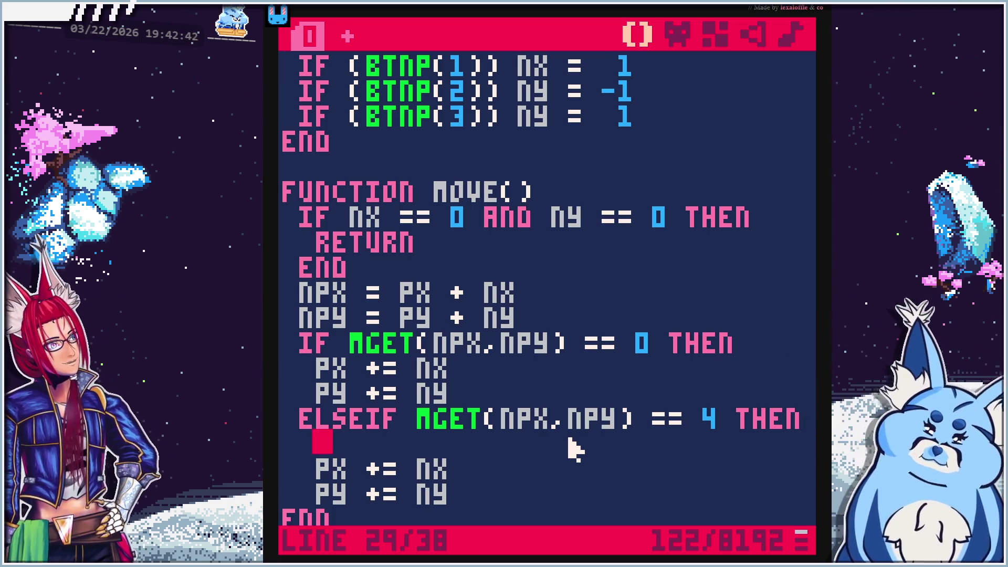
Check the tutorial's MSET example, then return to the PICO-8 code
key("alt+Tab")
left_click(415, 299)
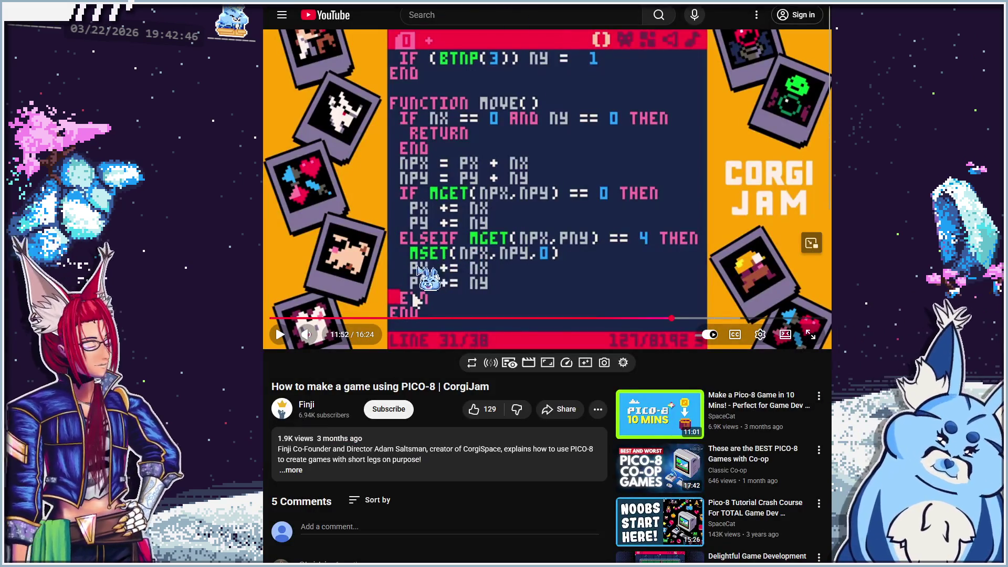
key("alt+Tab")
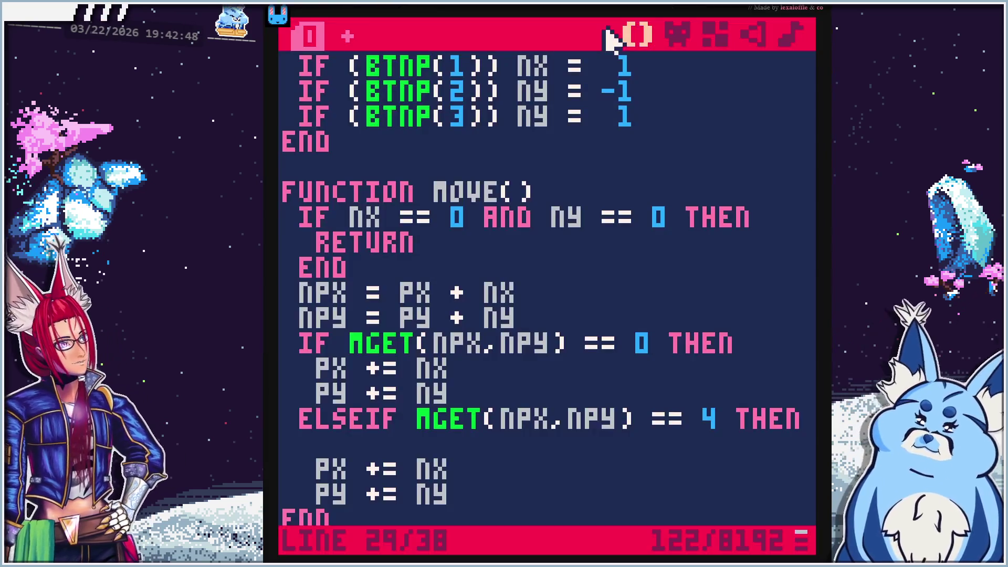
Type MSET(NPX,NPY) = 0 on the blank line of the tile-4 branch and review the code
type("mg")
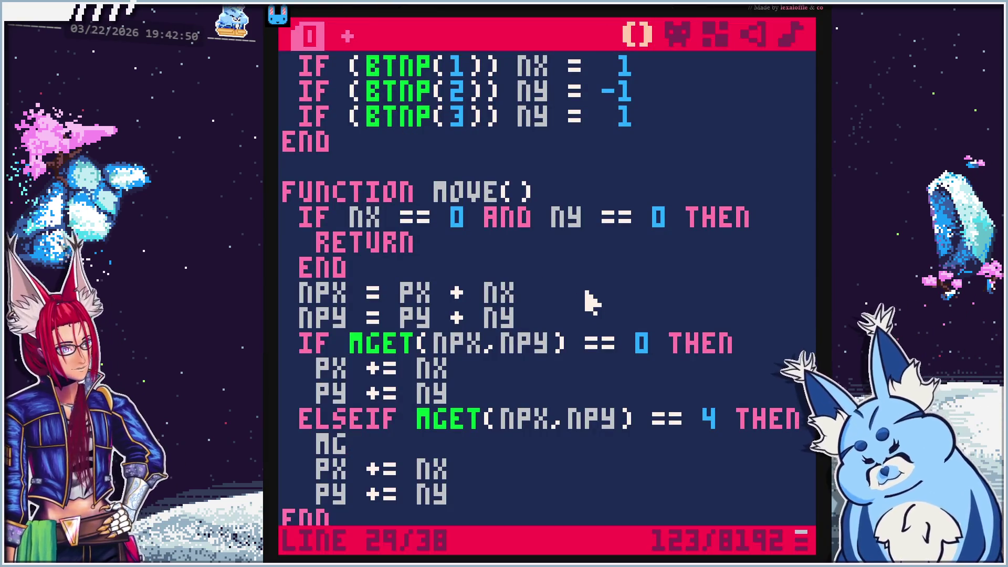
key("BackSpace")
type("set")
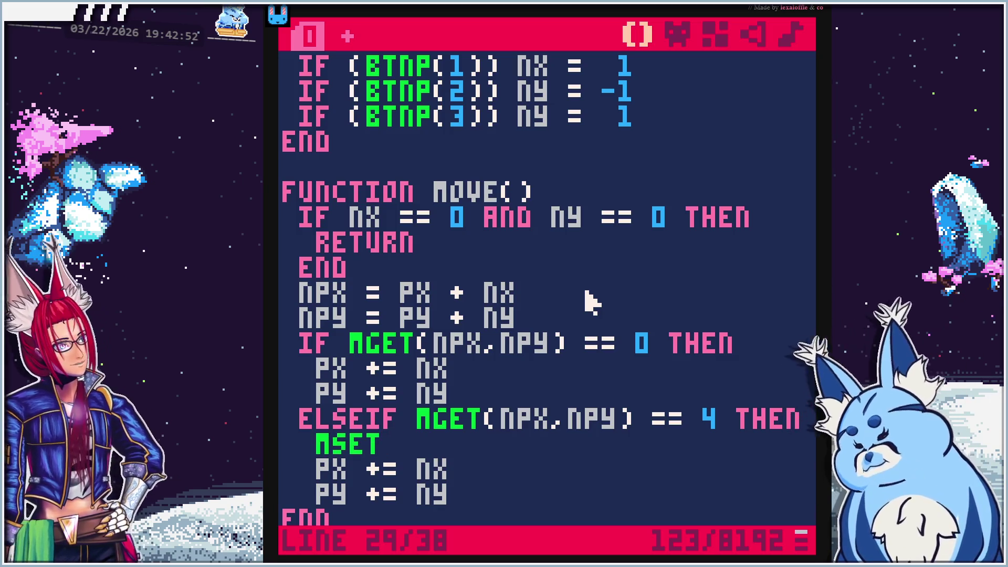
type("(n")
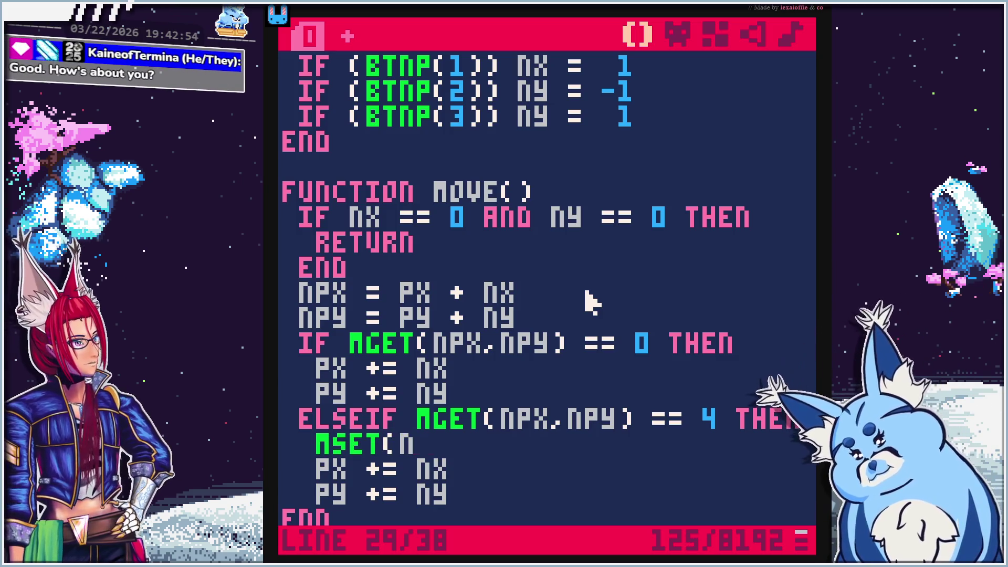
type("px,npy)")
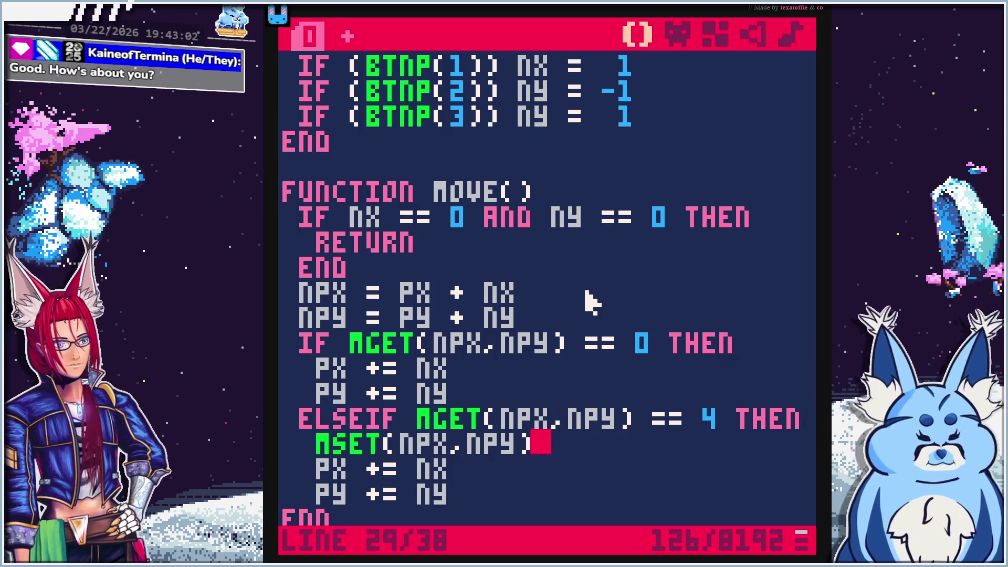
type("= ")
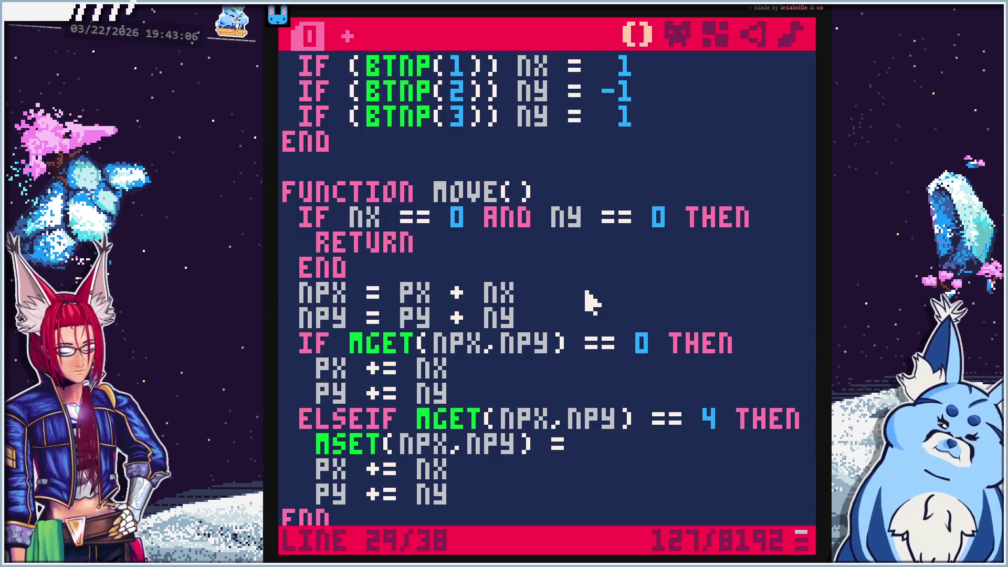
type("0")
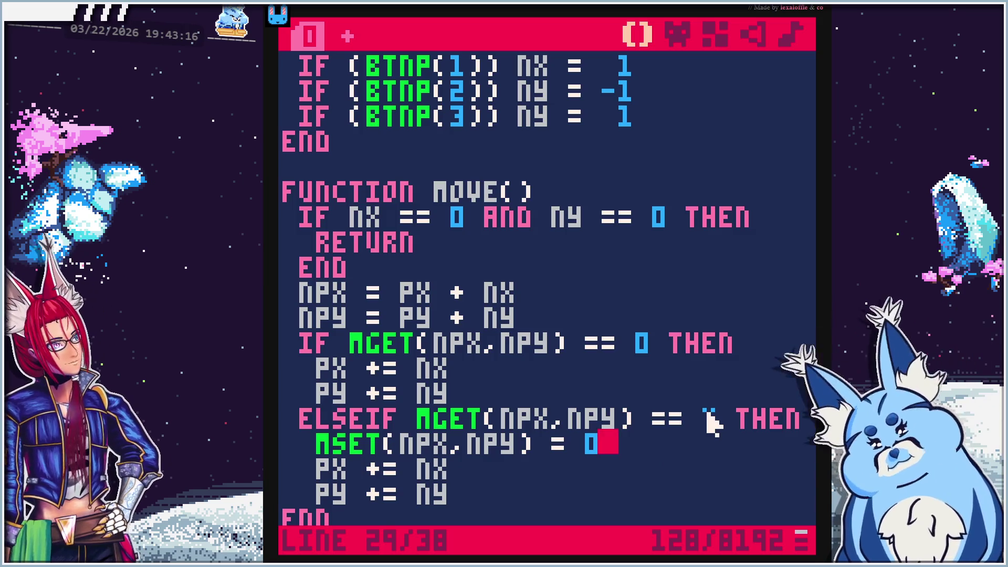
scroll(709, 418, "down", 2)
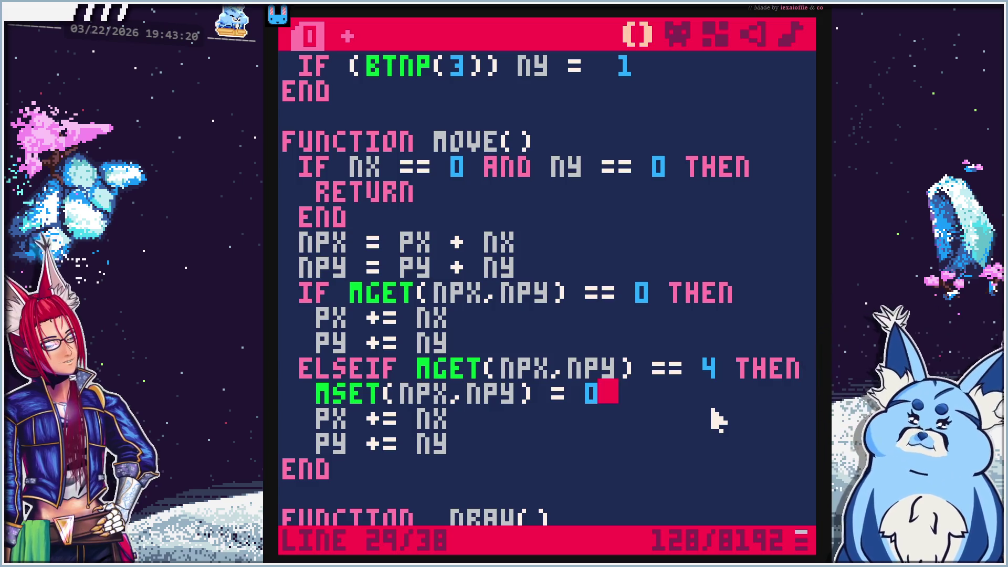
scroll(717, 418, "up", 4)
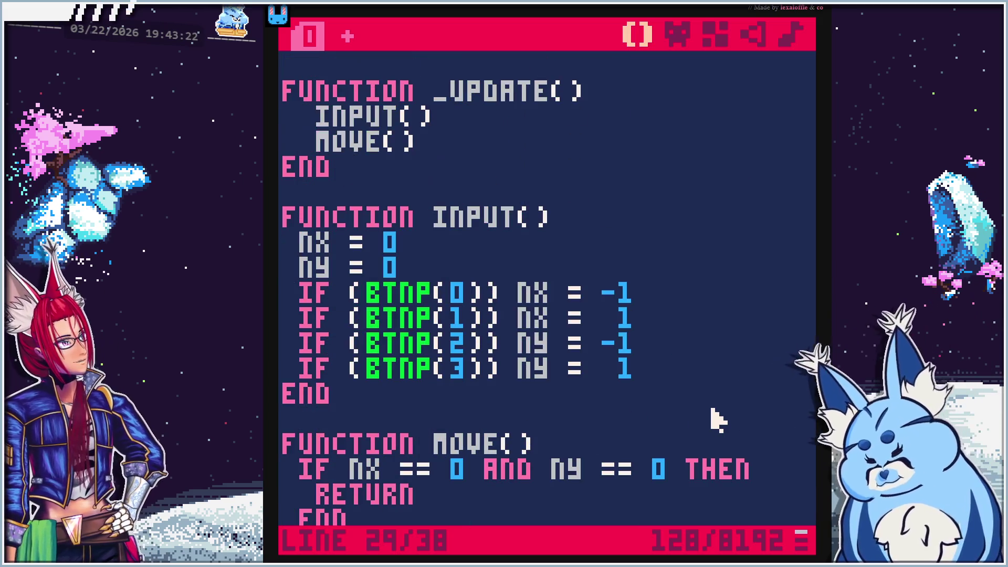
scroll(717, 419, "up", 1)
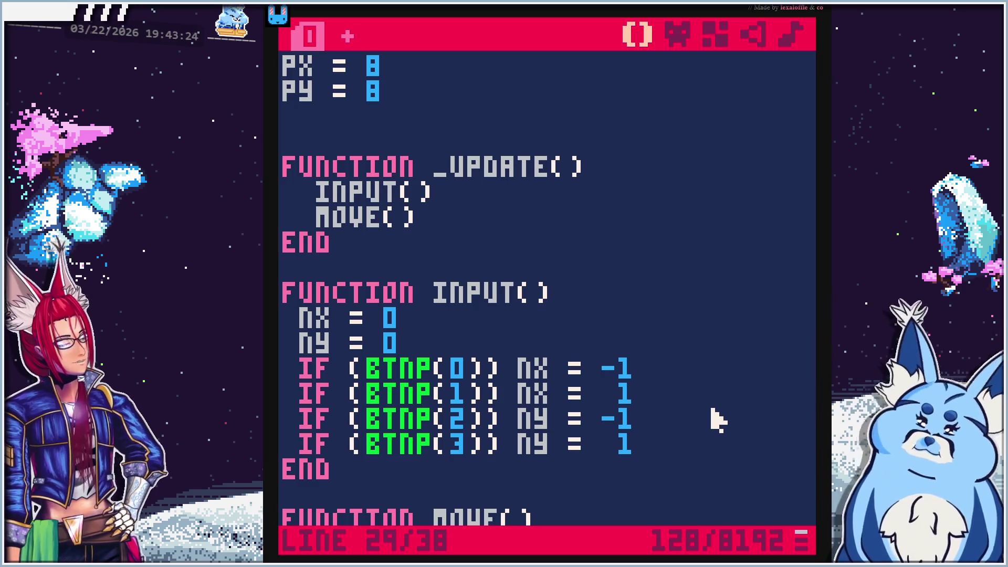
scroll(718, 418, "down", 7)
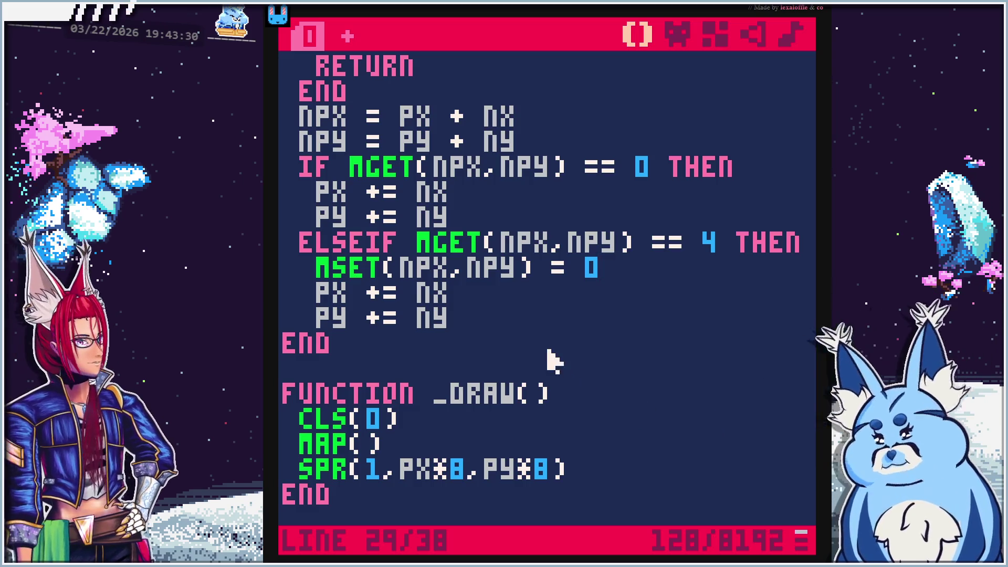
Close the ELSEIF branch with an indented END after PY += NY and compare with the tutorial
left_click(527, 316)
key("Return")
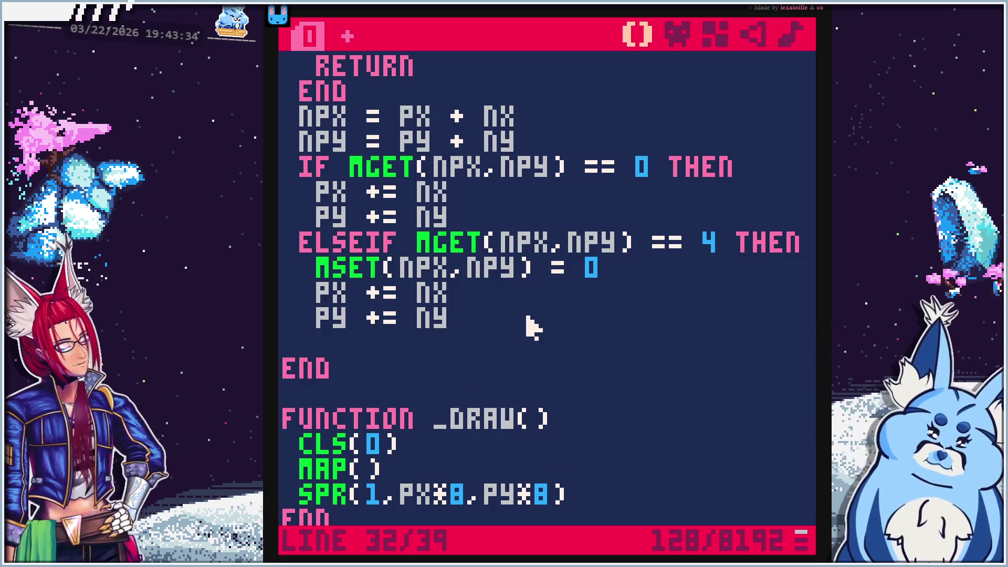
type("end")
key("BackSpace")
key("BackSpace")
type("END")
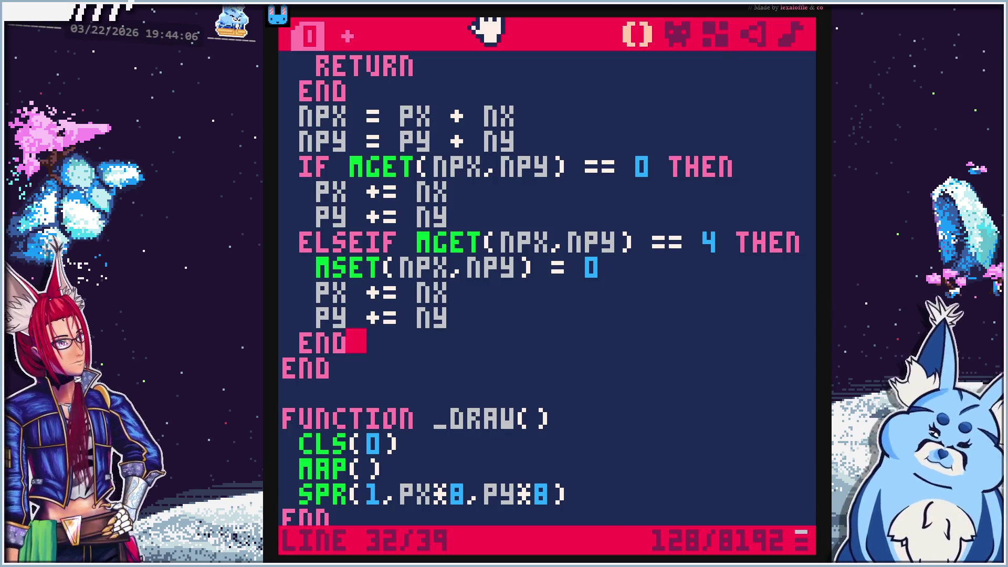
key("alt+Tab")
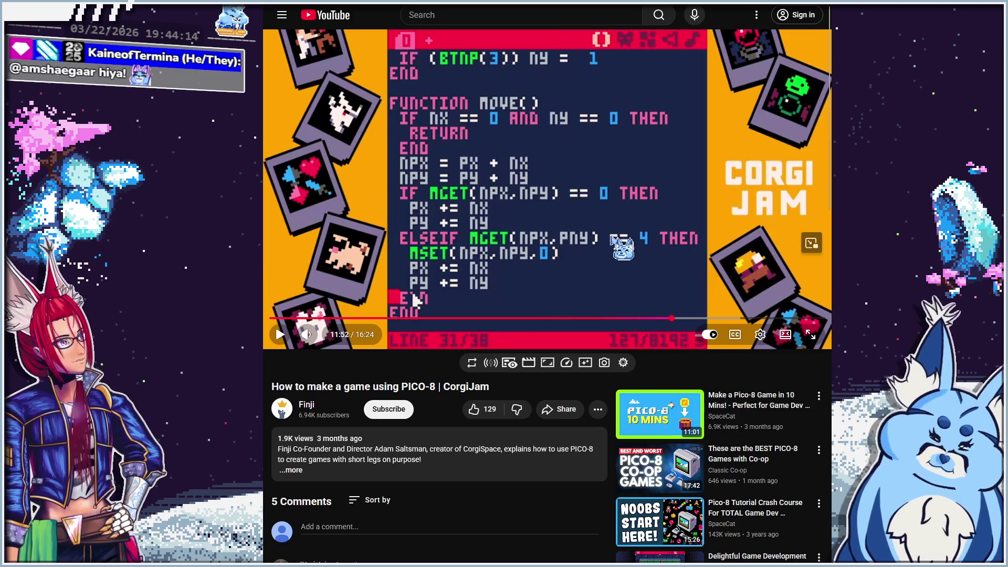
Switch from the tutorial back to the PICO-8 code editor
key("alt+Tab")
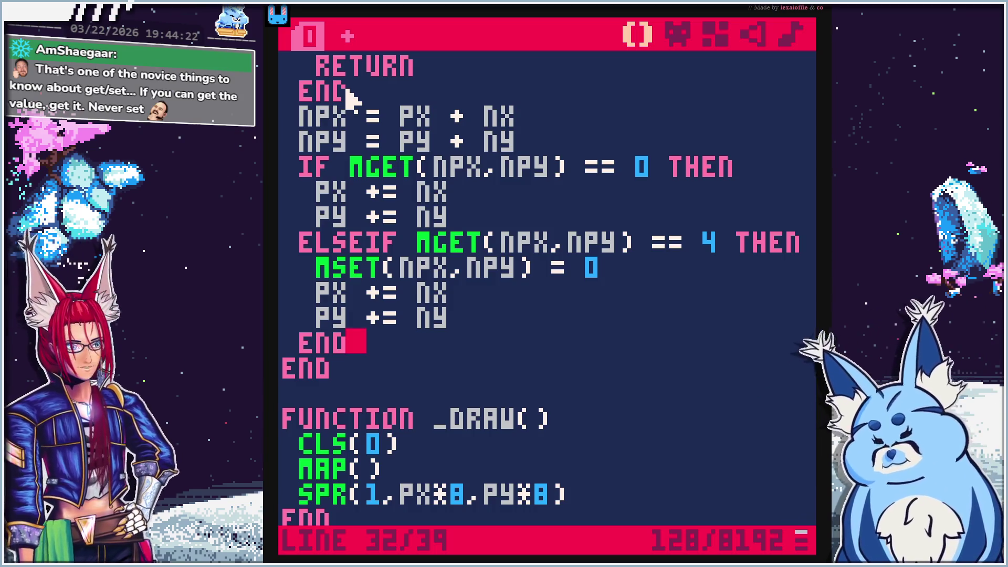
Run the cart, hit the syntax error near '=' on line 29, and return to the code
key("ctrl+r")
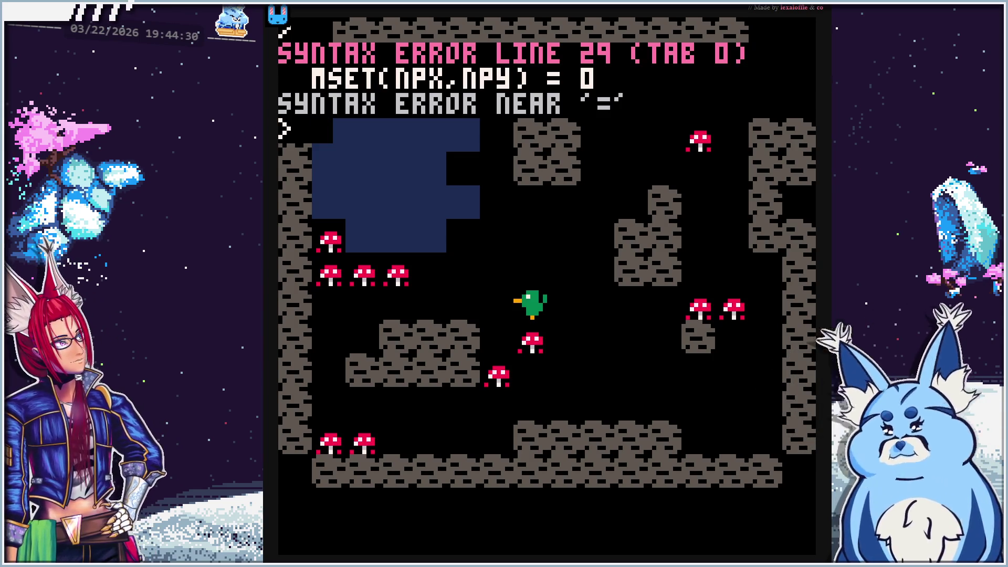
key("Escape")
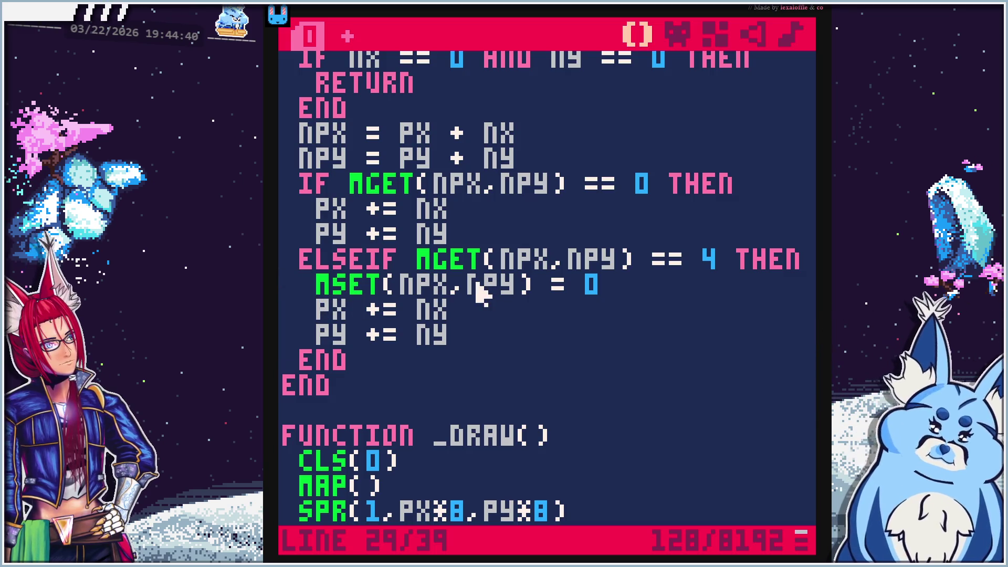
Rewrite the line as MSET(NPX,NPY,0) by adding ,0 and deleting the '='
left_click(524, 286)
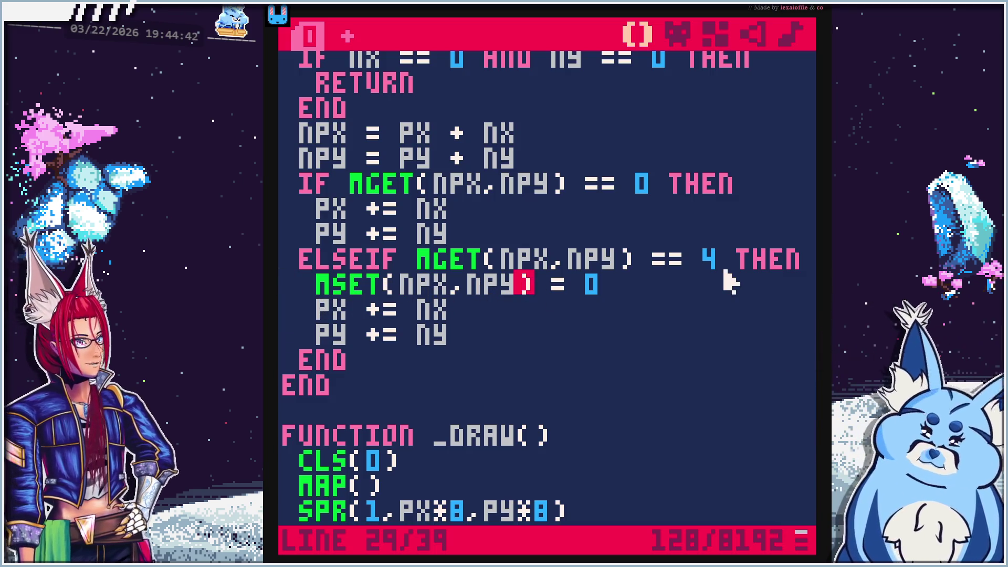
type(",")
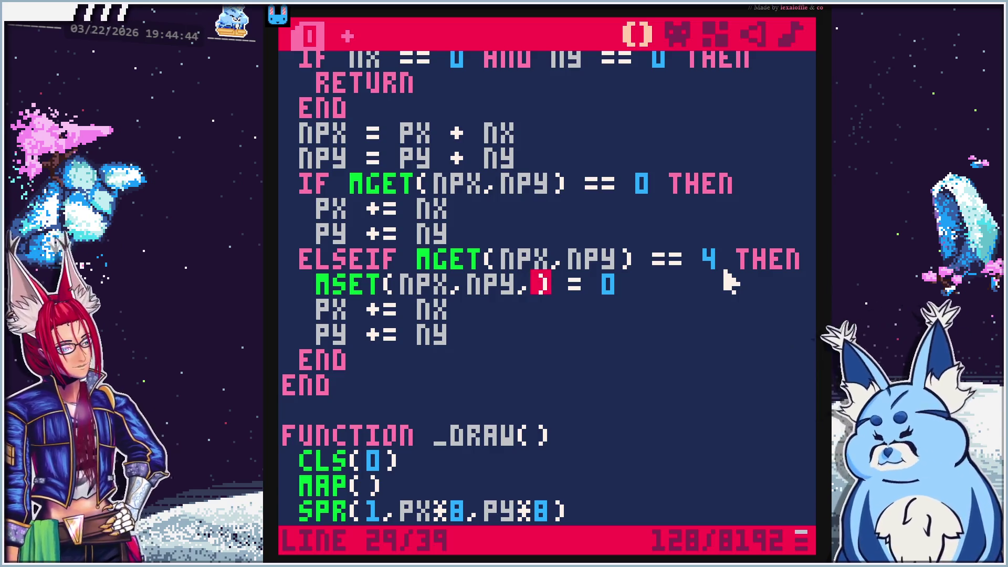
type("0")
key("Delete")
key("Delete")
key("Delete")
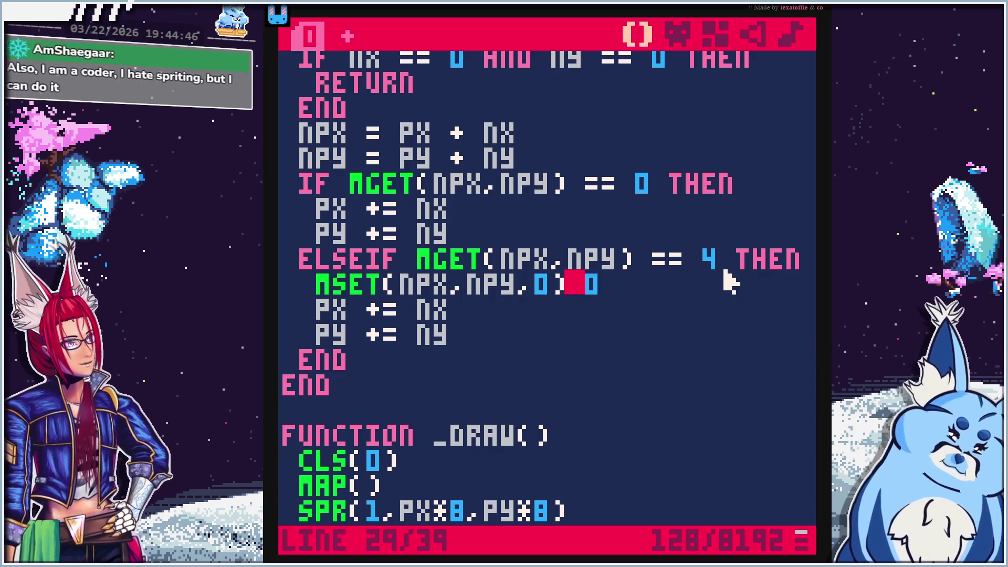
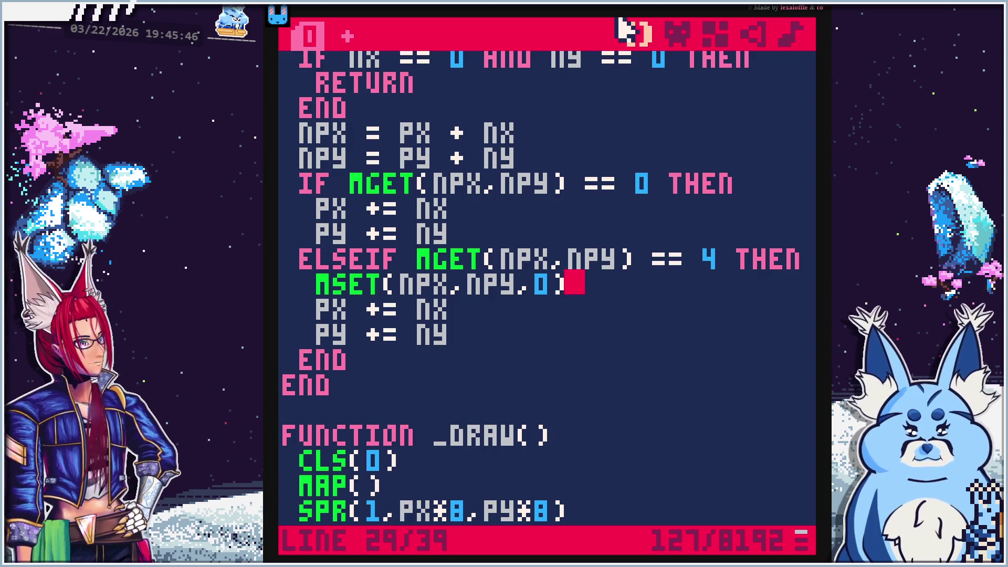
Play the tutorial video to its next part, then pause it
key("alt+Tab")
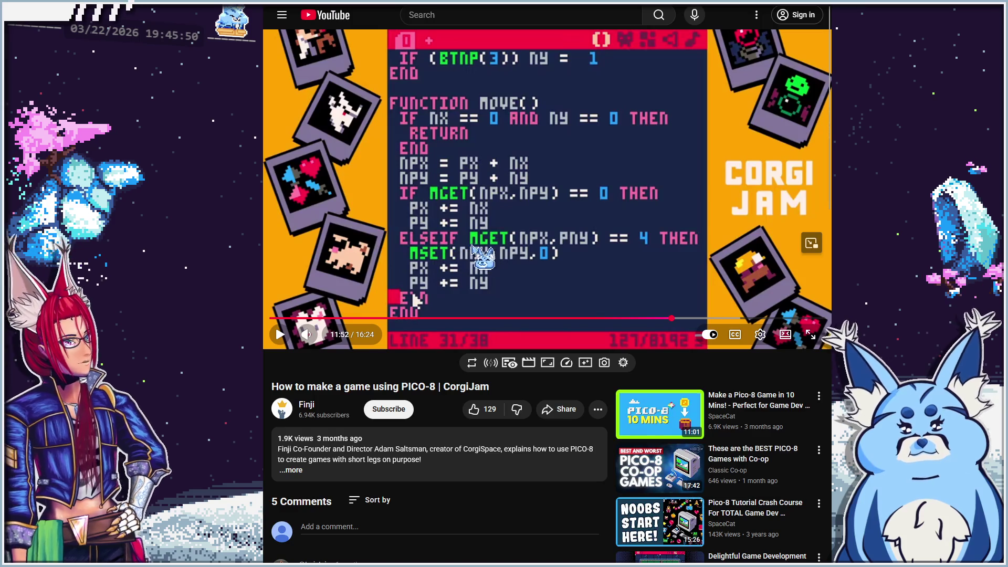
left_click(414, 296)
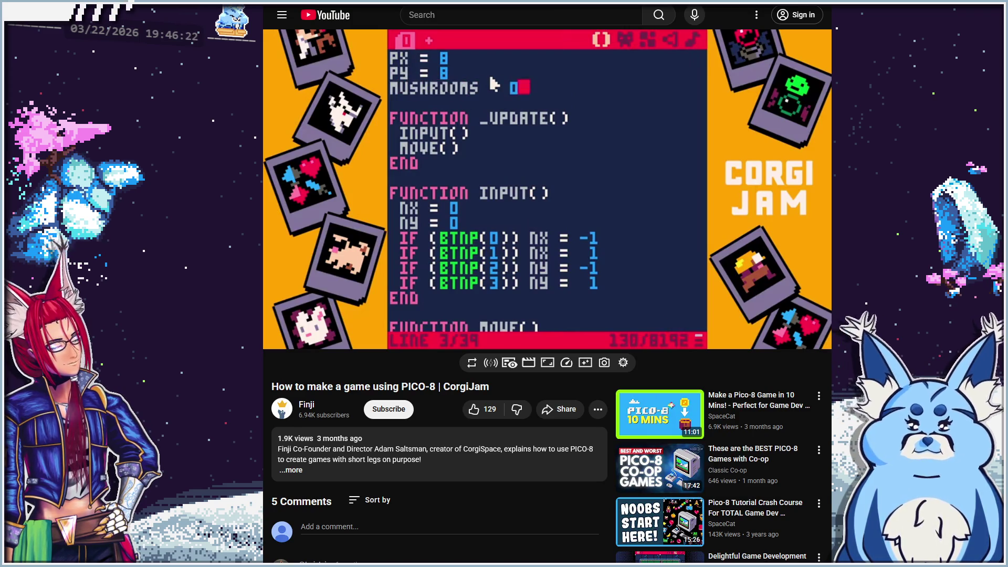
mouse_move(483, 124)
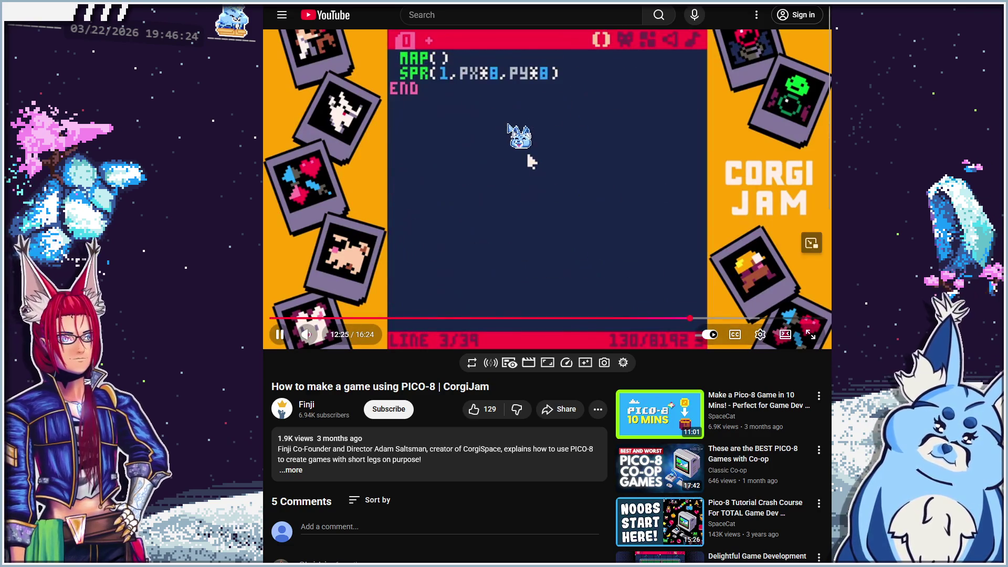
left_click(528, 157)
Declare the mushroom counter as 0 on a new line below PY = 8
key("alt+Tab")
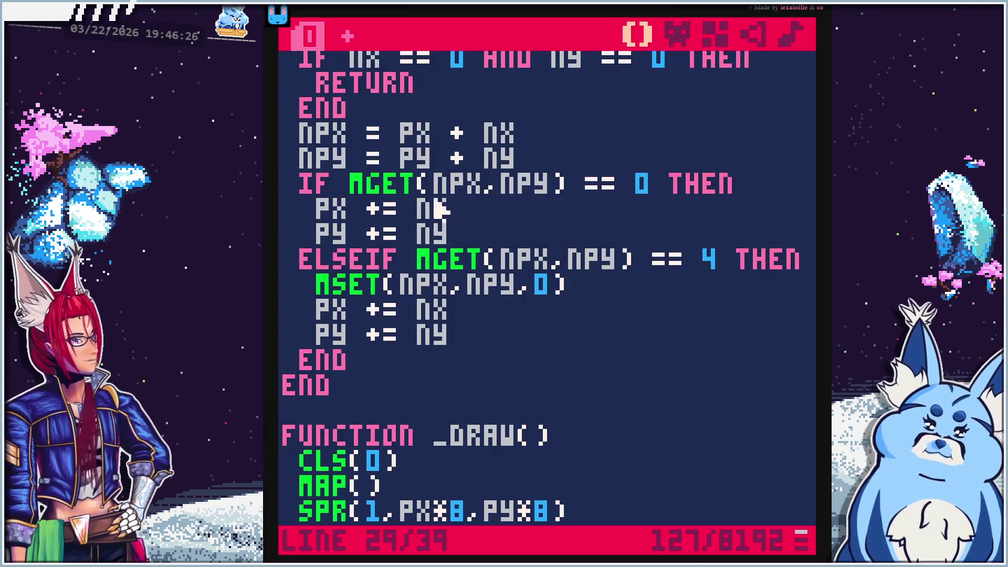
scroll(437, 182, "up", 6)
left_click(444, 96)
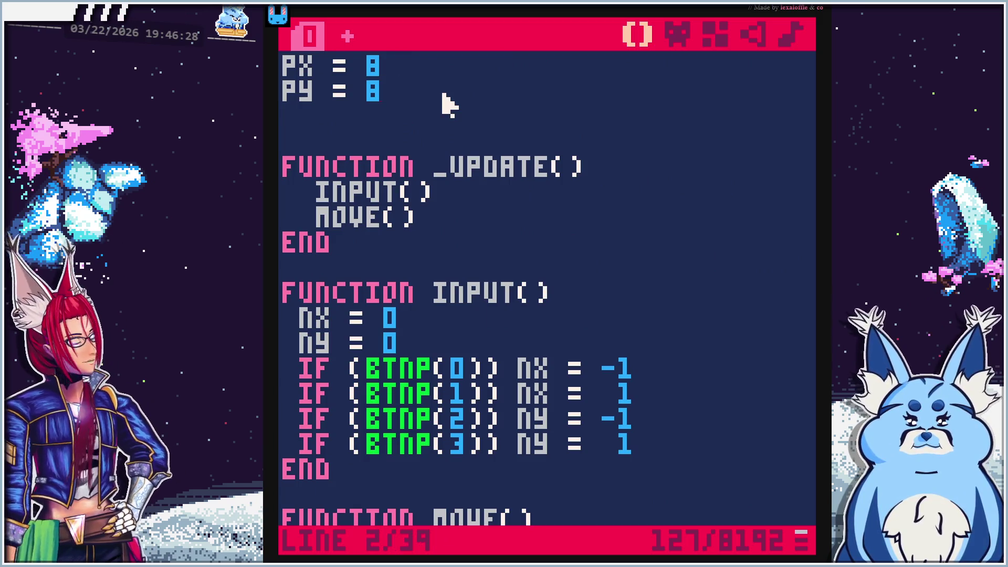
key("Return")
type("mvshrom")
key("BackSpace")
type("om = 0")
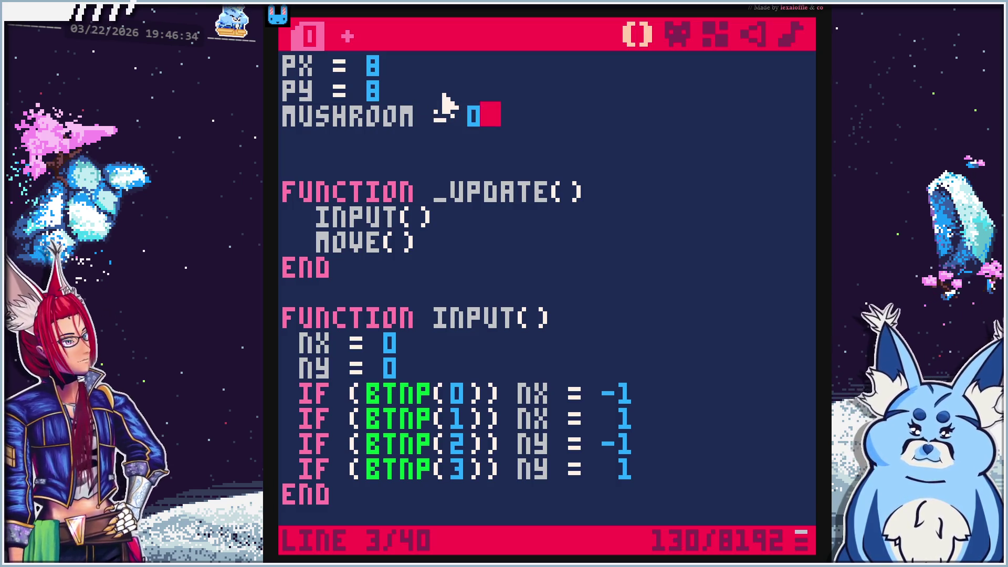
key("Down")
key("BackSpace")
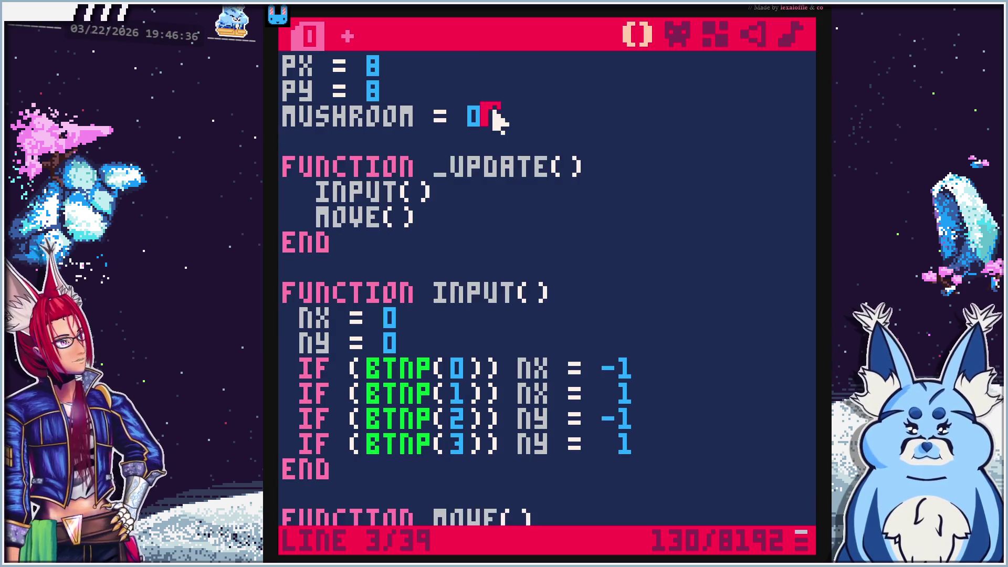
scroll(472, 167, "down", 7)
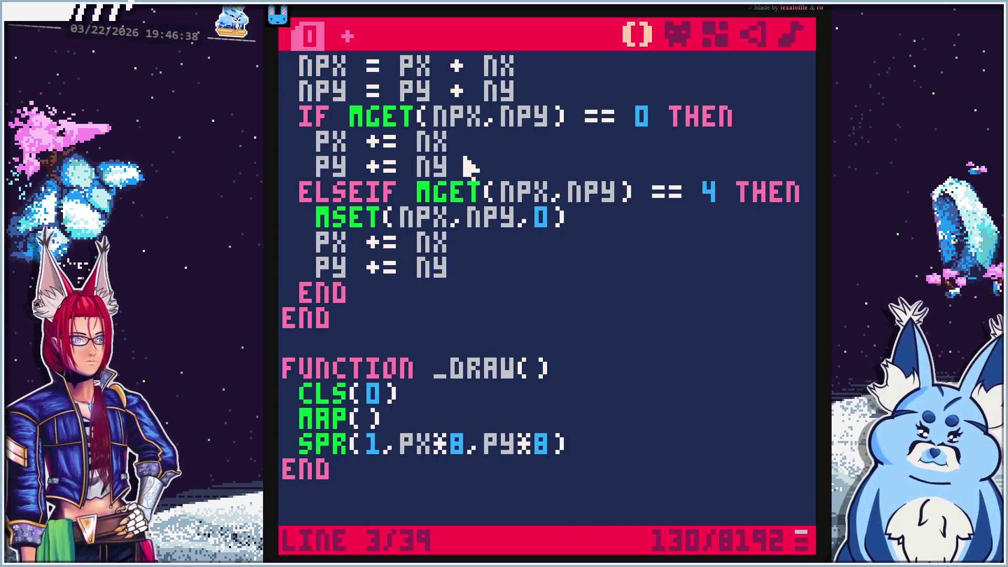
Watch a bit more of the tutorial and pause it again
key("alt+Tab")
left_click(528, 154)
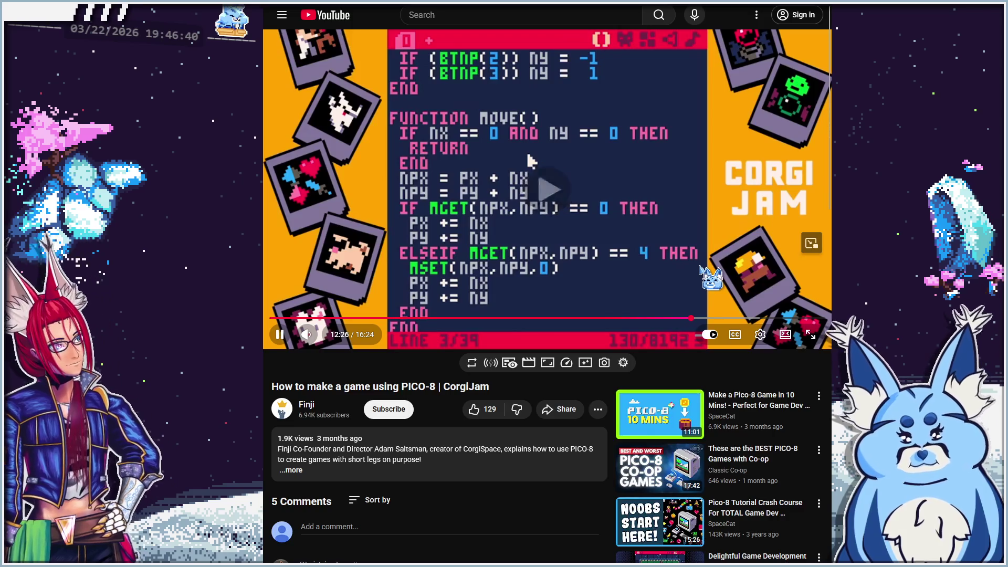
left_click(581, 267)
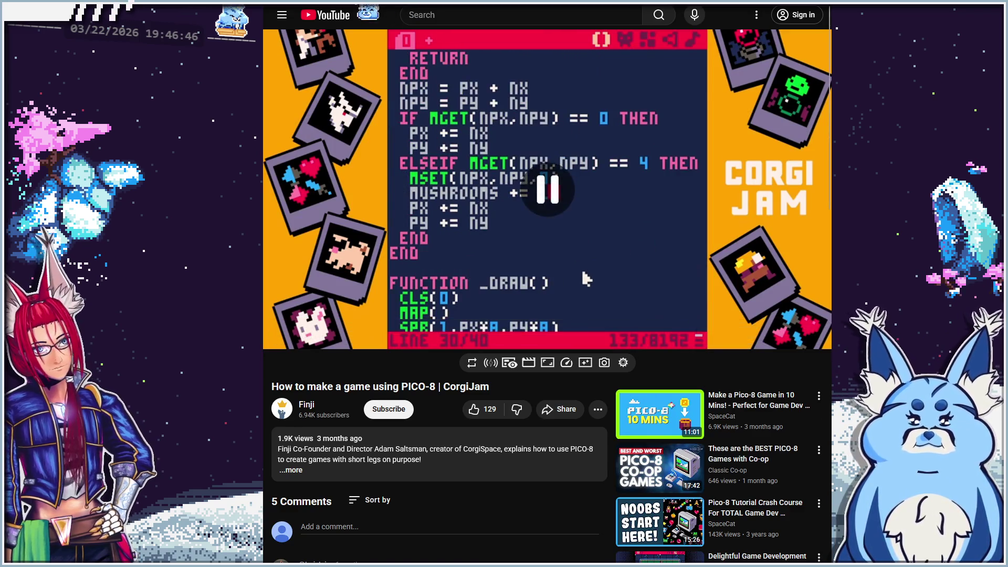
key("alt+Tab")
Rename the counter variable to MUSHROOMS
scroll(469, 159, "up", 7)
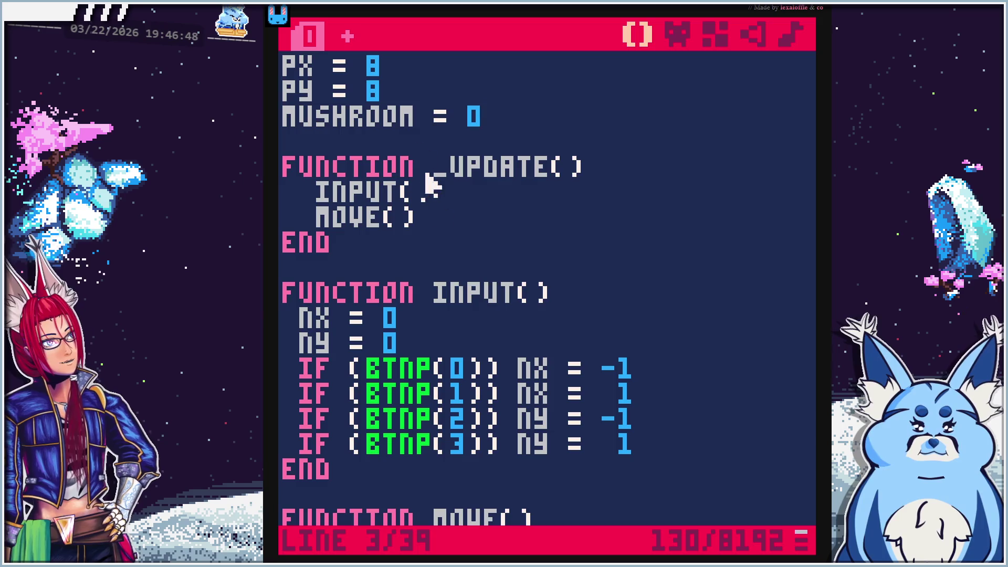
left_click(418, 116)
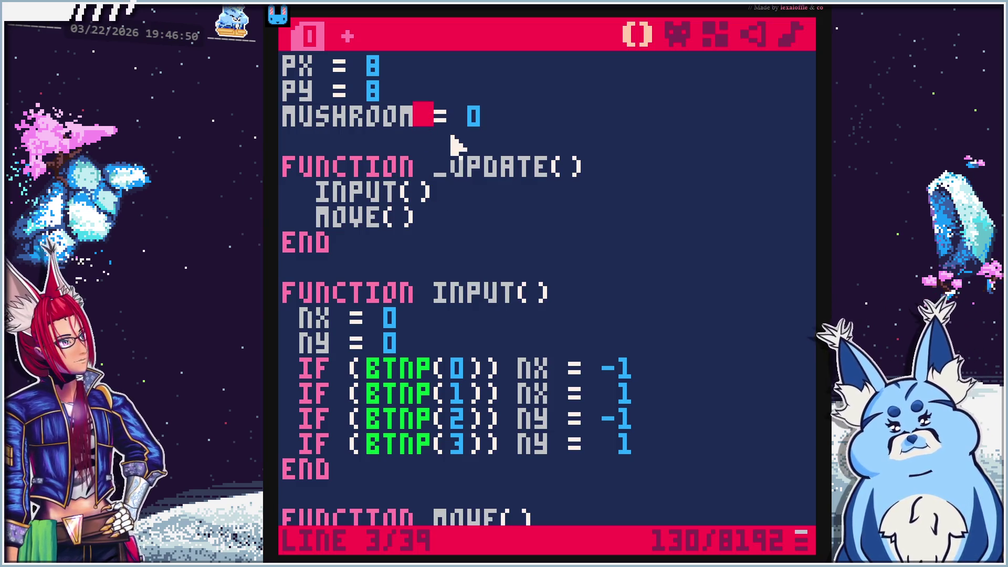
type("S")
Add MUSHROOMS += 1 after PY += NY in the tile-4 branch and test-run the game
scroll(486, 271, "down", 3)
scroll(486, 272, "down", 5)
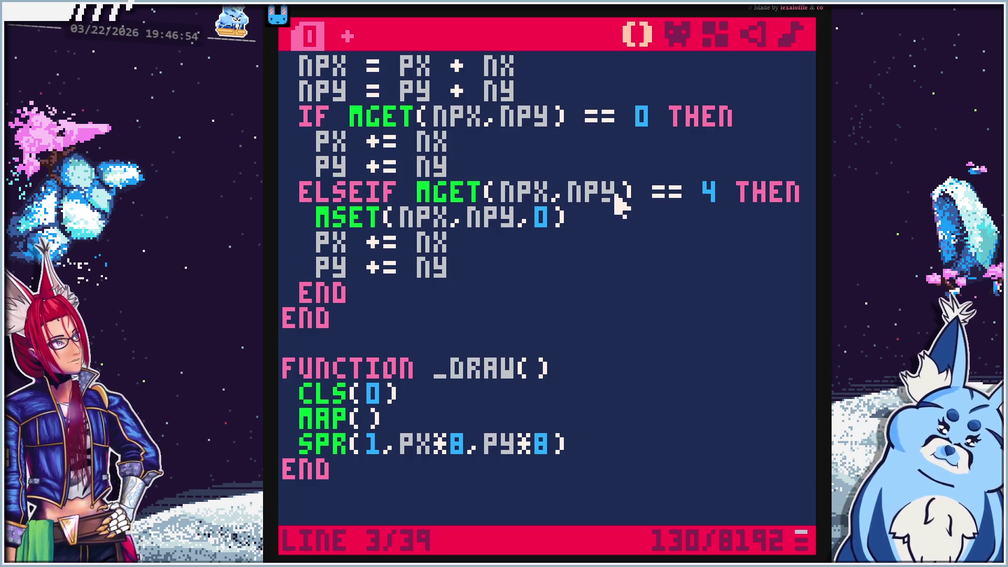
left_click(497, 266)
key("Return")
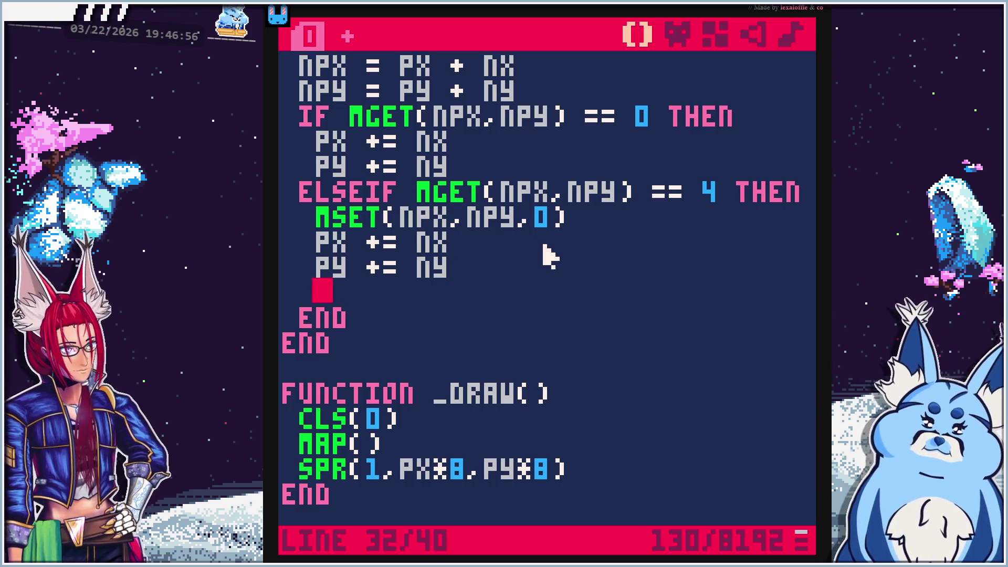
type("MUS")
type("room")
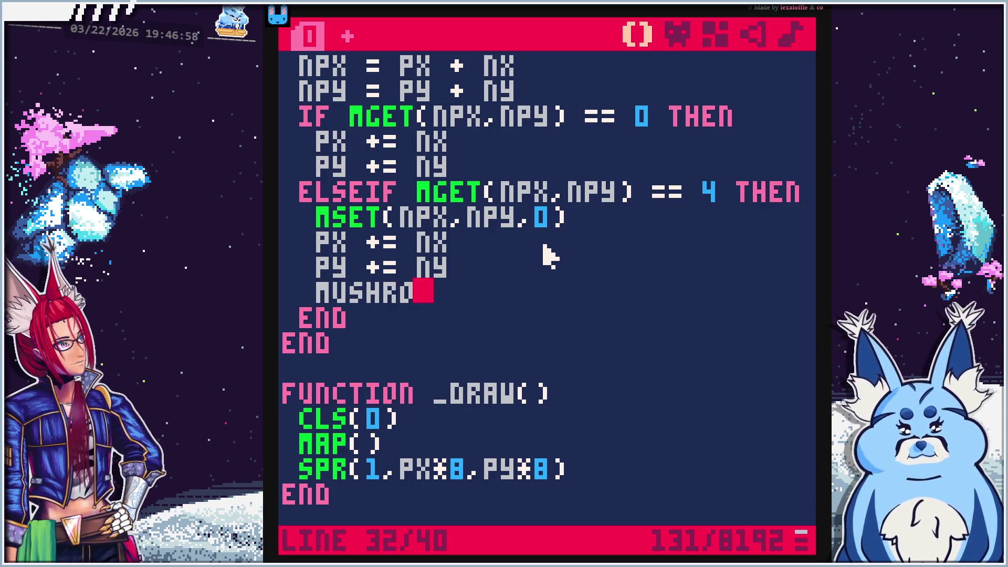
type(" +")
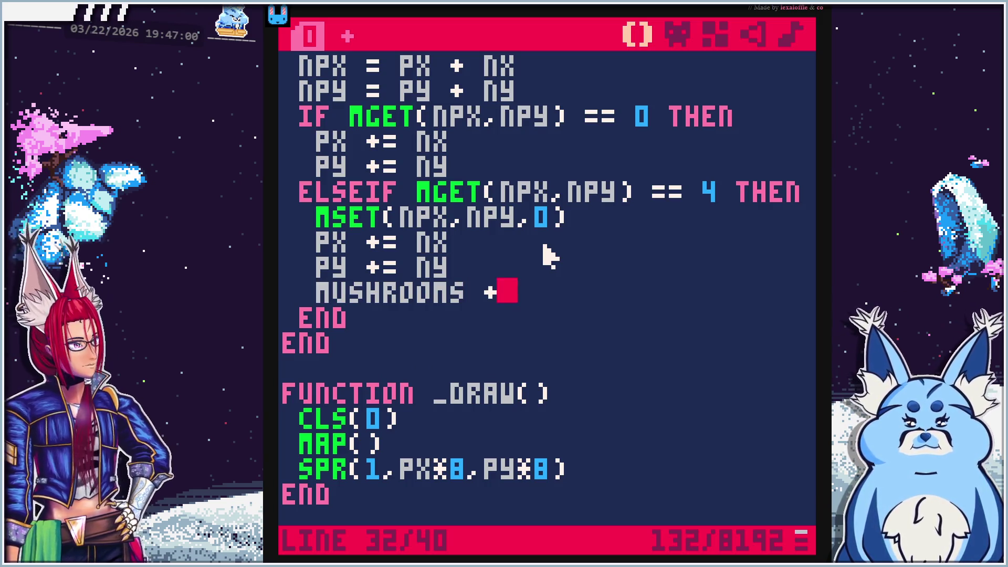
type("= 1")
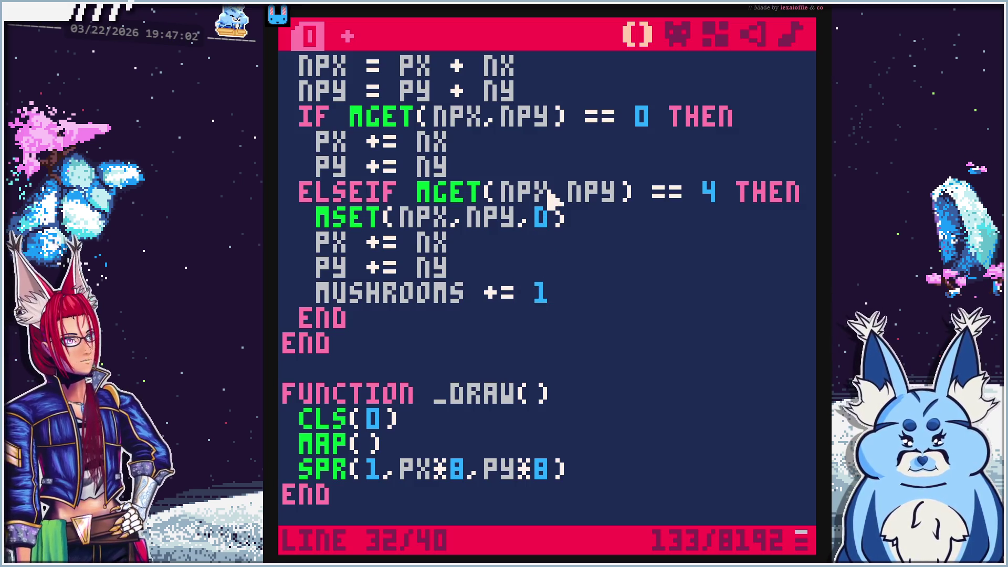
key("ctrl+r")
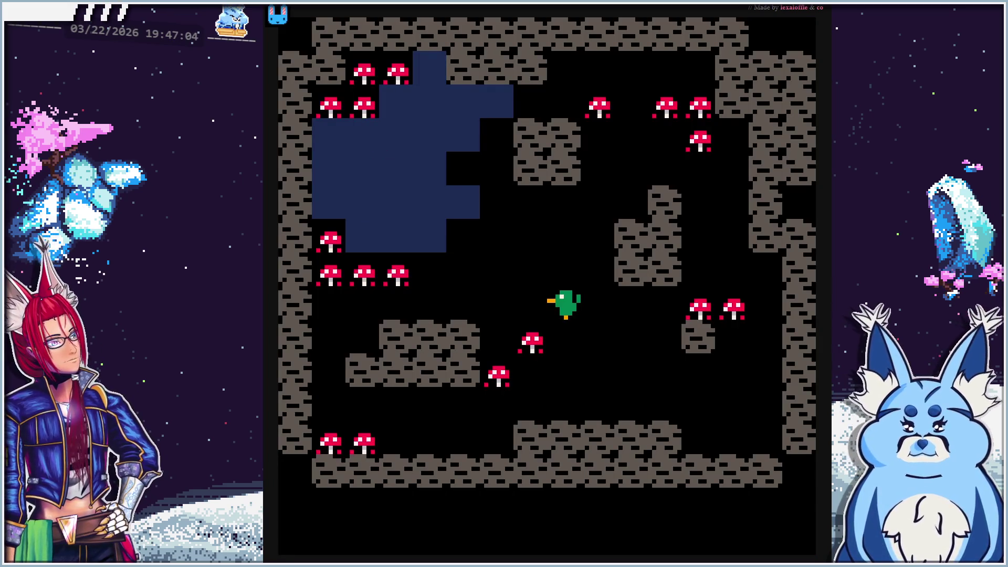
key("Escape")
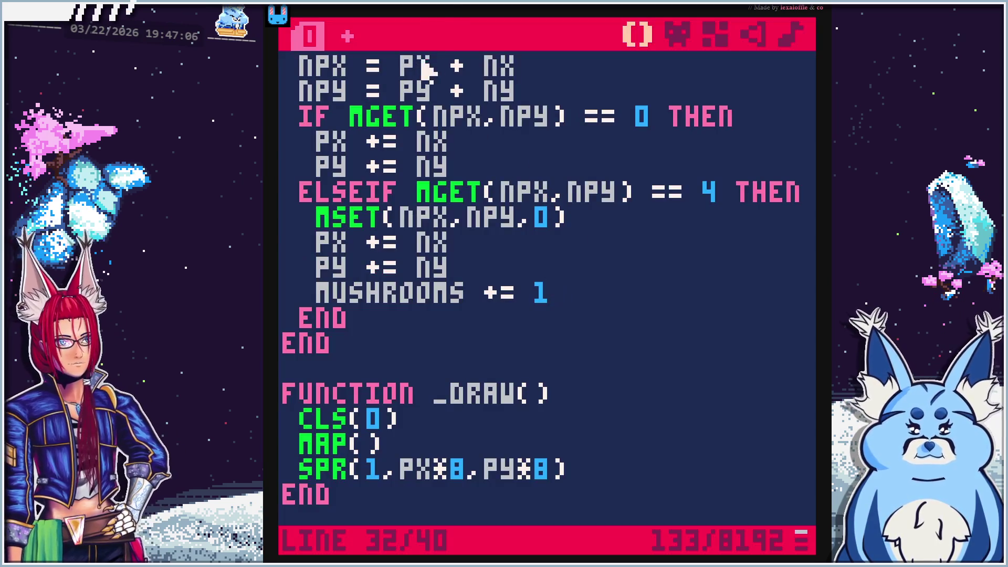
Play the tutorial further, then pause it
key("alt+Tab")
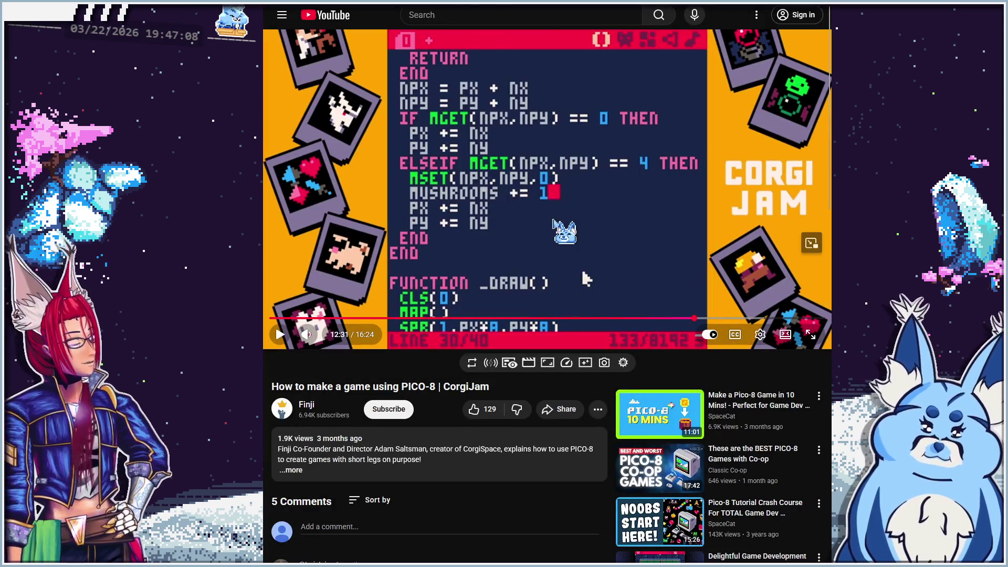
left_click(582, 272)
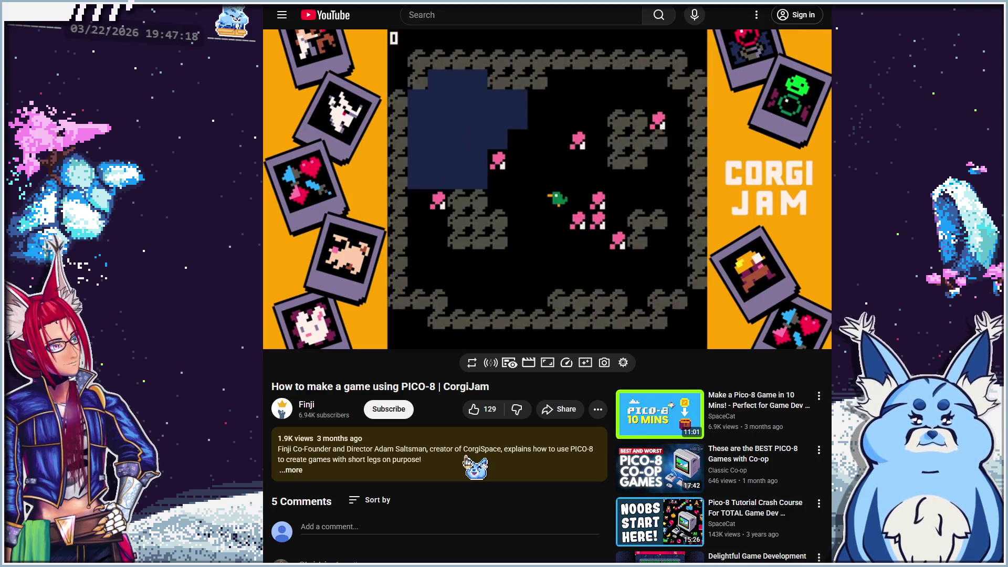
left_click(499, 170)
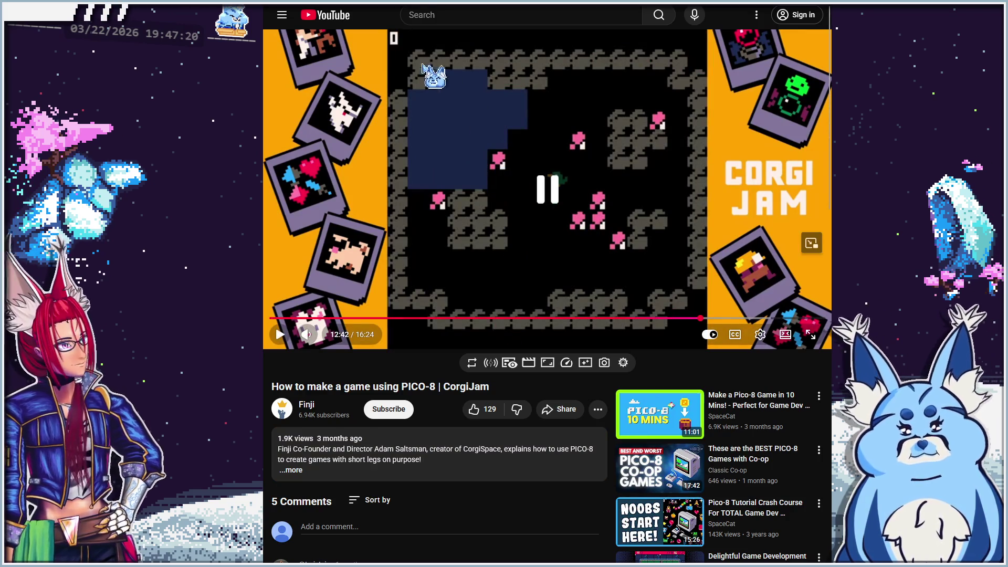
key("alt+Tab")
Leave an empty line after SPR(1,PX*8,PY*8) in _draw, discarding a half-typed mushrooms line
scroll(562, 360, "down", 2)
left_click(603, 303)
left_click(616, 317)
key("Return")
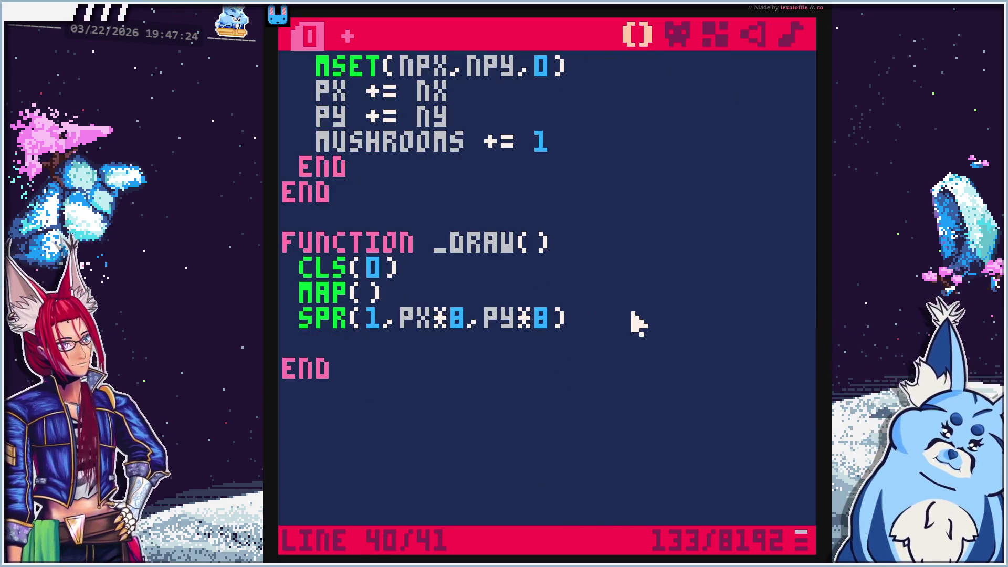
type("mushrooms")
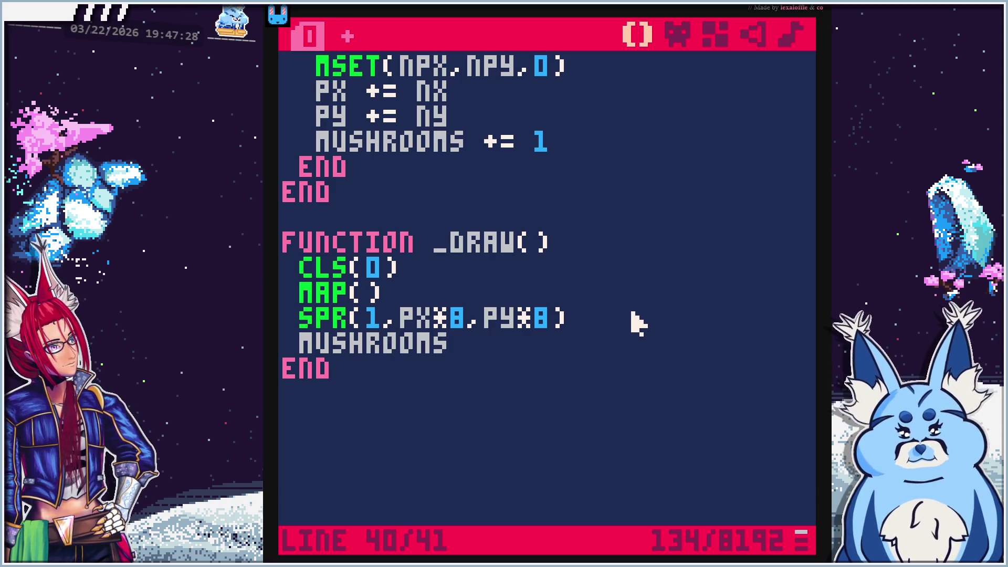
key("shift+Home")
key("BackSpace")
Rewind the tutorial to 12:31 and pause where the PRINT line appears
key("alt+Tab")
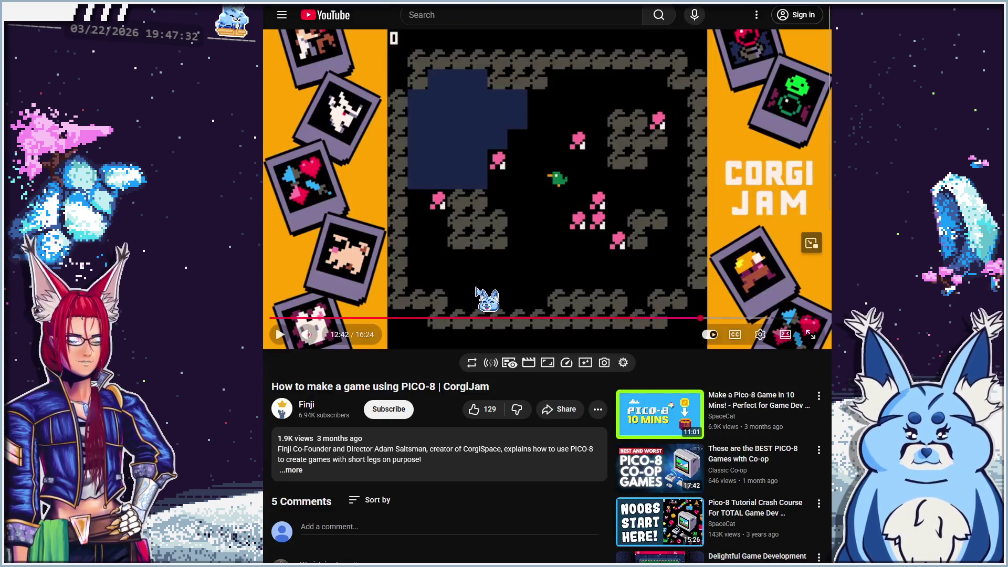
left_click(695, 319)
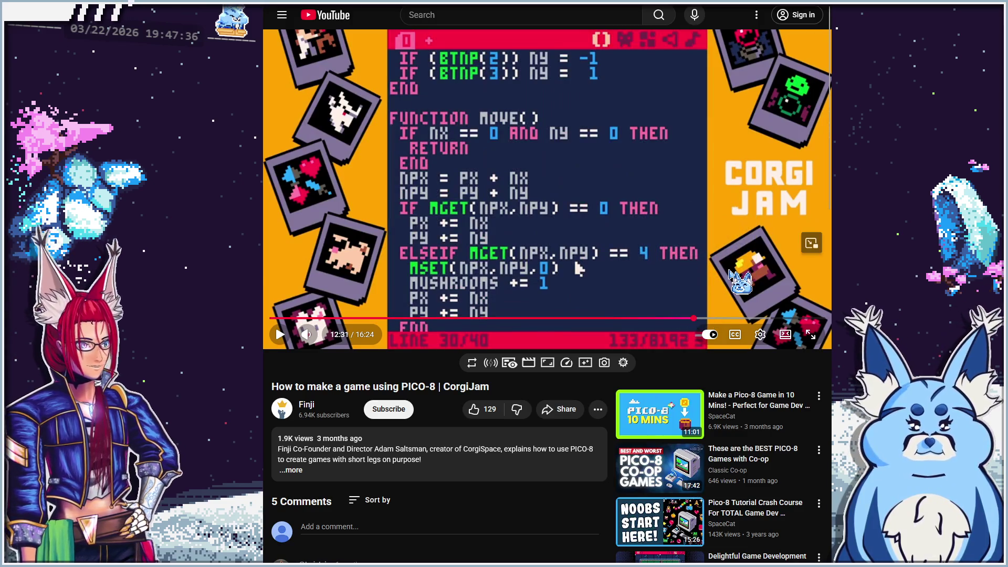
left_click(731, 272)
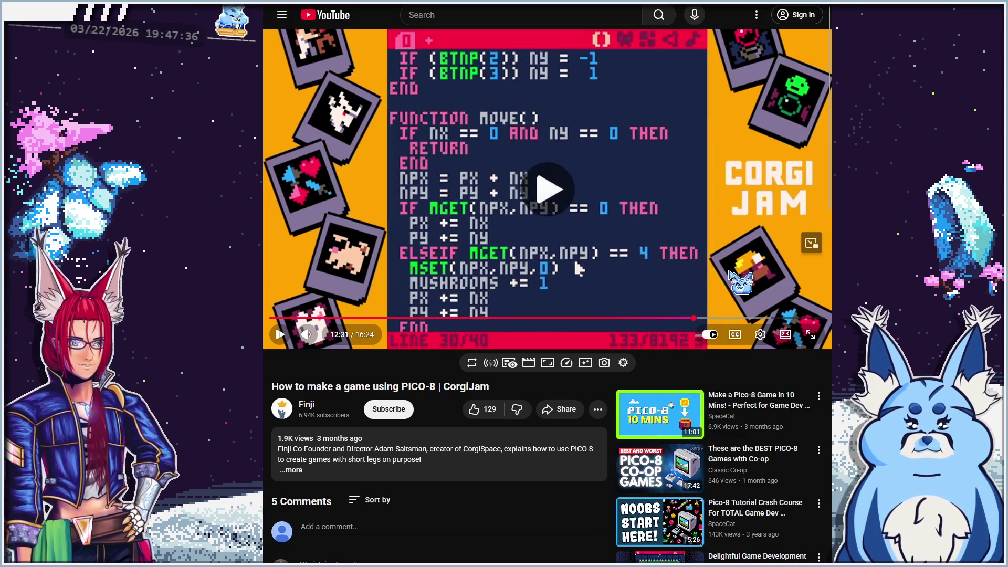
left_click(740, 274)
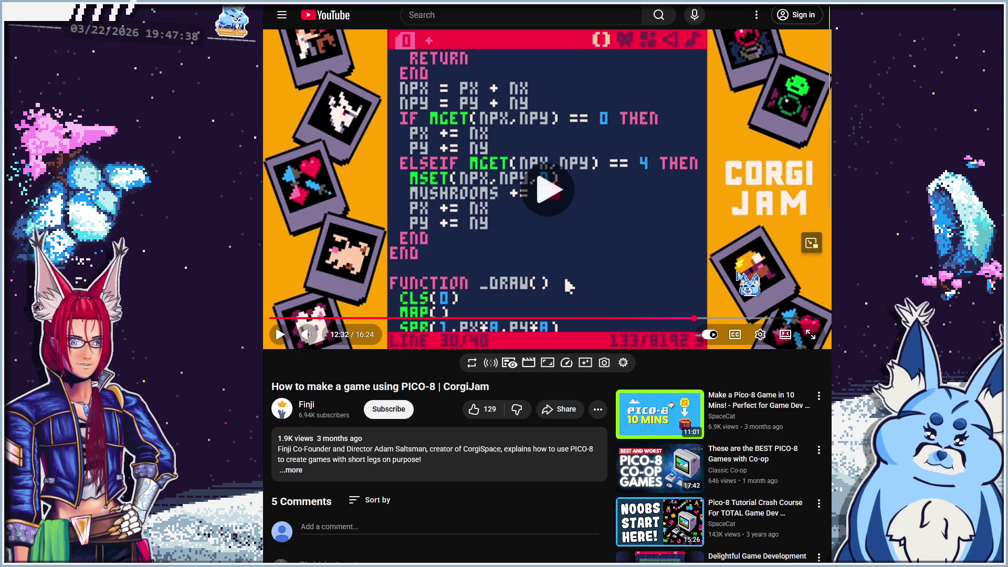
left_click(739, 273)
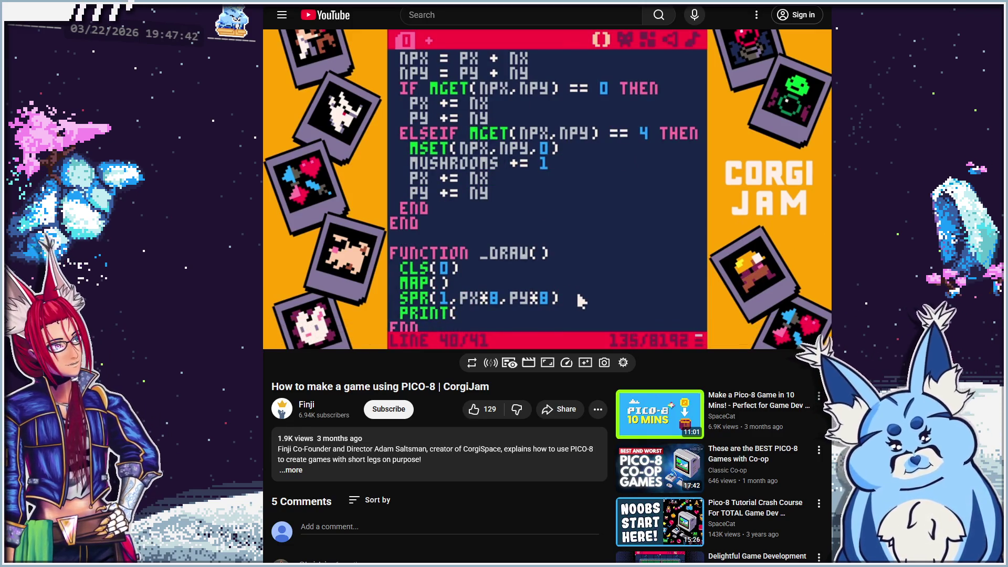
left_click(739, 273)
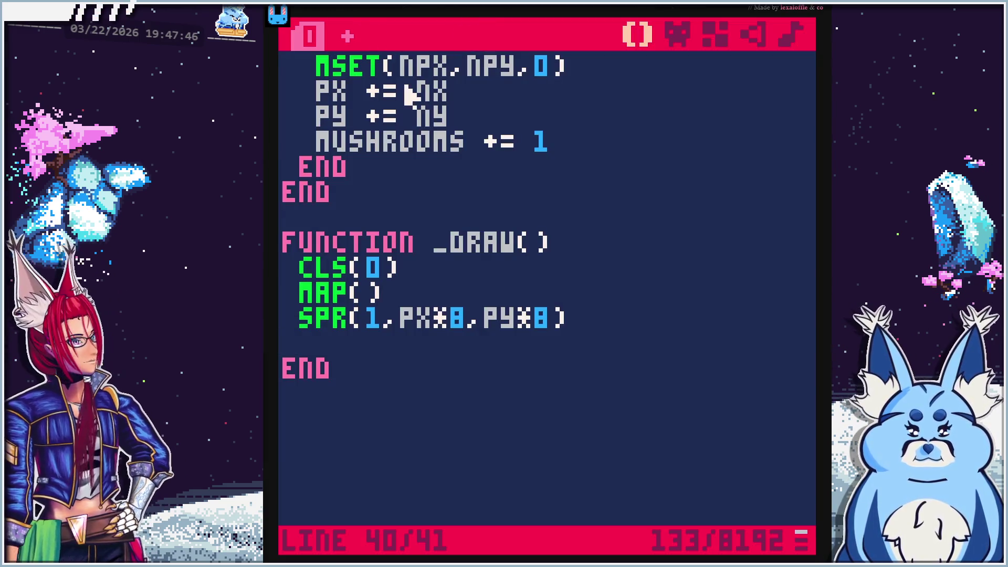
Write PRINT(MUSHROOMS,1,1,7) on the empty _draw line and run the cart
type("print(mush")
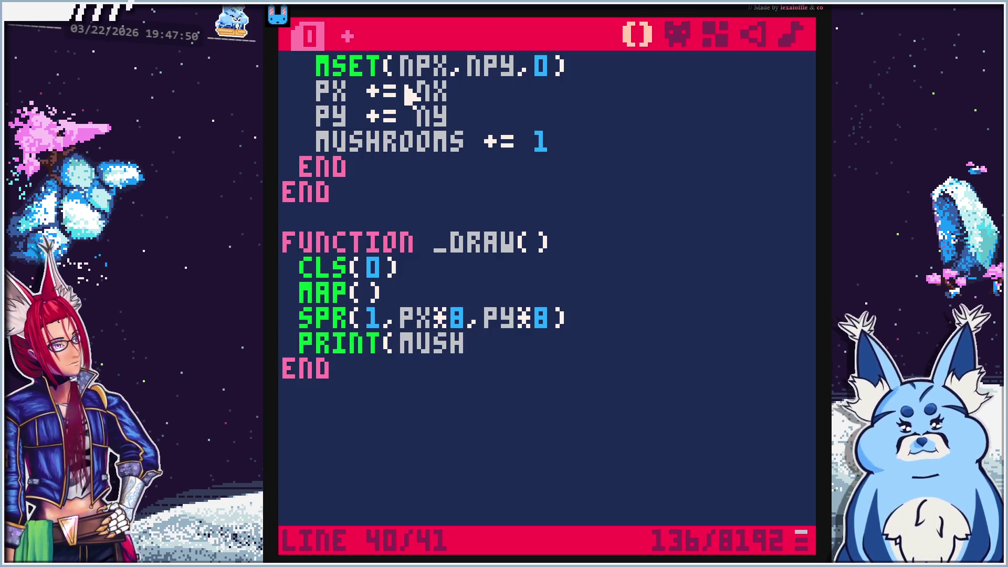
type("rooms, ")
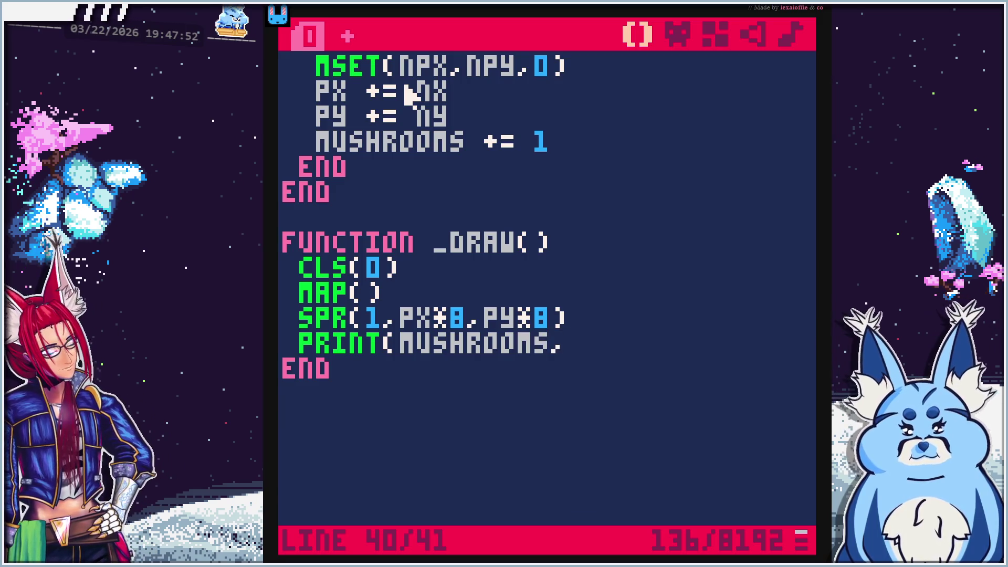
type("1")
key("BackSpace")
key("BackSpace")
type("1,1,")
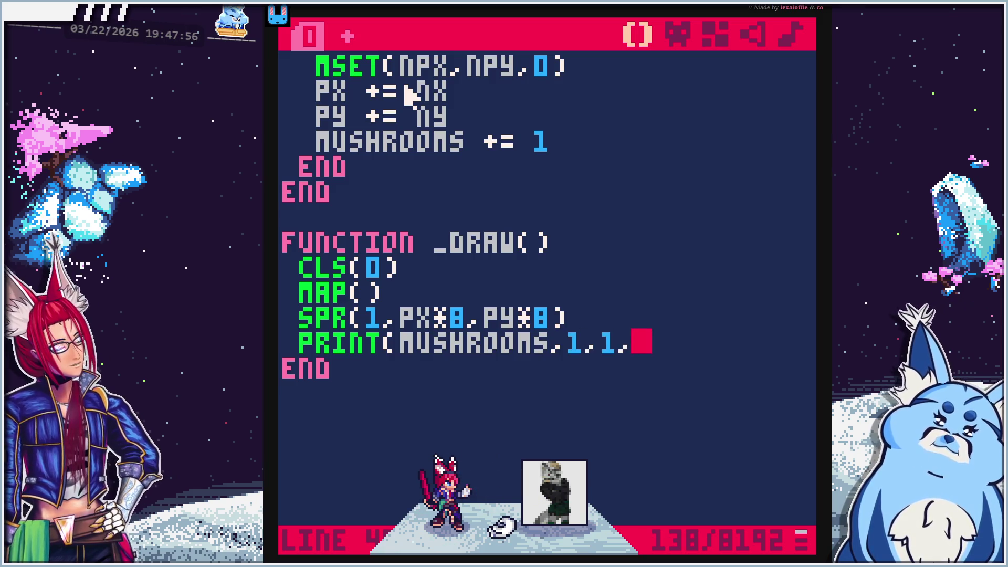
type("7")
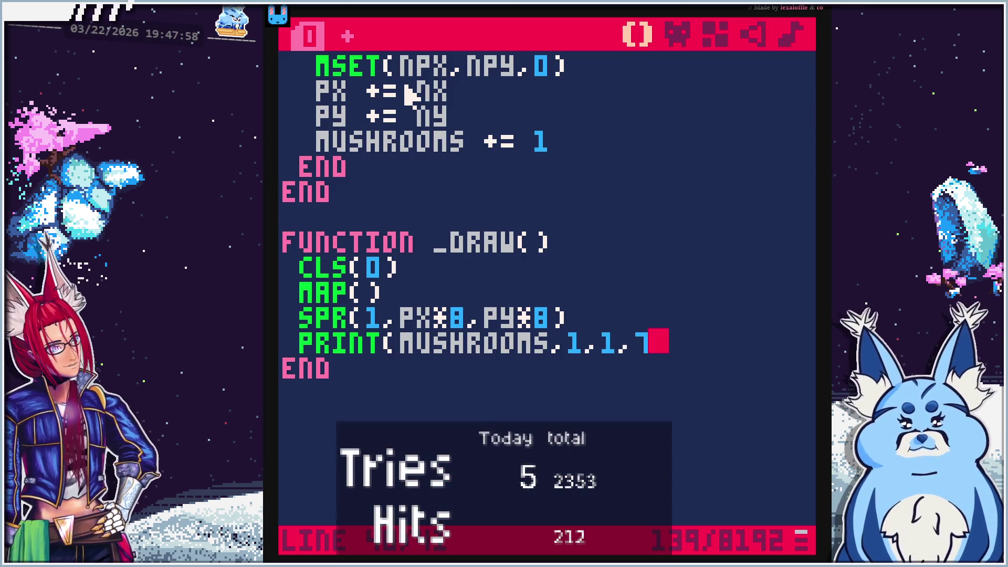
type(")")
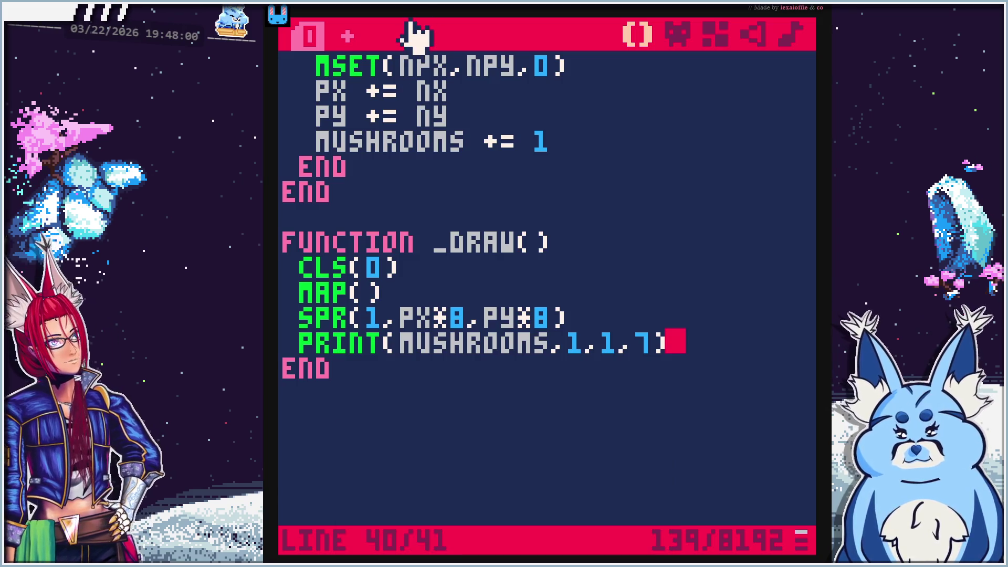
key("alt+Tab")
left_click(578, 296)
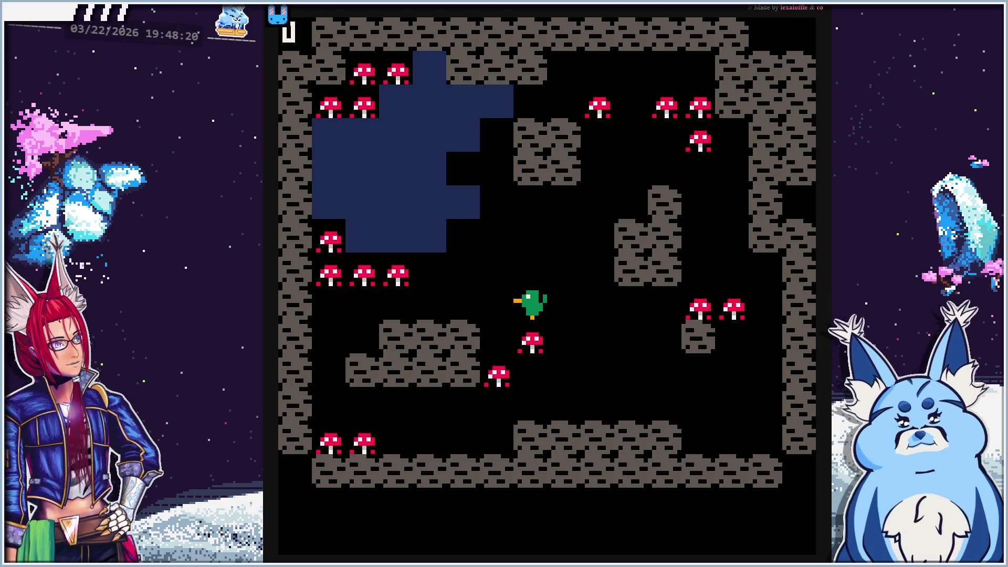
Steer the duck onto the first mushrooms, then open and close the PICO-8 help menu
key("Right")
key("Down")
key("Left")
key("Left")
key("Down")
key("Down")
key("Left")
key("Left")
key("Left")
key("Down")
key("Left")
key("Left")
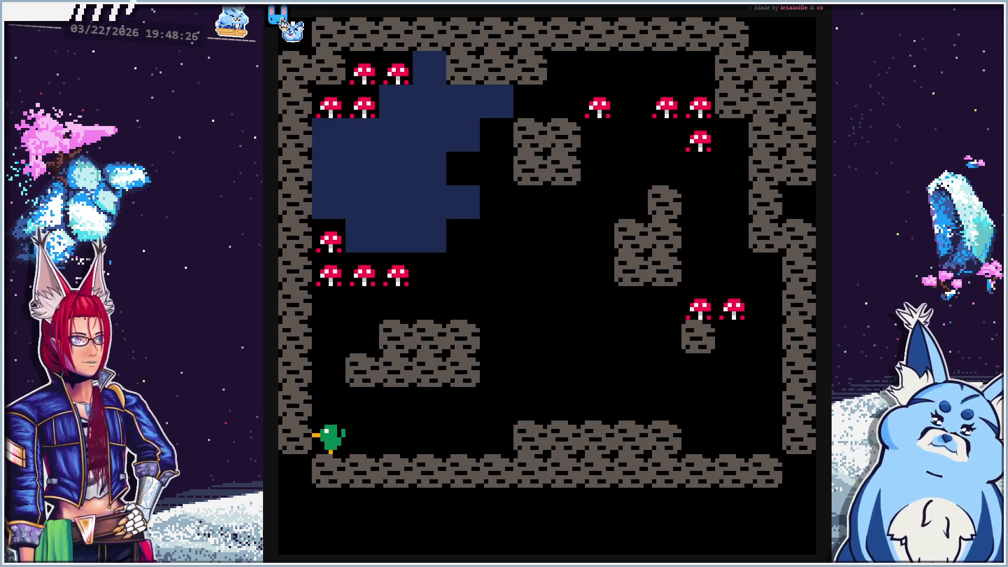
left_click(281, 19)
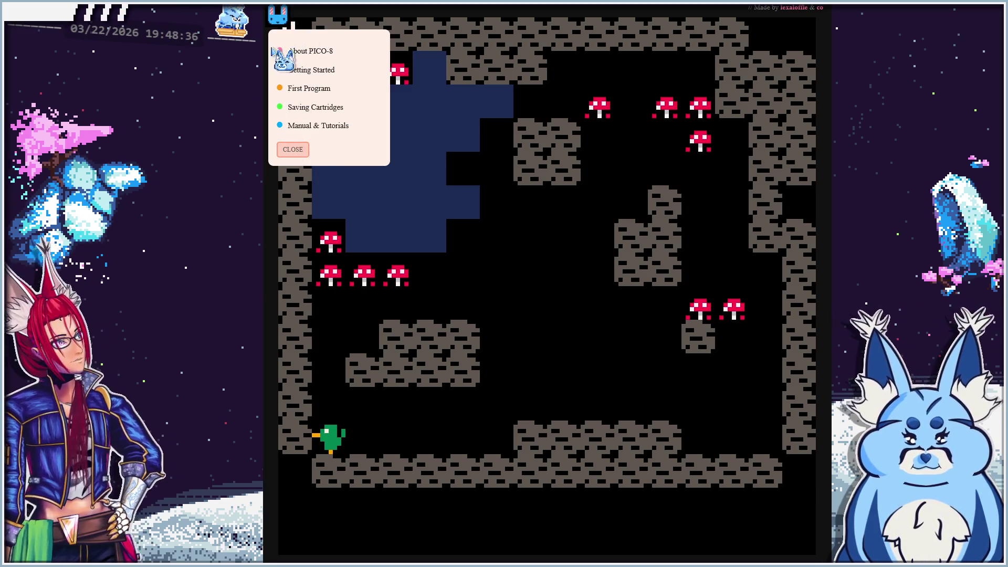
left_click(279, 15)
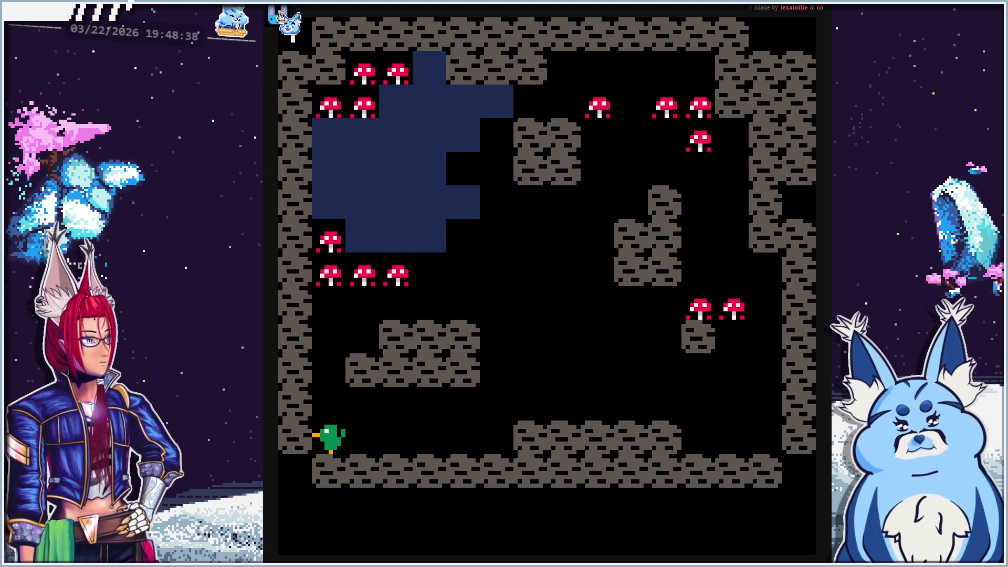
Collect more mushrooms until the counter reaches 8, then stop the game
key("Up")
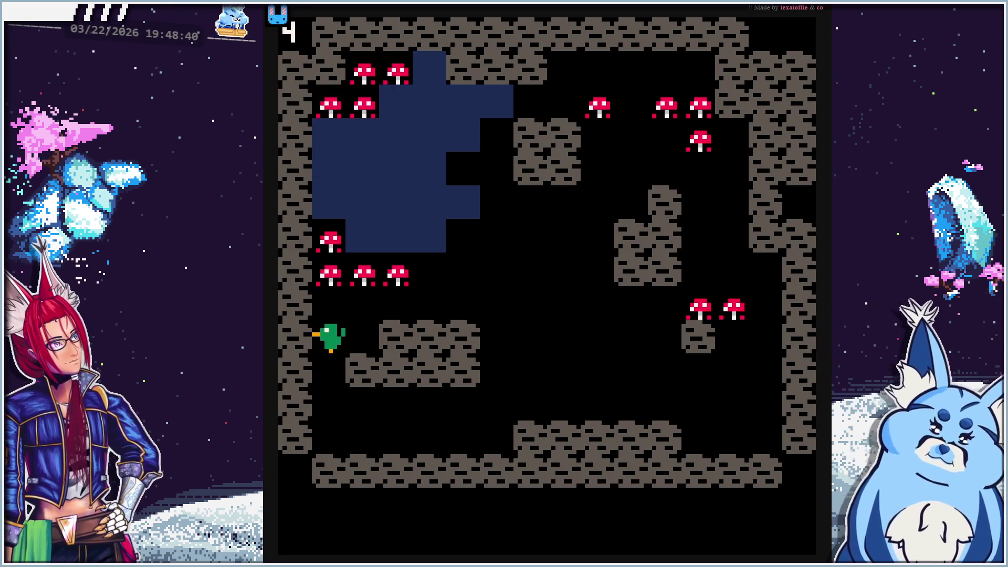
key("Right")
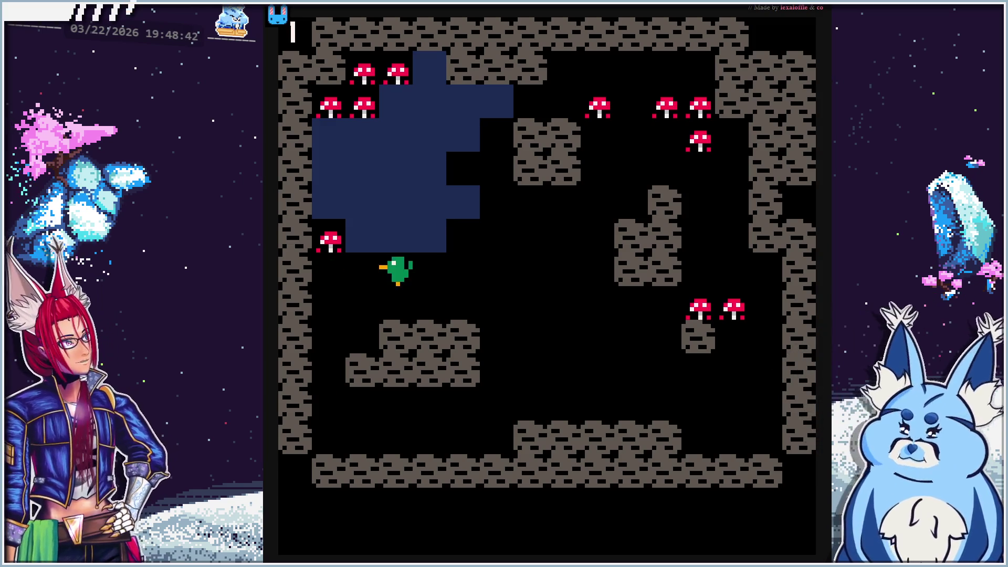
key("Left")
key("Left")
key("Up")
key("Down")
key("Right")
key("Right")
key("Up")
key("Right")
key("Up")
key("Right")
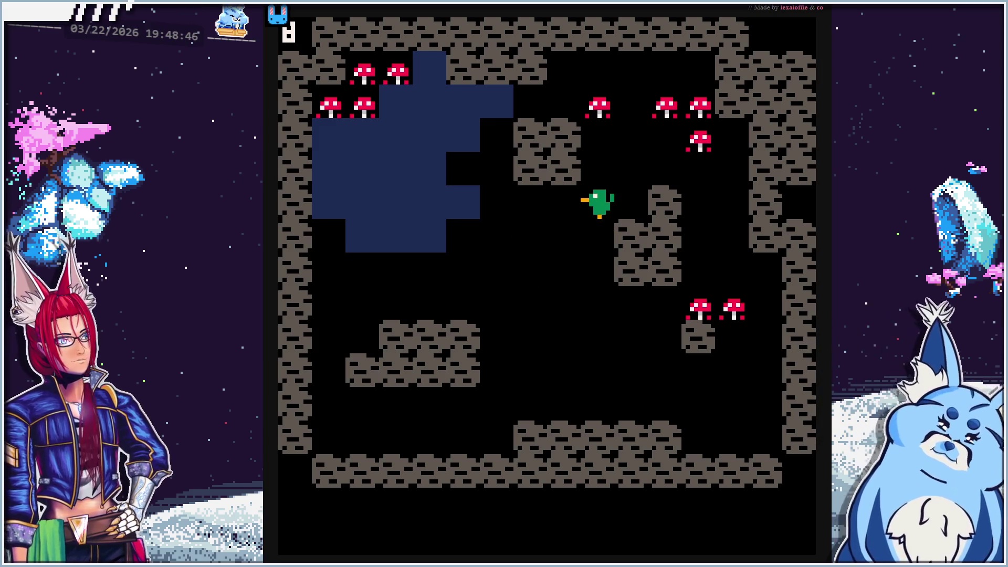
key("Up")
key("Up")
key("Up")
key("Escape")
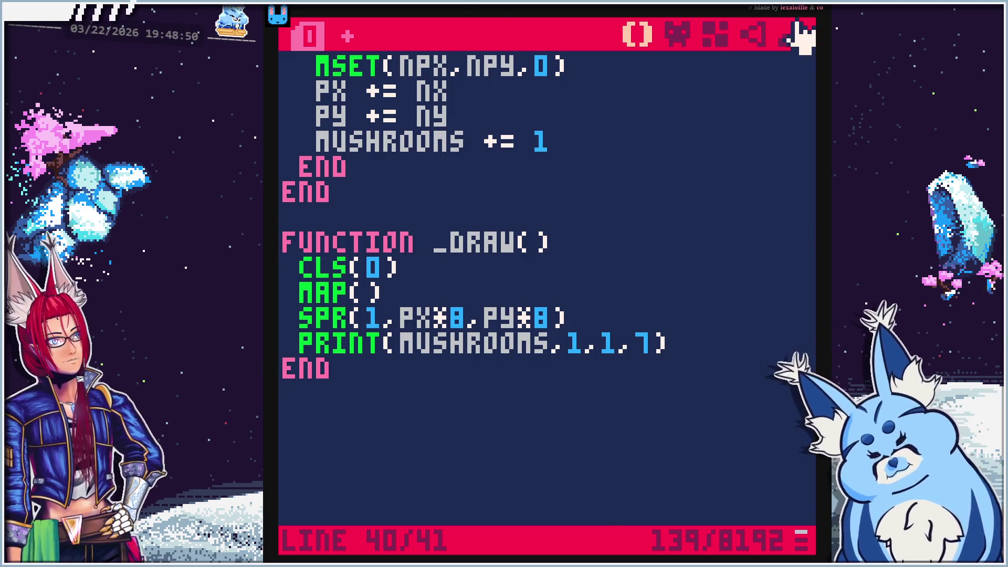
Resume the tutorial to watch the tile-3 branch that needs at least 5 mushrooms
key("alt+Tab")
left_click(635, 210)
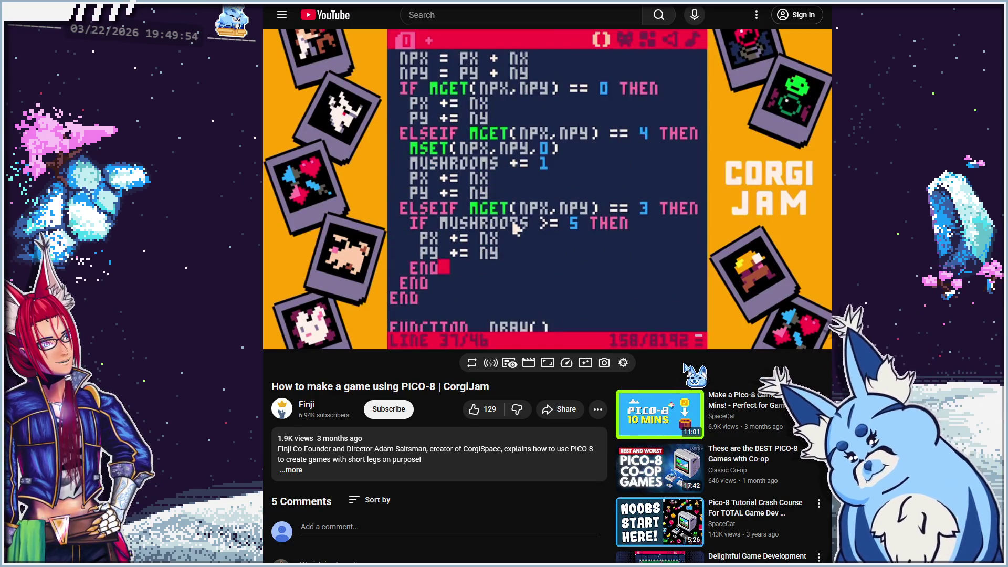
Pause the tutorial at 13:59 and put the cursor at the end of the mushroom branch
mouse_move(648, 215)
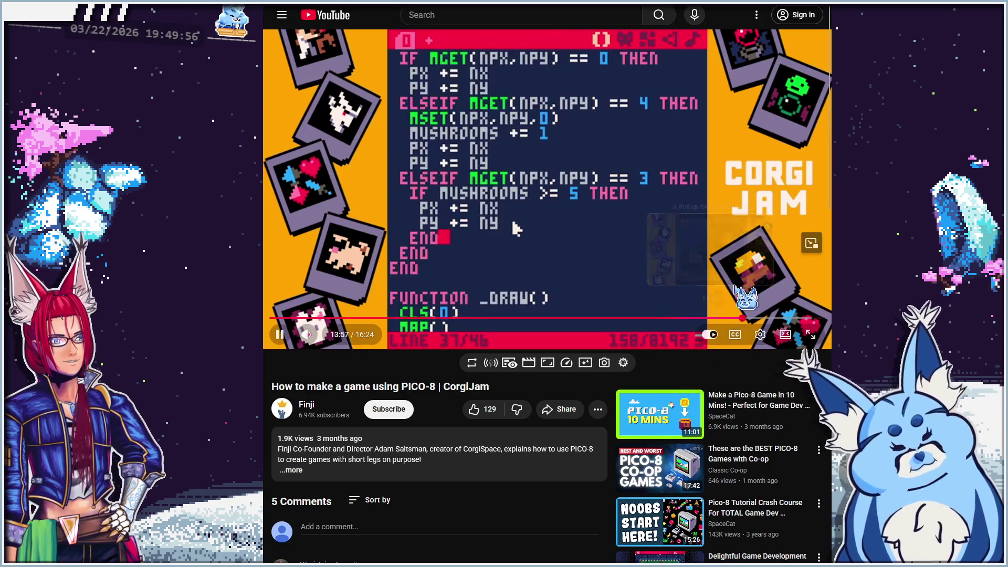
left_click(752, 251)
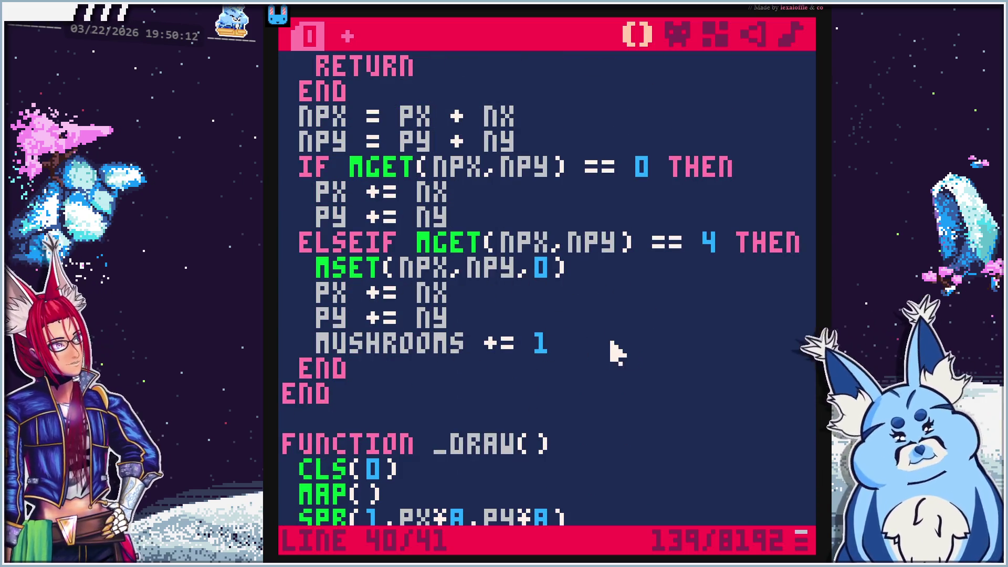
left_click(375, 381)
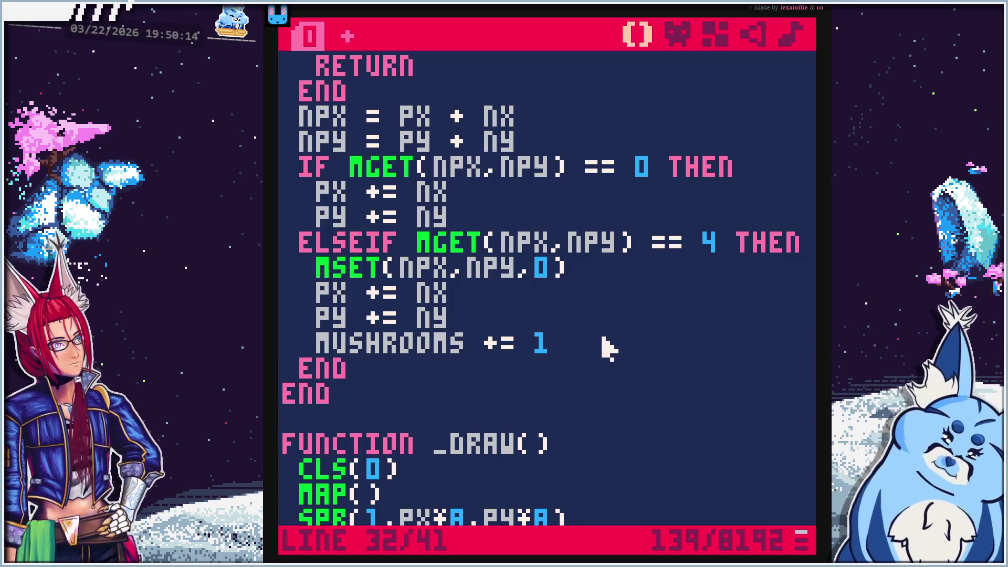
Start an ELSEIF MGET(NPX,NPY) == 3 check after MUSHROOMS += 1
key("Return")
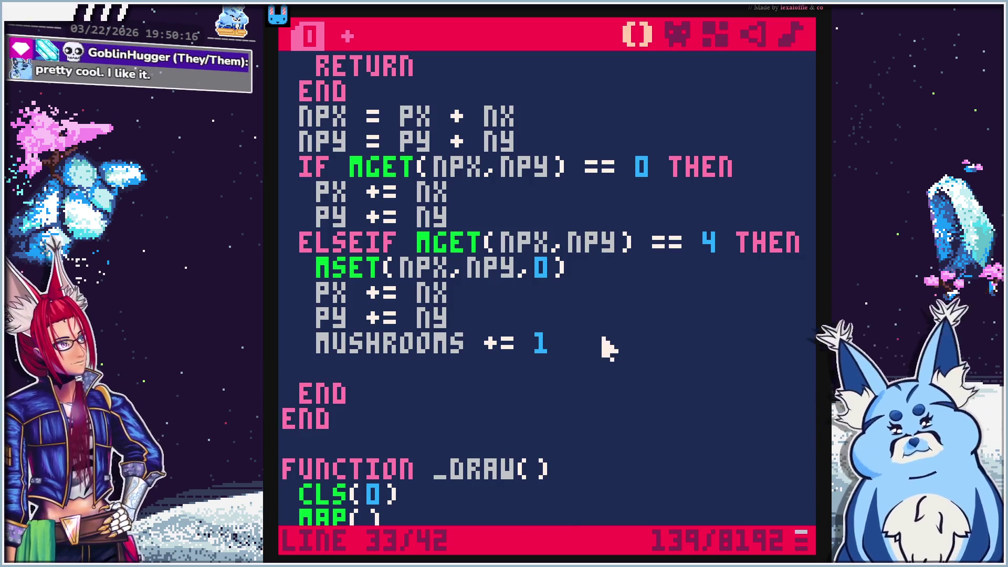
type("ELSEIF")
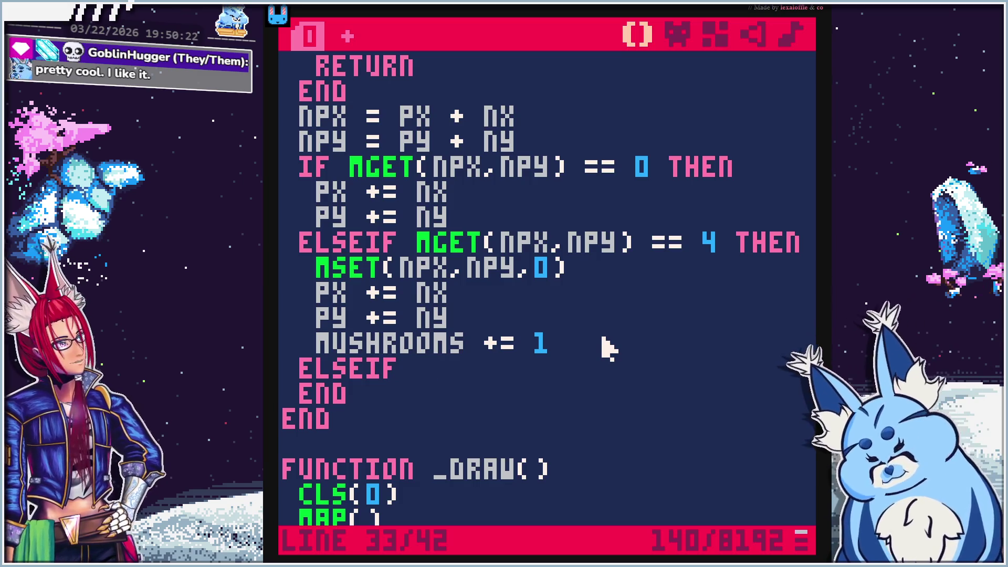
type(" MGET")
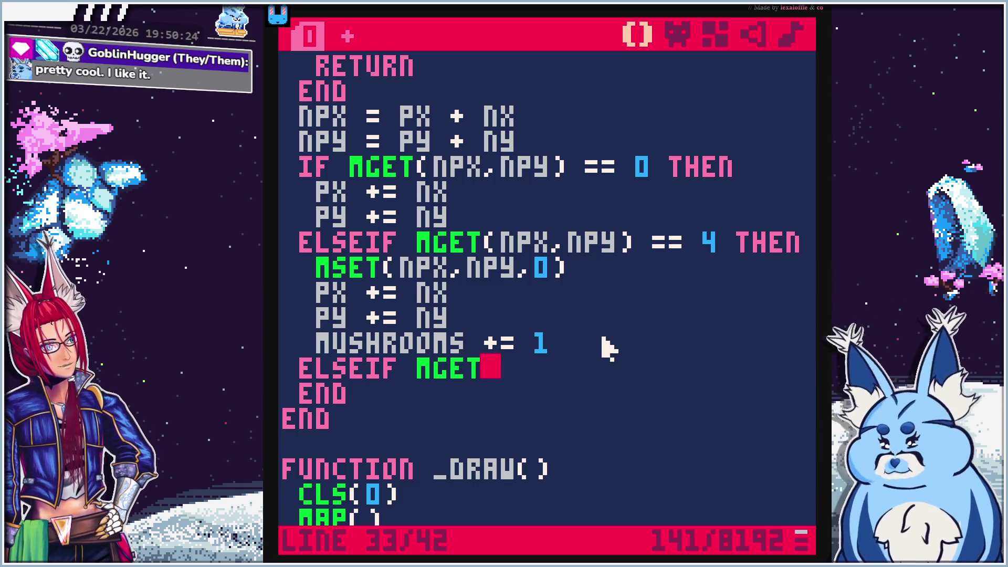
type("(npx")
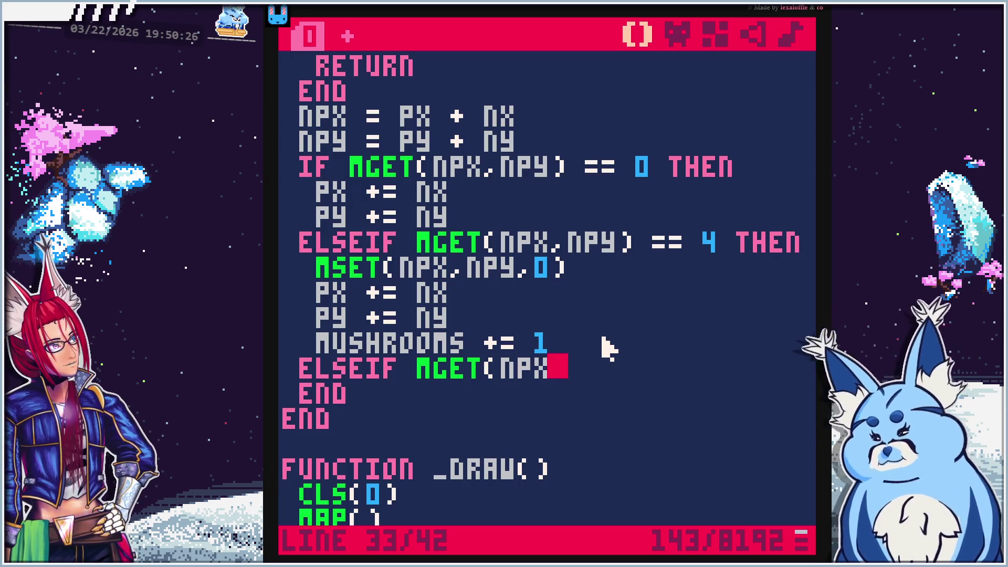
type("npy")
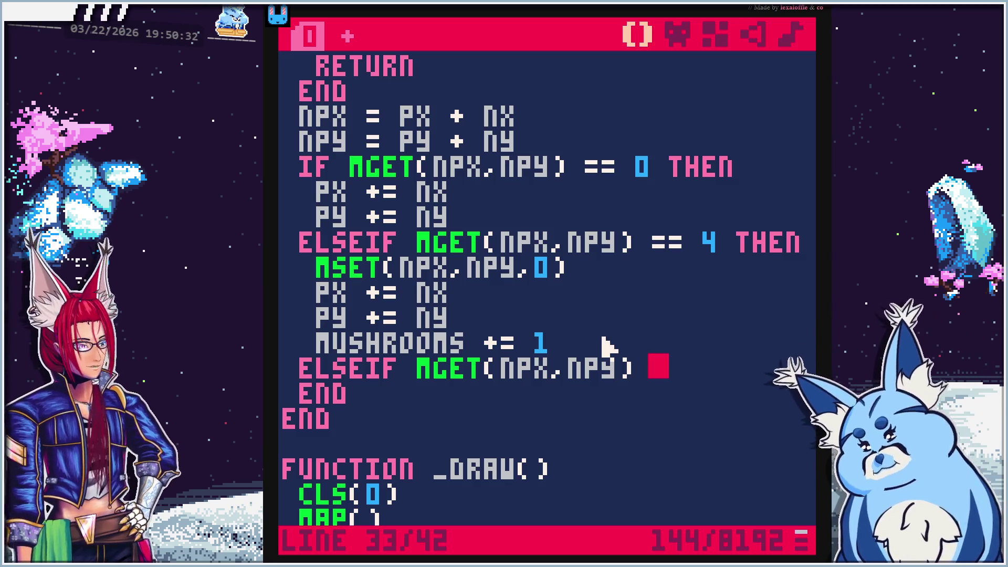
type("3")
key("BackSpace")
type("3")
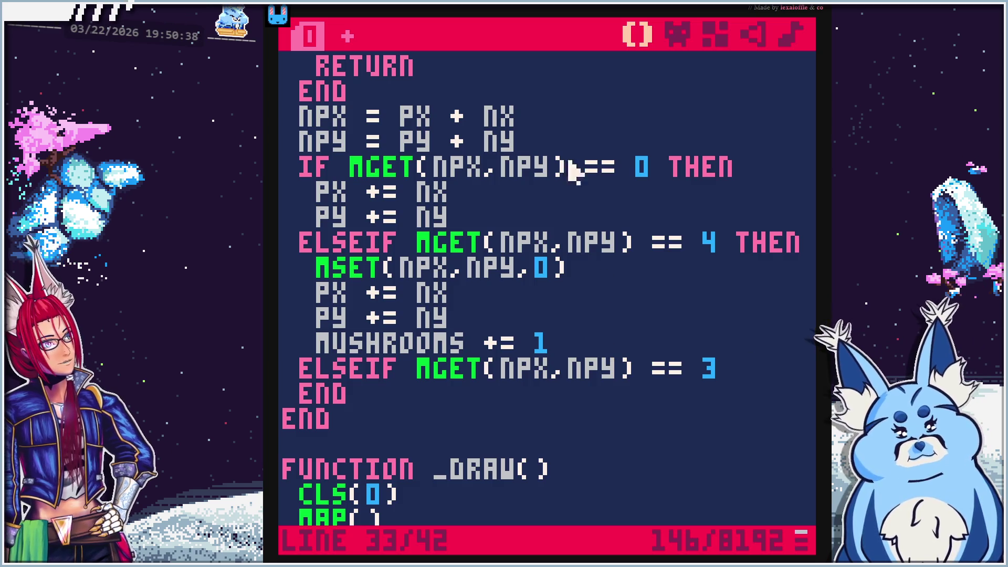
left_click(467, 4)
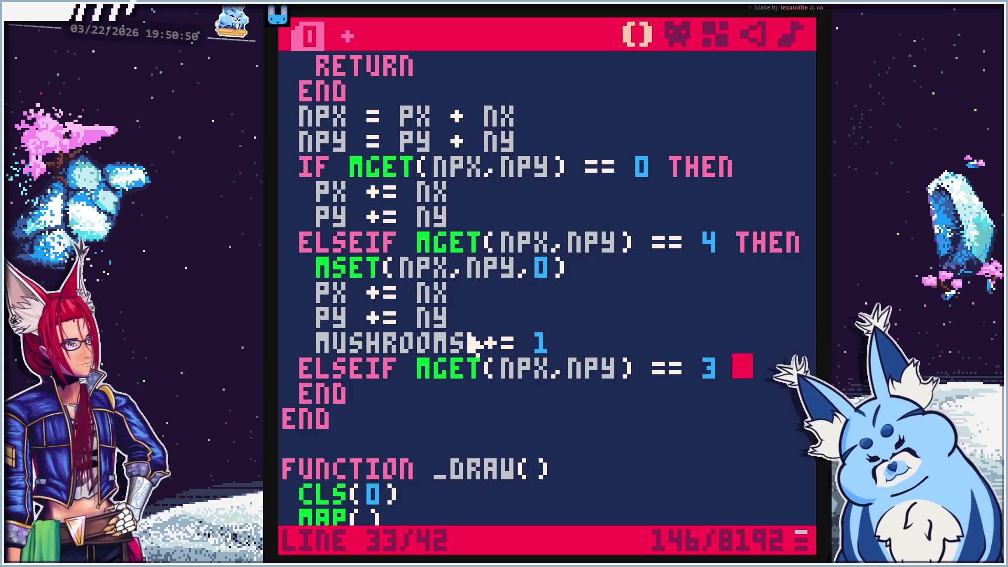
Finish the tile-3 check with THEN and add an ELSE line below it
type("then")
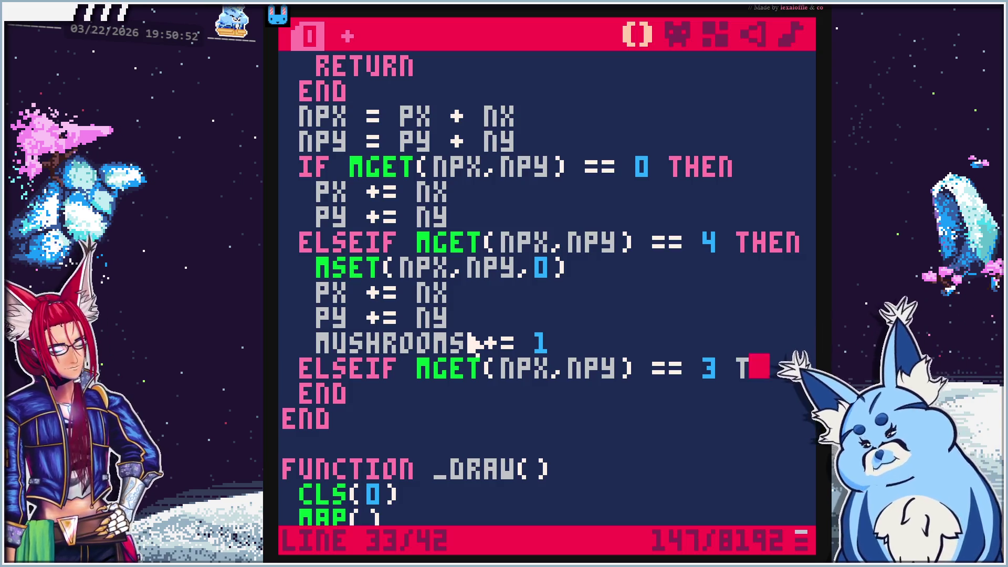
key("Return")
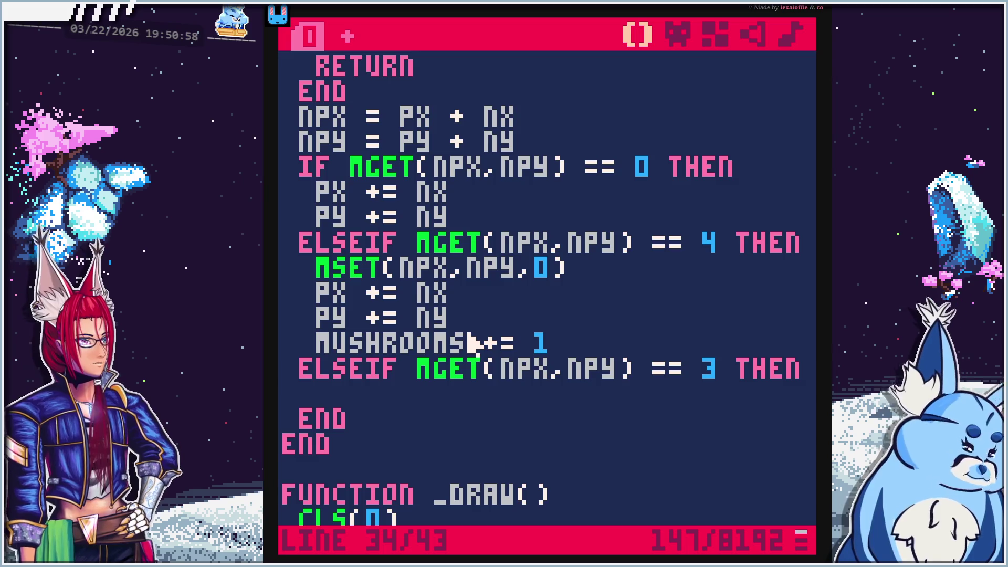
type("else")
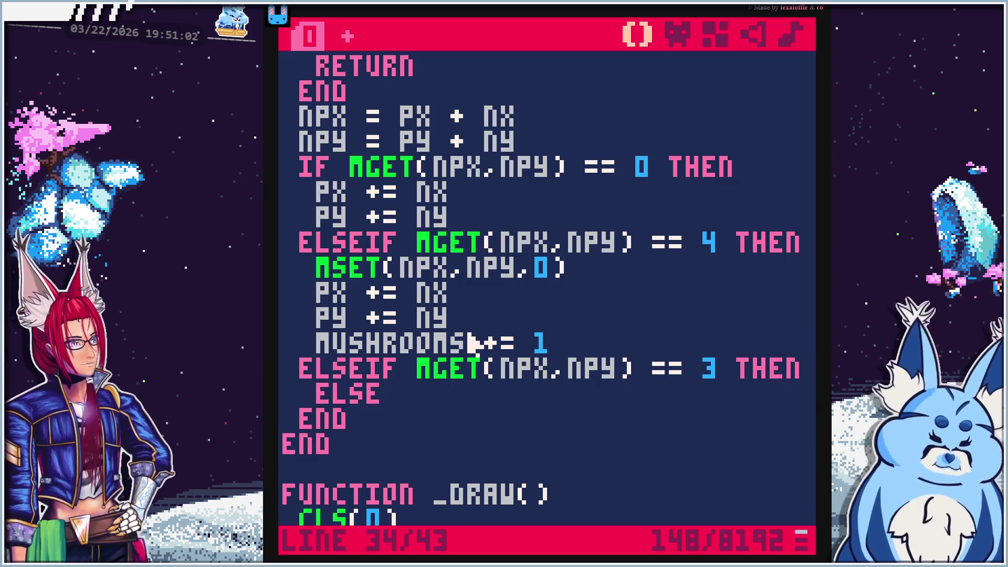
key("BackSpace")
key("BackSpace")
key("BackSpace")
Replace the ELSE with IF MUSHROOMS >= 5 THEN and open a line inside it
type("if")
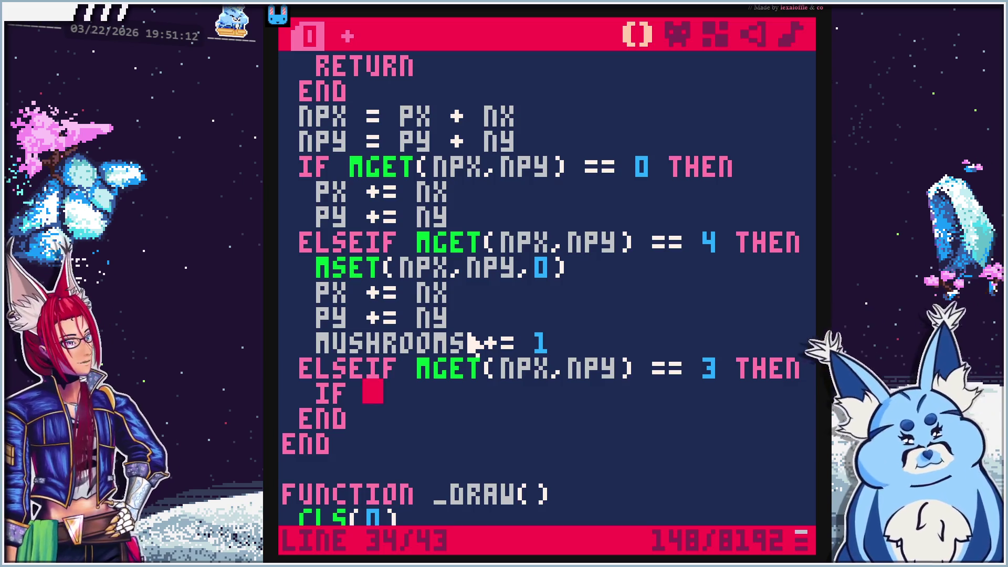
key("BackSpace")
key("BackSpace")
type("a")
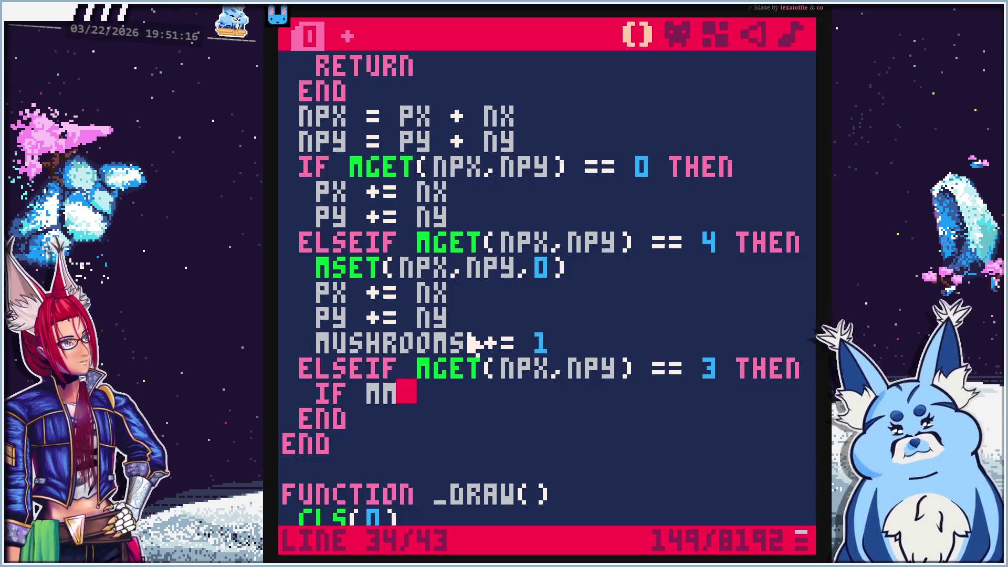
type("hrooms")
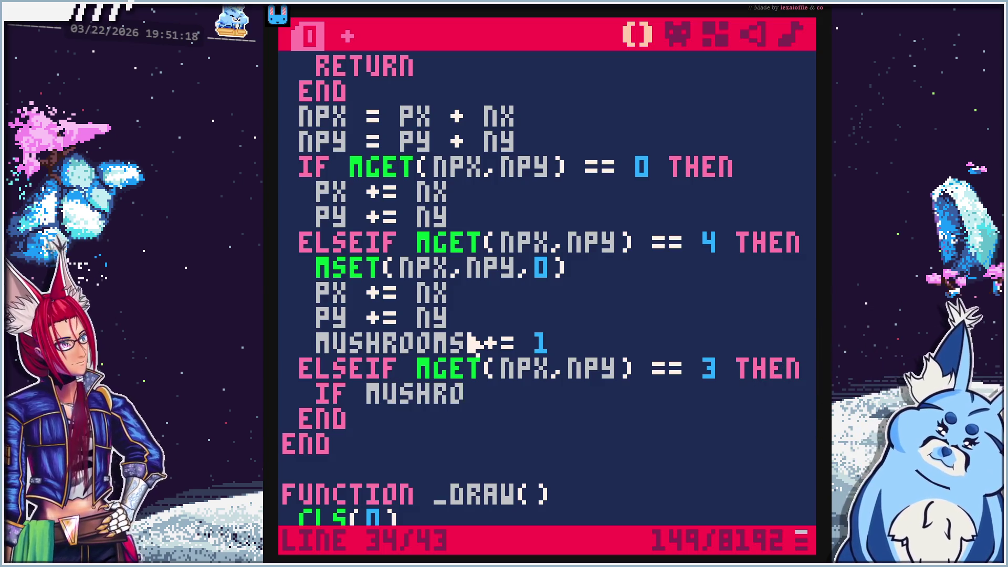
type(" >= 5")
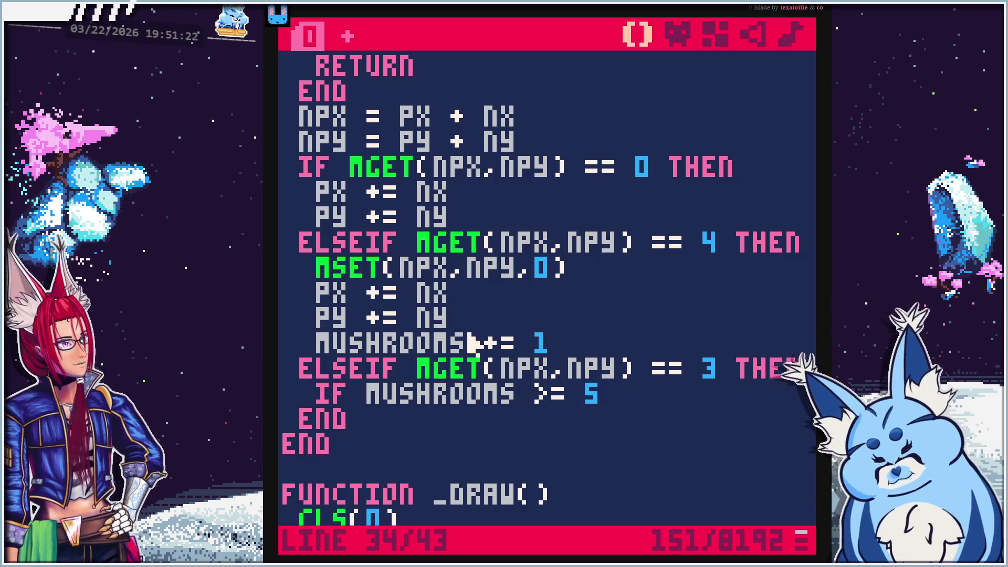
type(" THEN")
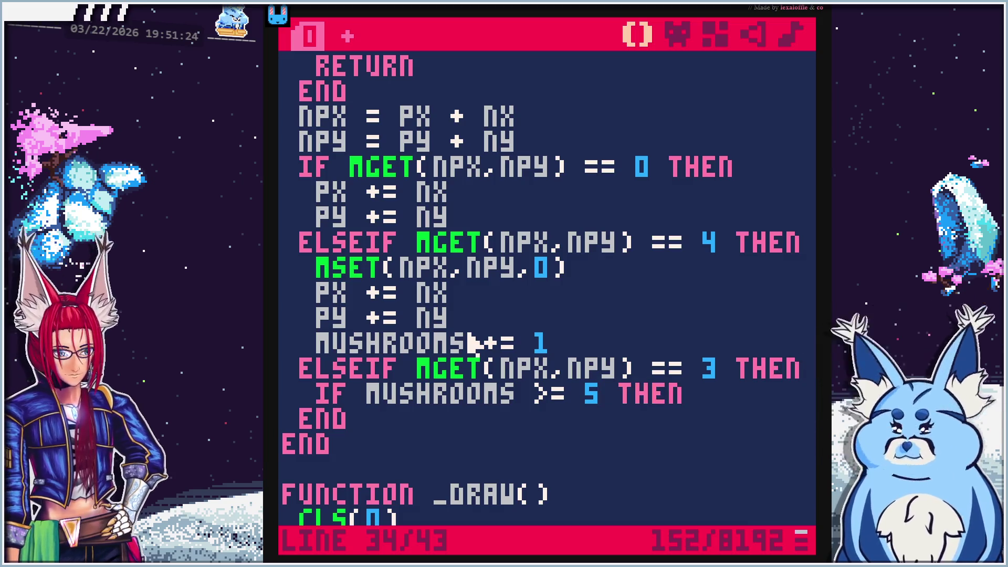
key("Return")
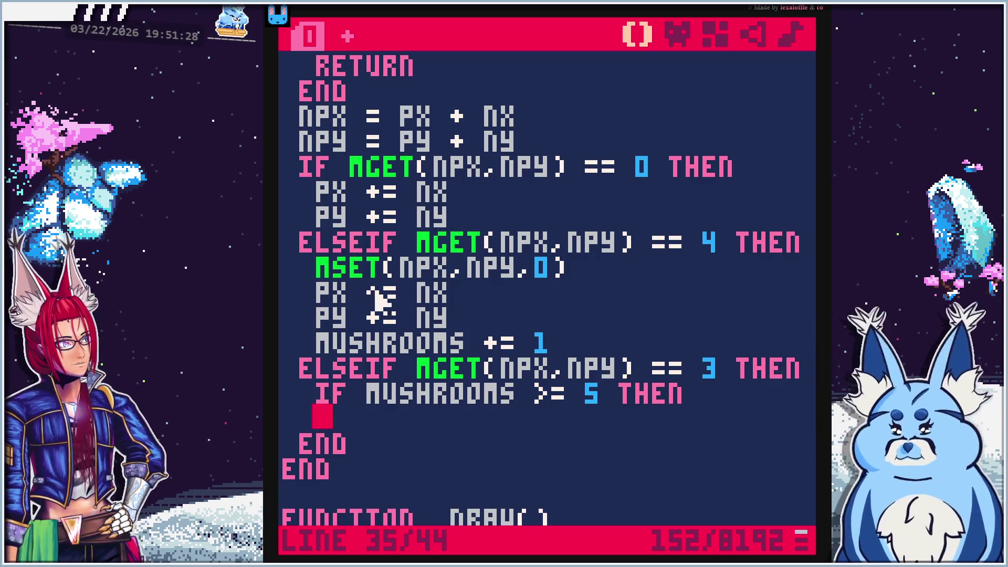
Copy PX += NX and PY += NY into the mushroom check and align their indentation
left_click_drag(480, 213, 287, 201)
key("ctrl+c")
left_click(421, 424)
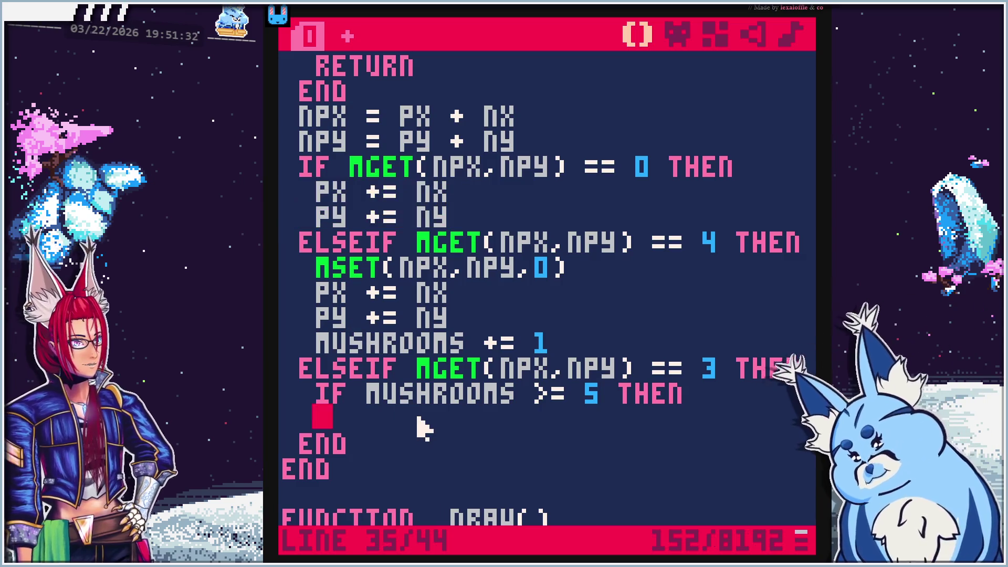
key("ctrl+v")
left_click(296, 444)
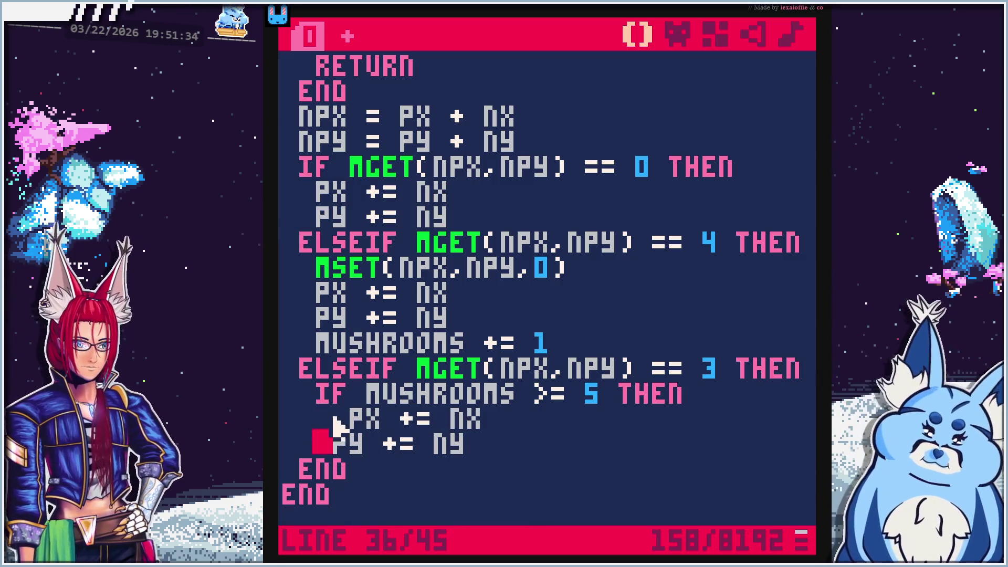
left_click(333, 423)
key("BackSpace")
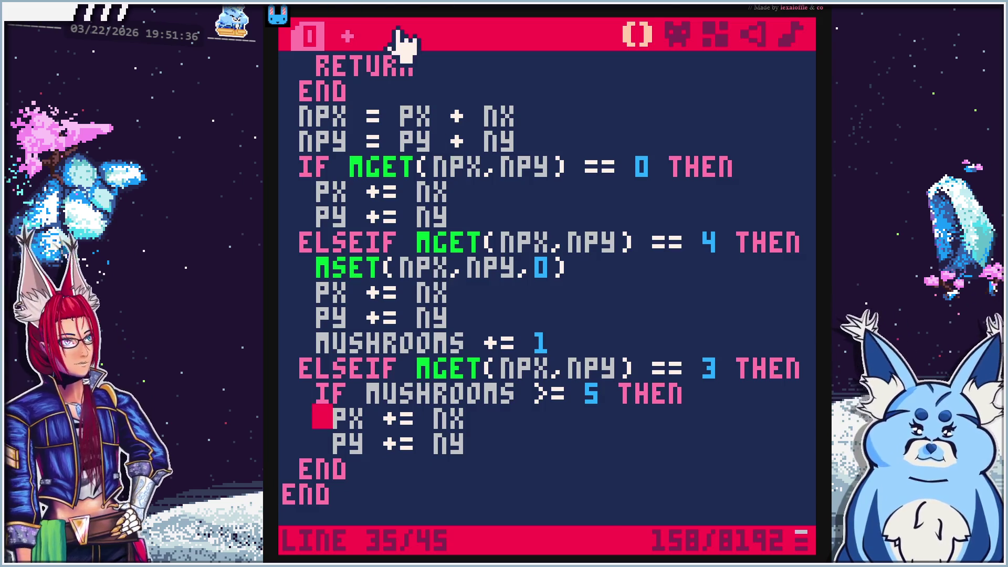
key("alt+Tab")
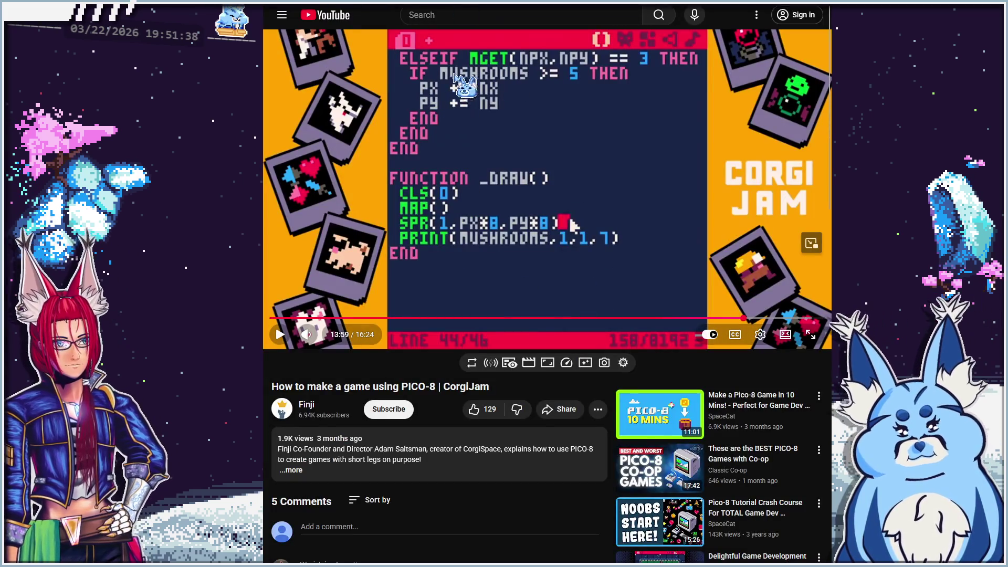
Compare the code against a short stretch of the tutorial
left_click(594, 193)
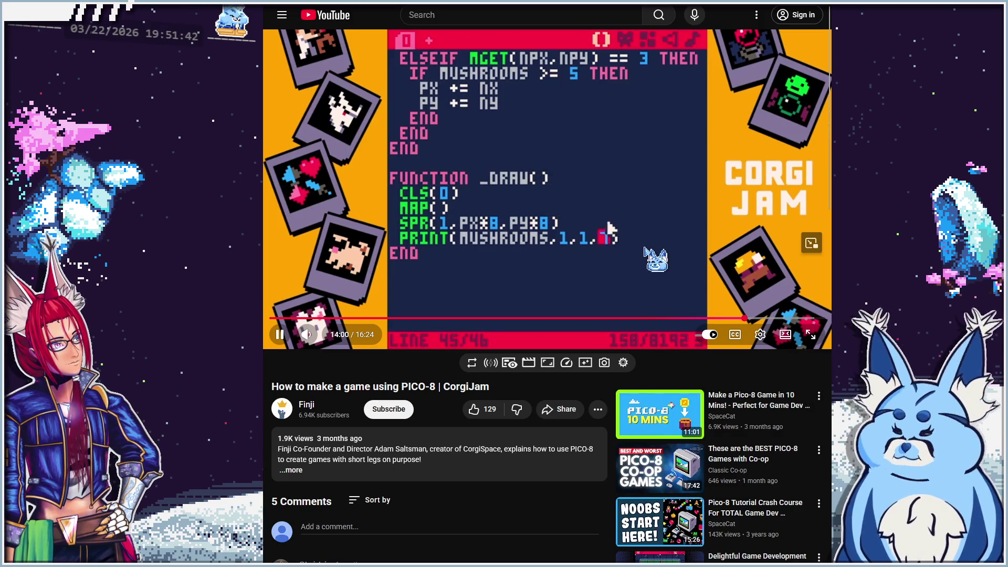
left_click(690, 255)
key("alt+Tab")
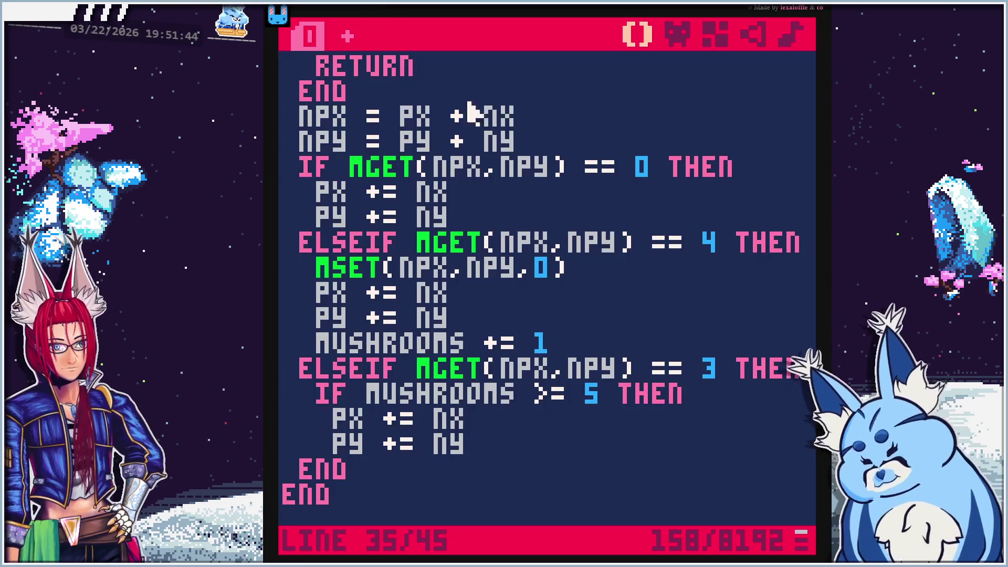
Run the cart, dismiss the unclosed-function error, and add a line after PY += NY
key("ctrl+r")
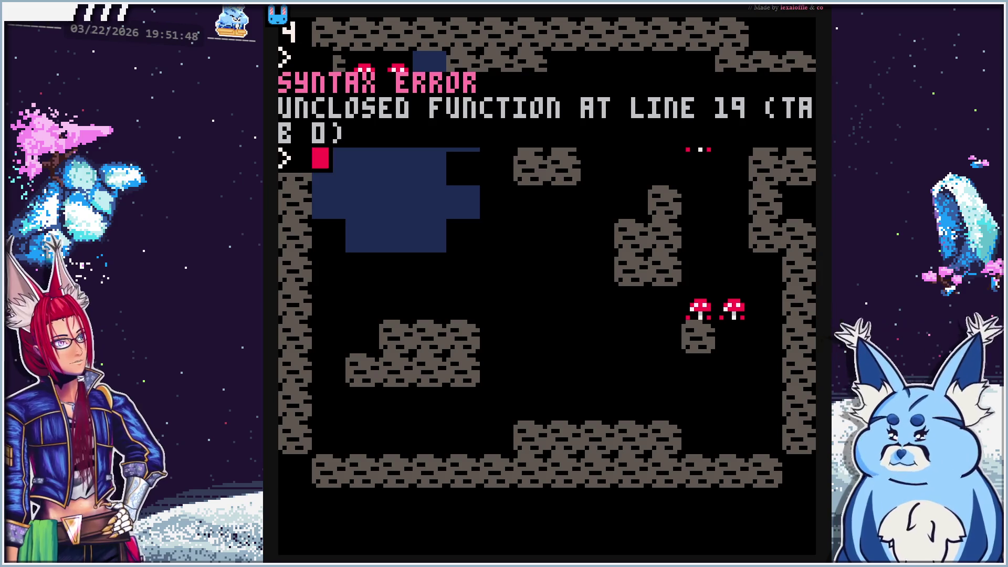
key("Escape")
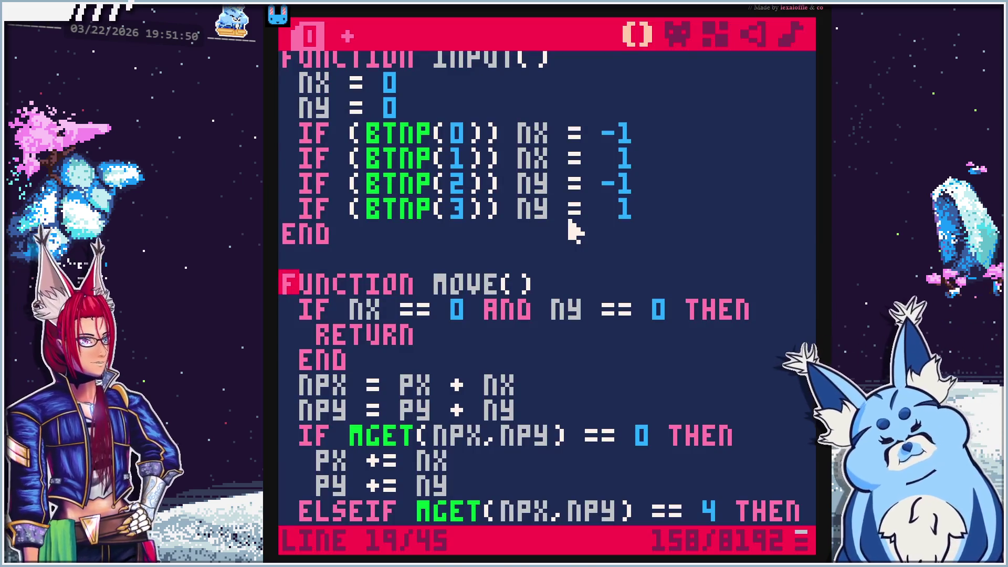
scroll(603, 315, "down", 5)
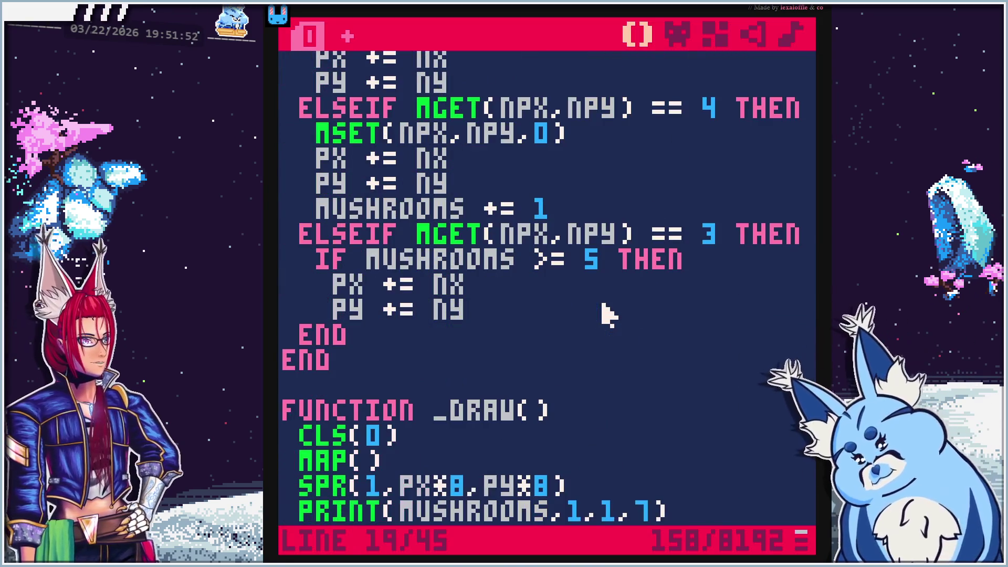
left_click(521, 315)
key("Return")
key("BackSpace")
Finish the code with END, run the cart, and steer the duck to eat its first mushroom
type("end")
key("ctrl+r")
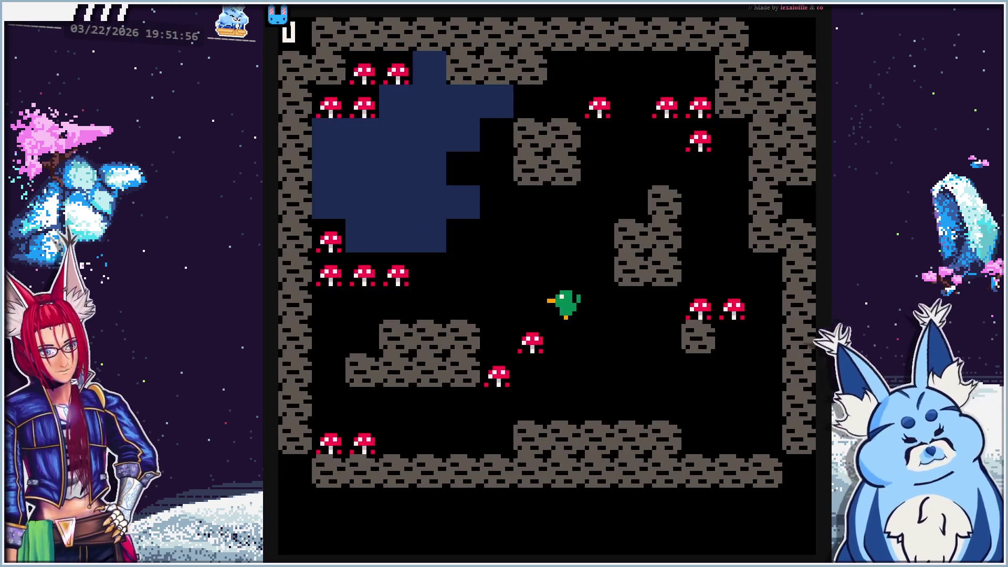
key("Down")
key("Up")
key("Up")
key("Up")
key("Left")
key("Left")
key("Down")
key("Right")
key("Left")
key("Up")
key("Down")
key("Left")
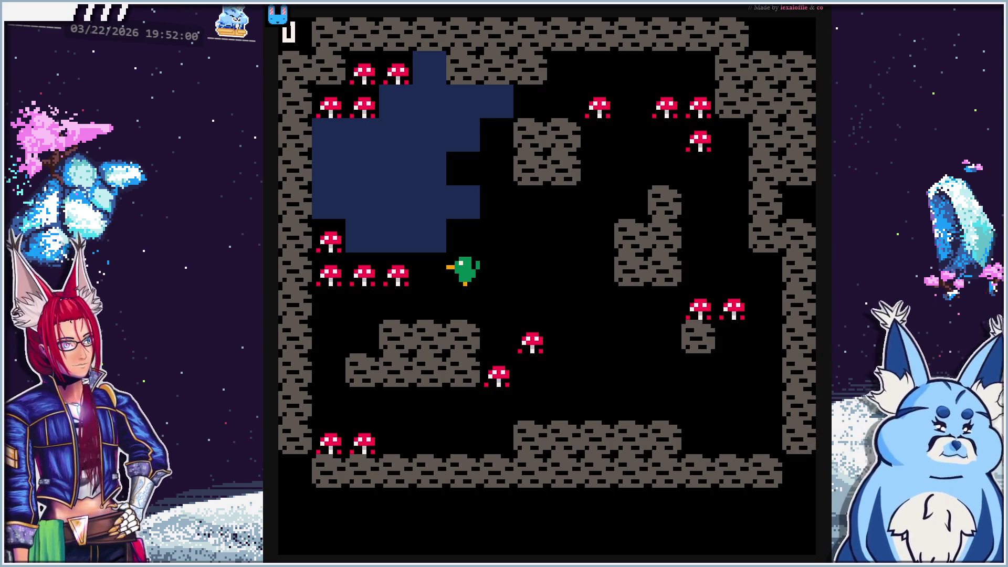
key("Left")
key("Right")
key("Right")
key("Left")
key("Down")
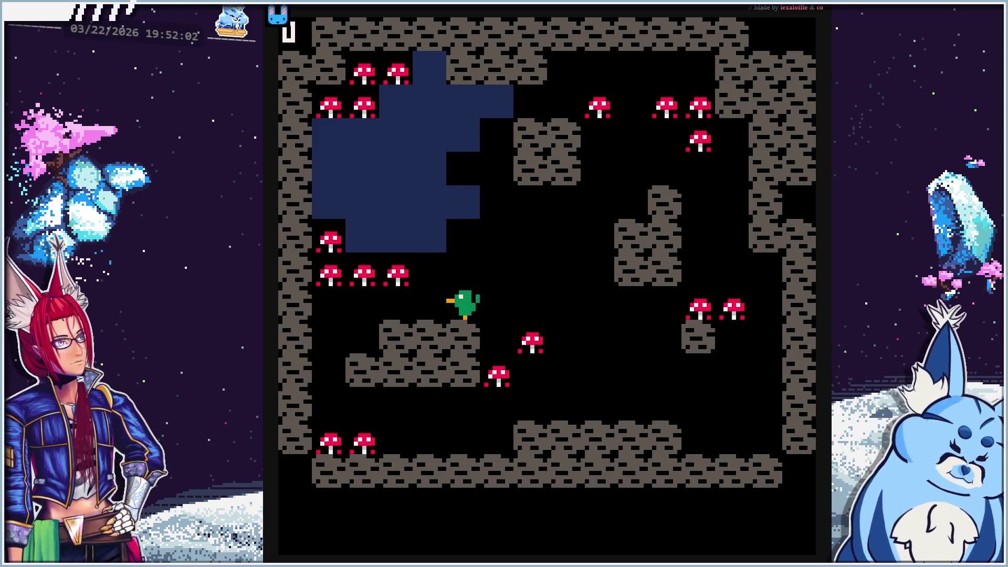
key("Right")
key("Right")
key("Right")
key("Left")
key("Left")
key("Left")
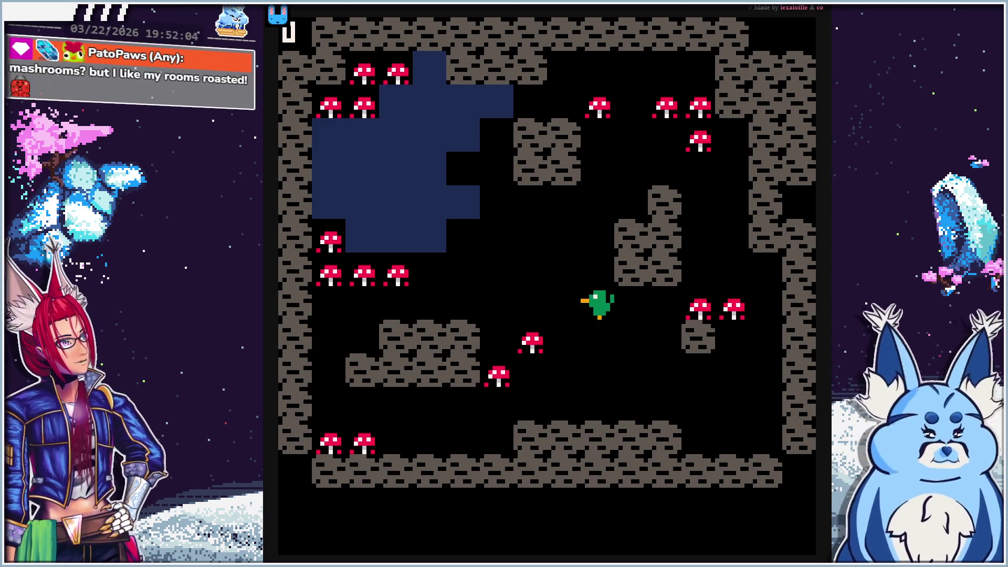
key("Down")
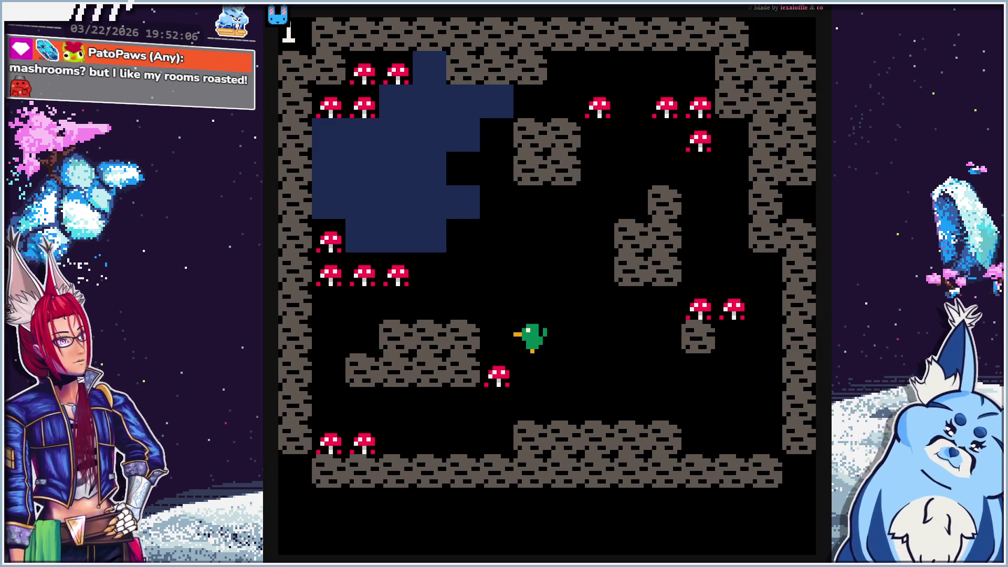
Eat the row of mushrooms until the counter reaches 5
key("Left")
key("Up")
key("Up")
key("Left")
key("Left")
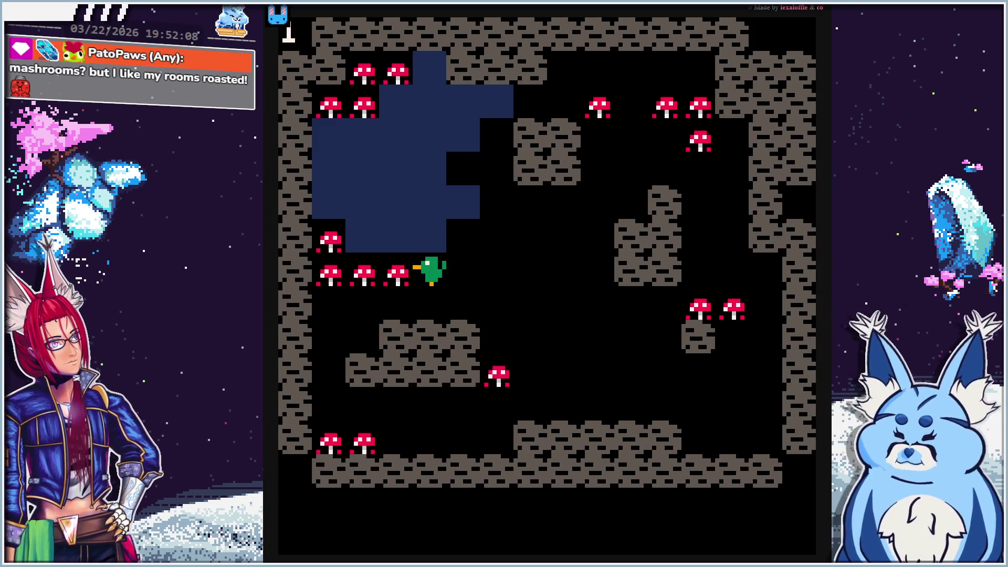
key("Right")
key("Up")
key("Down")
key("Left")
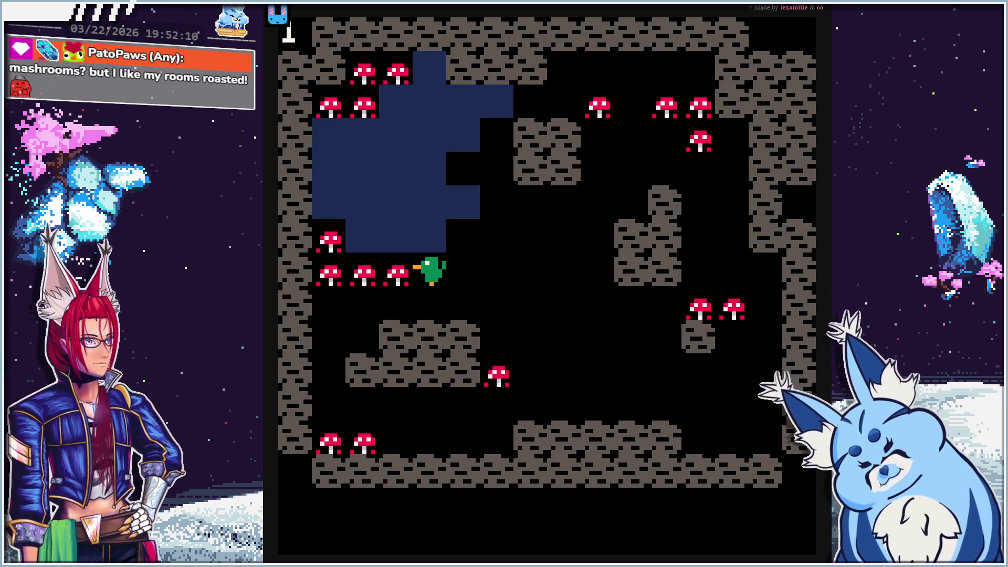
key("Left")
key("Left")
Steer the duck through the blue water tiles, then stop the game and return to the tutorial
key("Left")
key("Up")
key("Up")
key("Up")
key("Right")
key("Right")
key("Right")
key("Up")
key("Left")
key("Left")
key("Down")
key("Down")
key("Right")
key("Up")
key("Up")
key("Left")
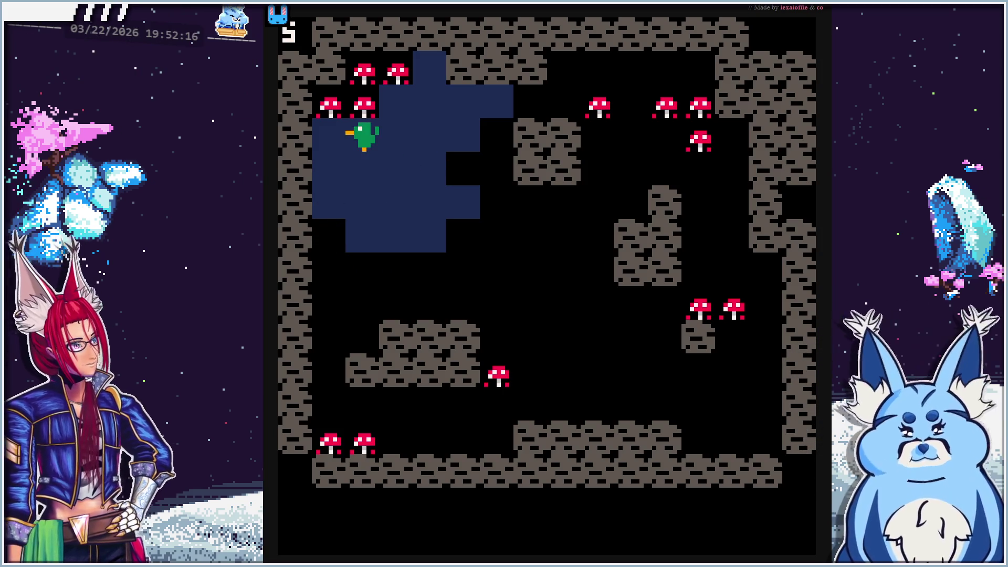
key("Left")
key("Down")
key("Down")
key("Right")
key("Right")
key("Up")
key("Left")
key("Up")
key("Down")
key("Right")
key("Left")
key("Down")
key("Up")
key("Right")
key("Left")
key("Down")
key("Right")
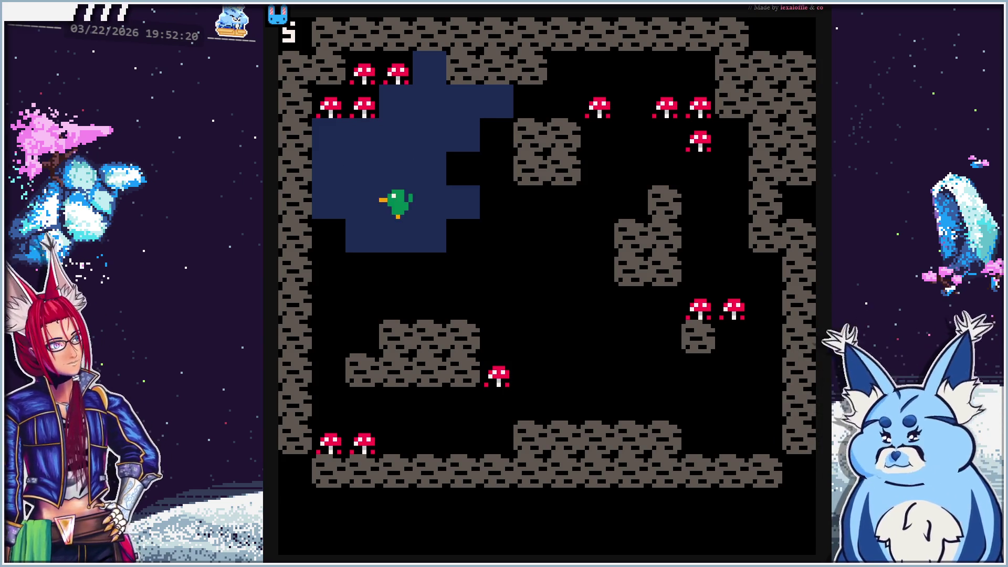
key("Left")
key("Up")
key("Right")
key("Left")
key("Down")
key("Right")
key("Right")
key("Down")
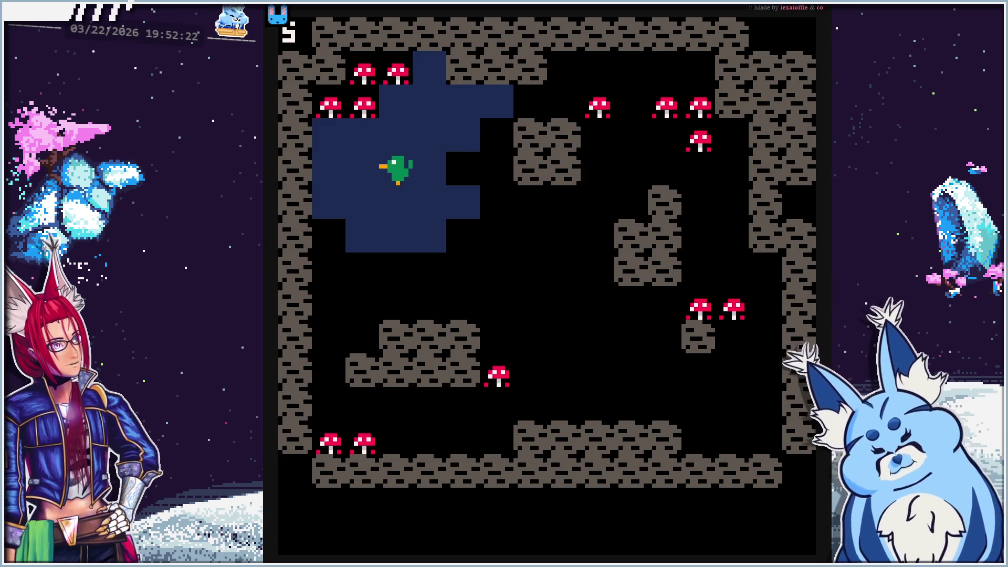
key("Escape")
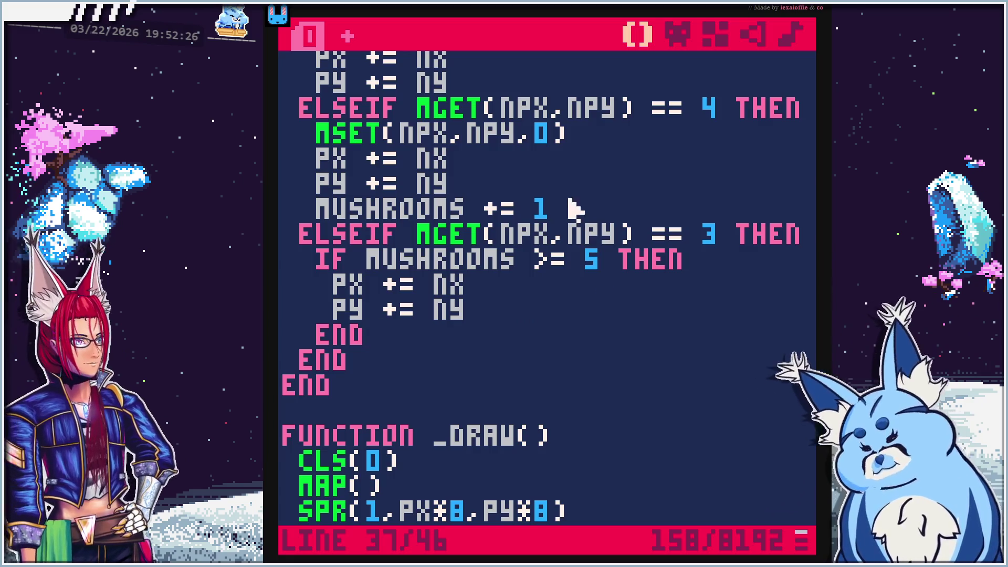
key("alt+Tab")
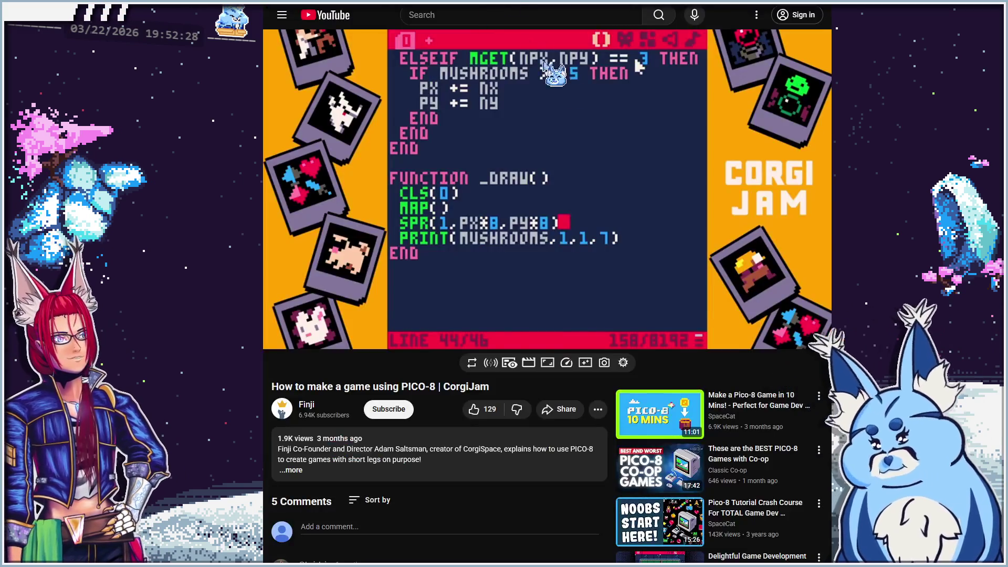
Play the tutorial and pause it at 14:30 on the IF/ELSE counter-colour code
left_click(626, 207)
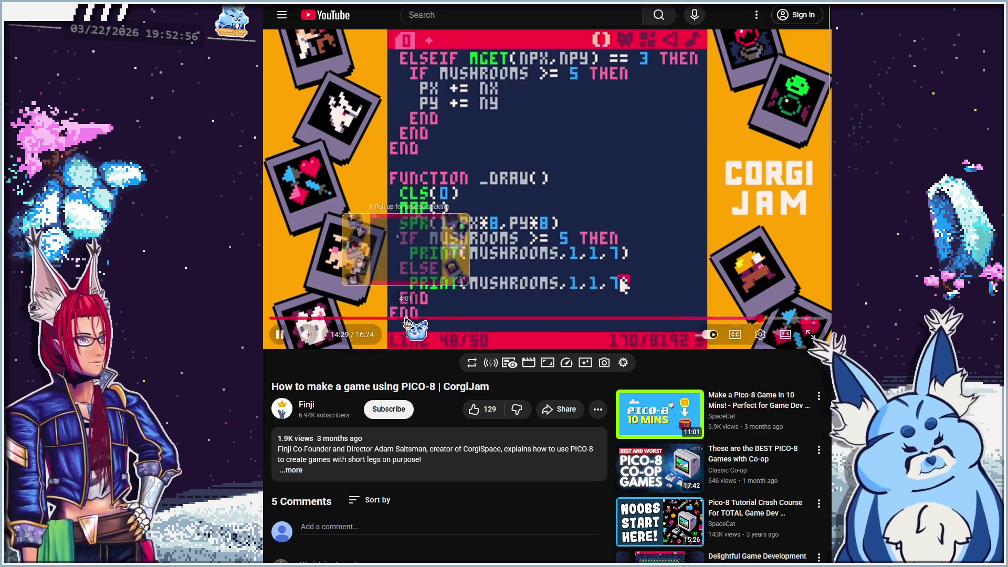
left_click(538, 216)
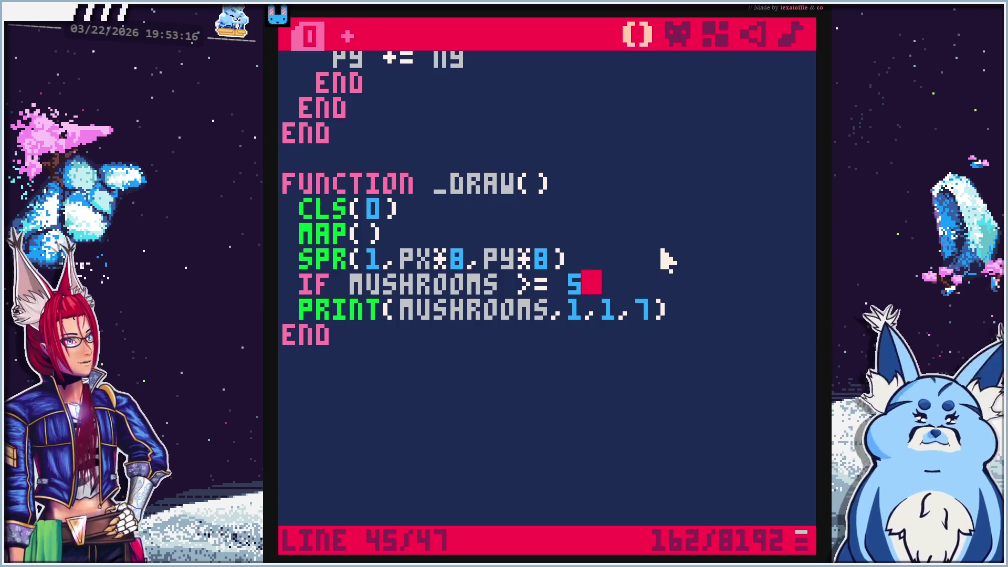
Add ELSE and move the counter PRINT line under the IF, changing its colour value
key("Return")
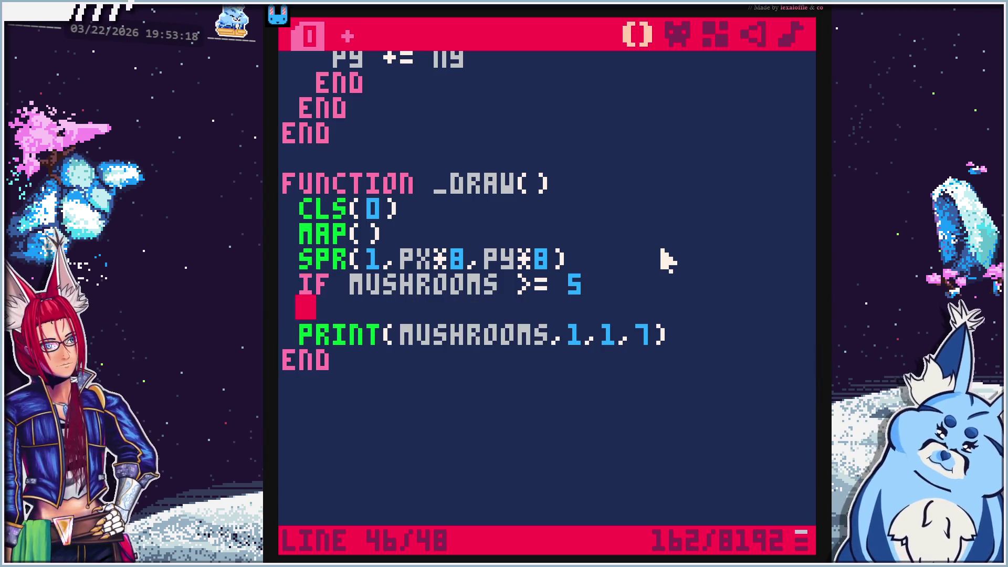
type("else")
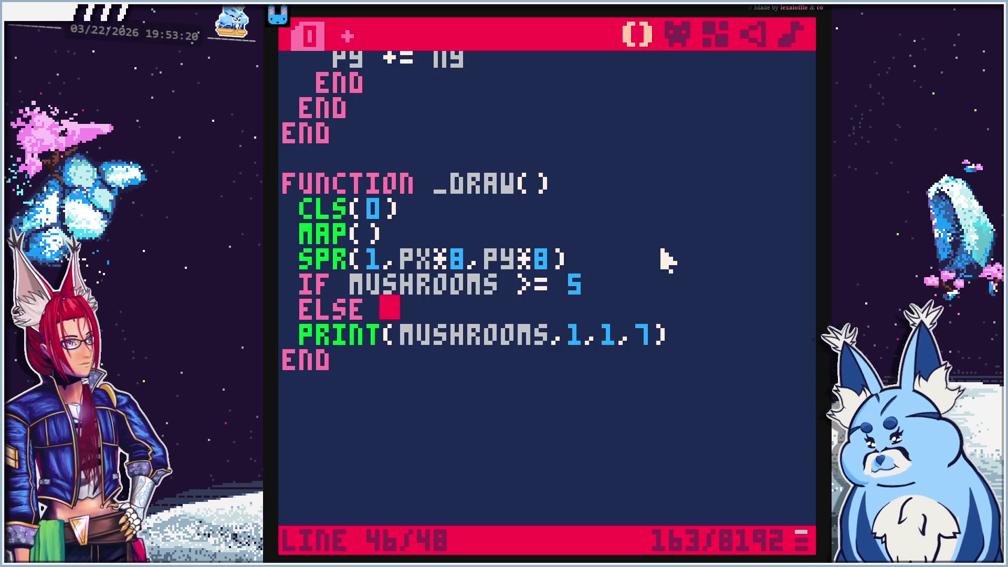
key("Down")
key("shift+End")
key("ctrl+x")
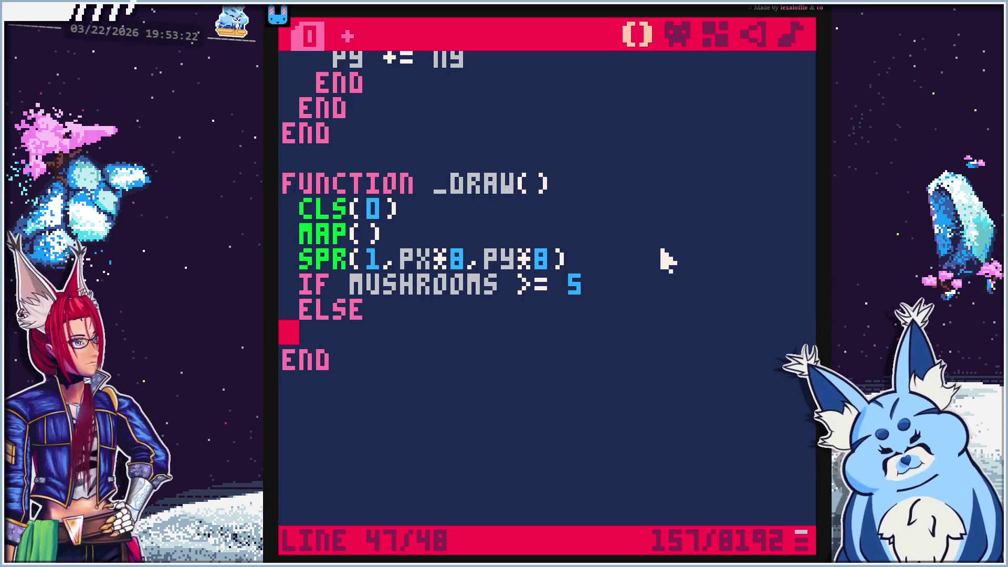
key("Return")
key("Up")
key("ctrl+v")
key("Home")
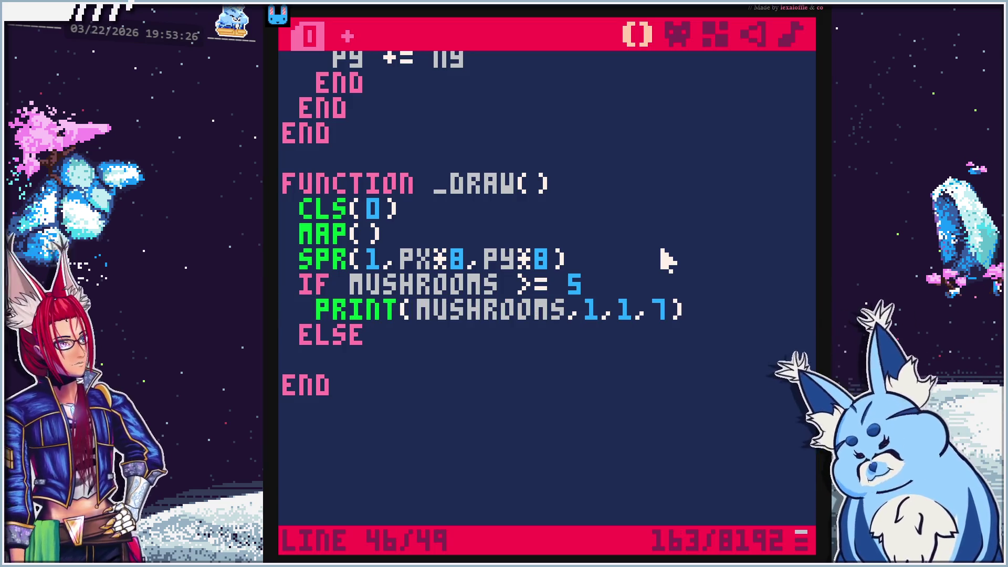
key("BackSpace")
type("13")
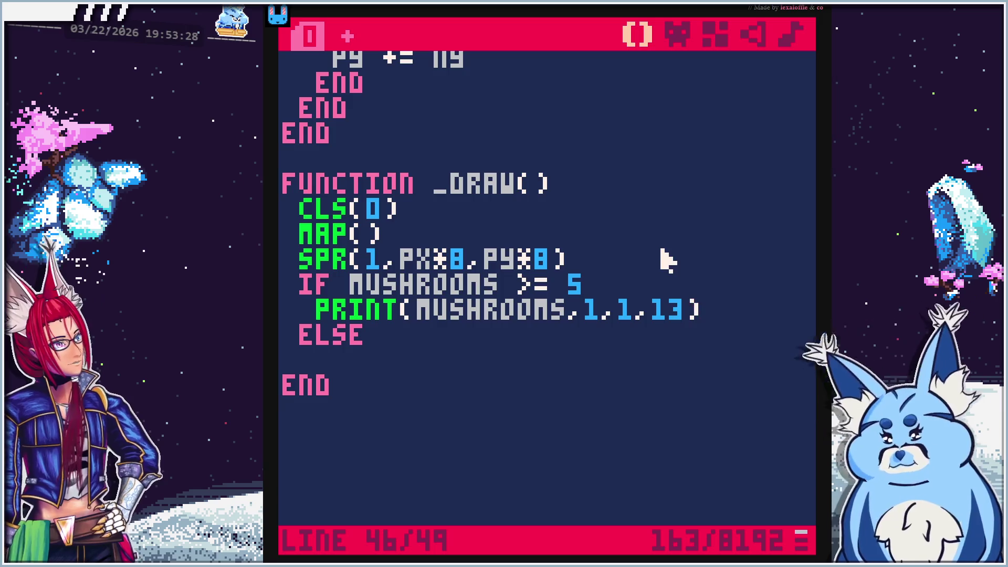
Look up the white and blue colour numbers in the sprite editor palette
left_click(678, 33)
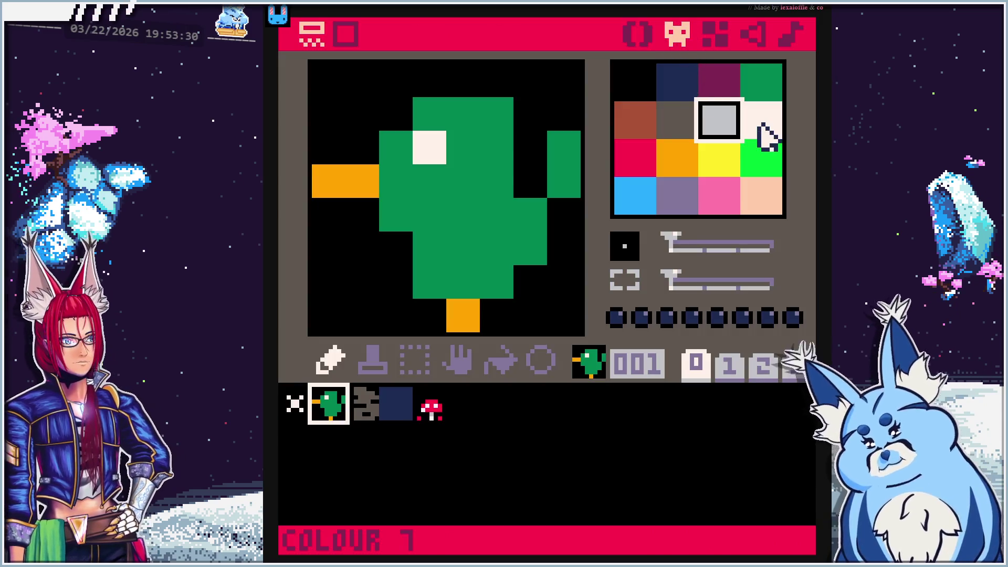
left_click(766, 128)
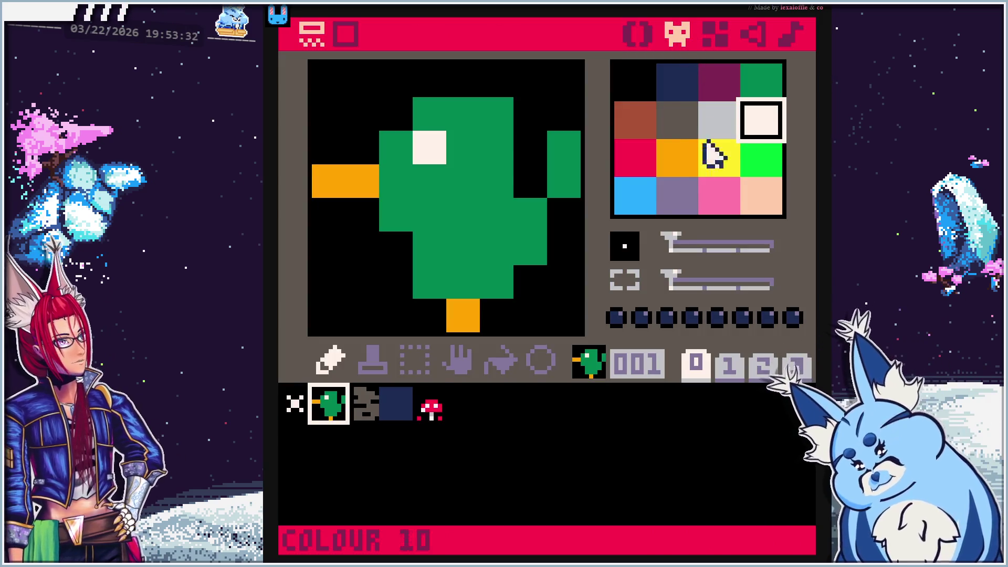
left_click(637, 195)
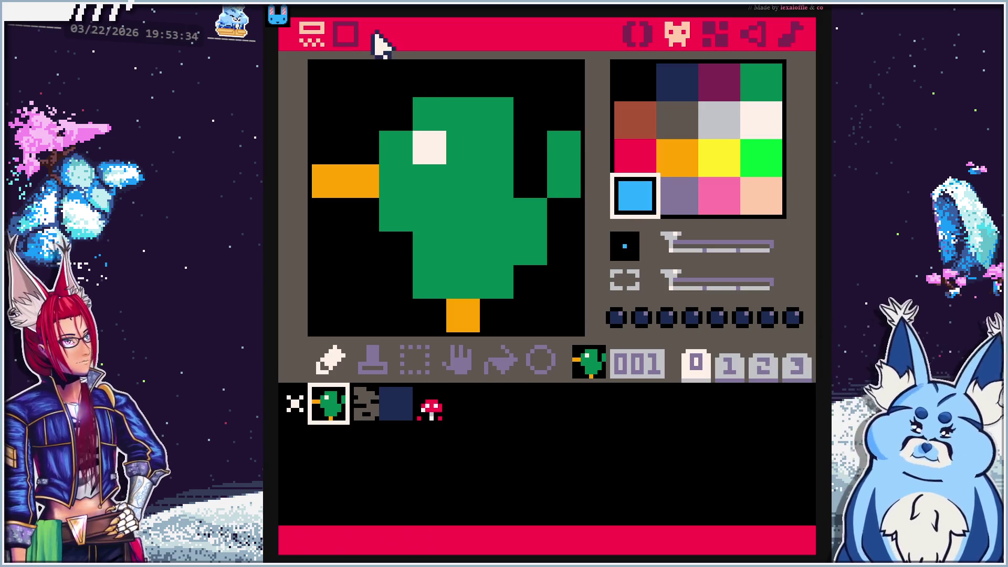
left_click(640, 31)
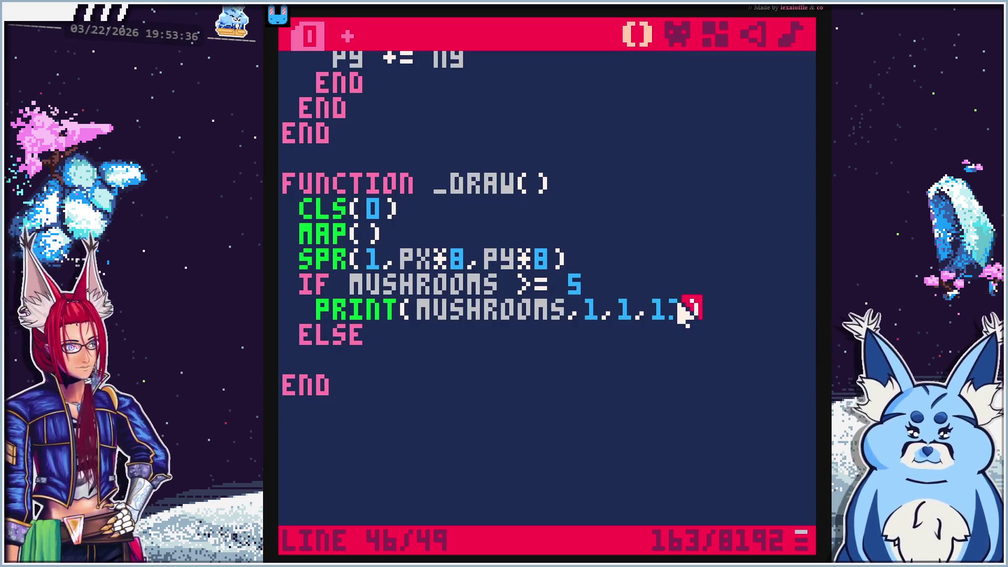
Add PRINT(MUSHROOMS,1,1,7) under ELSE, close the block with END, and run the cart
key("Right")
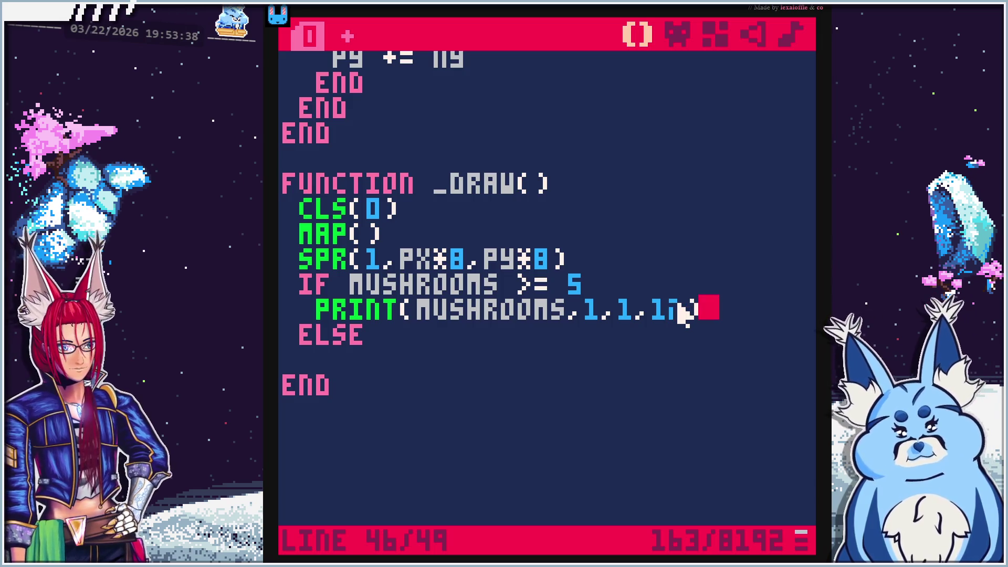
key("Return")
key("BackSpace")
key("BackSpace")
key("BackSpace")
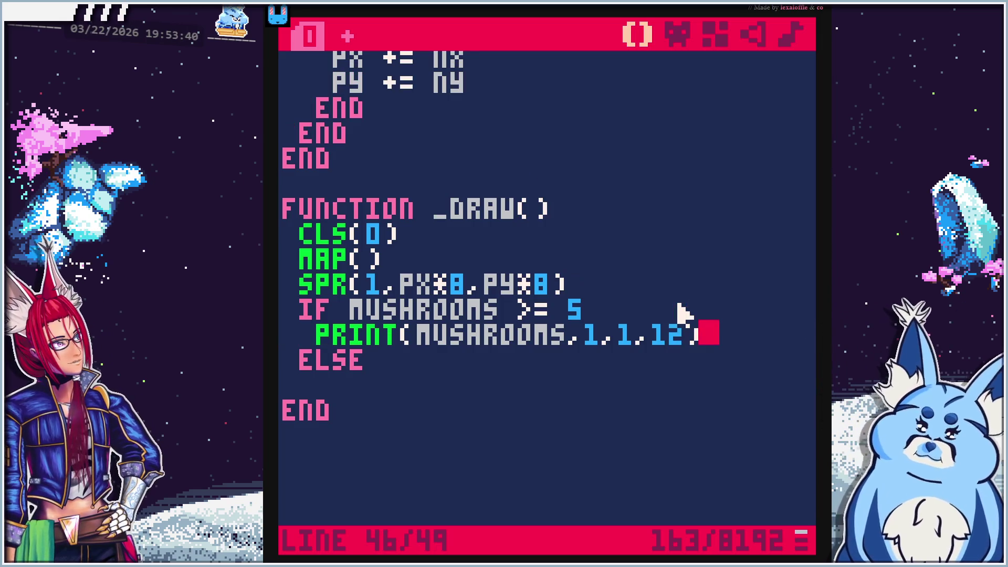
key("Down")
key("Return")
type("PRINT(MUSHROOMS,1,1,7)")
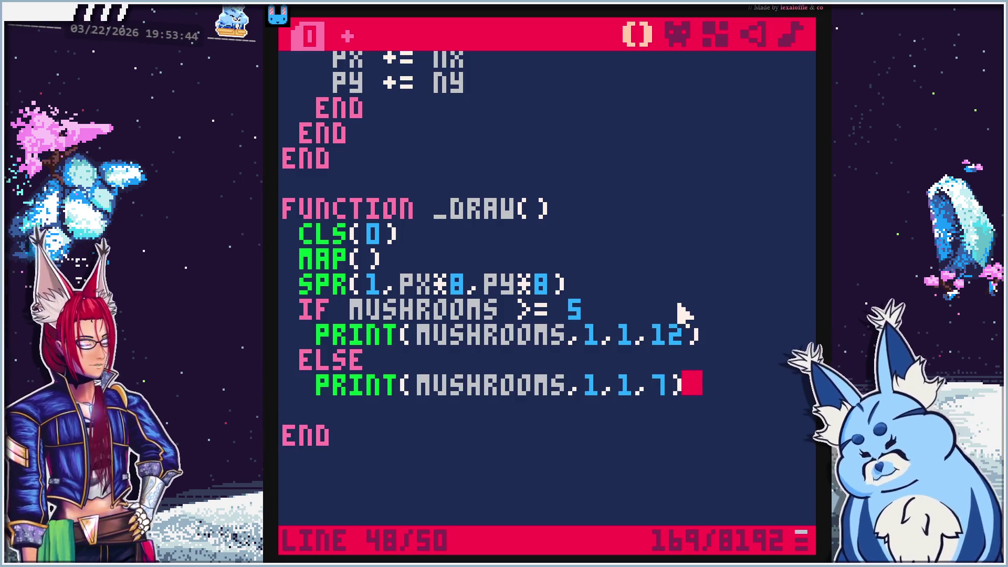
key("Return")
key("BackSpace")
type("EN")
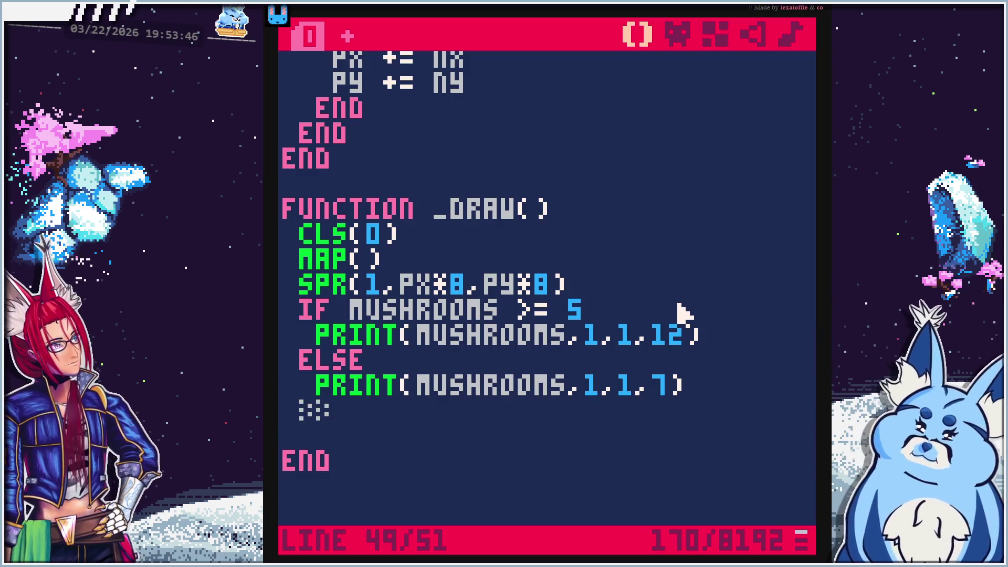
type("D")
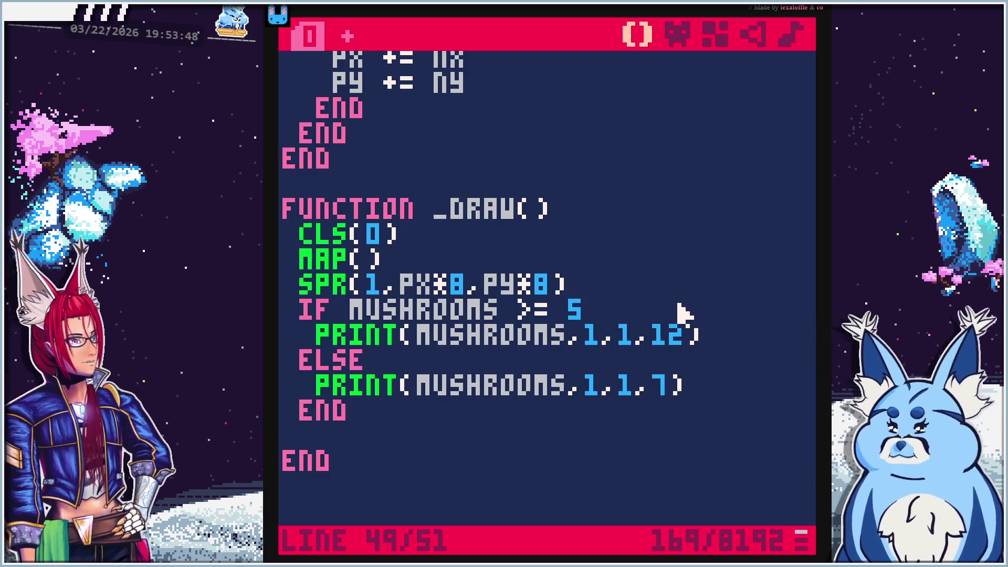
key("ctrl+r")
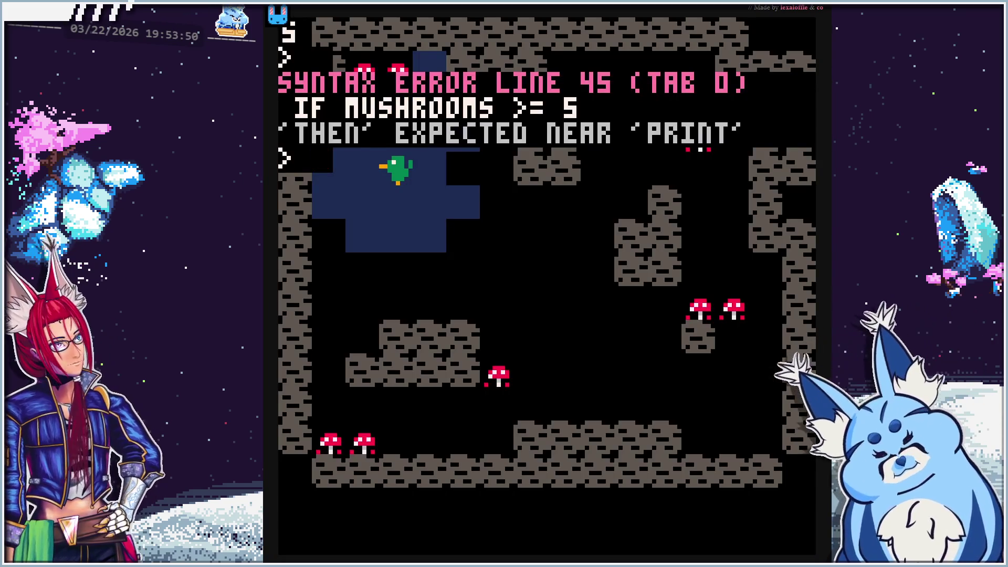
Add the missing THEN after IF MUSHROOMS >= 5 on line 45 and rerun the cart
key("Escape")
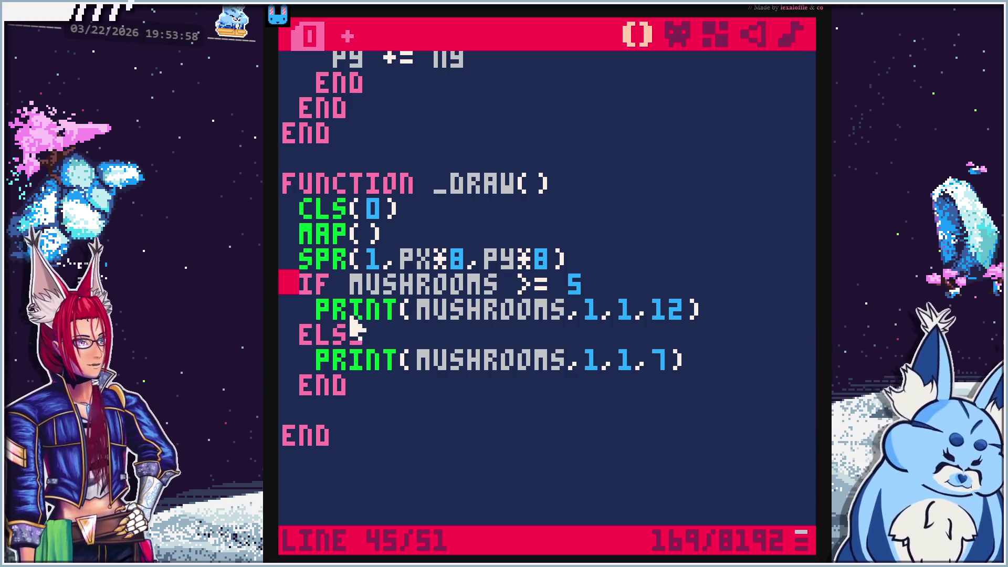
left_click(677, 287)
type("THEN")
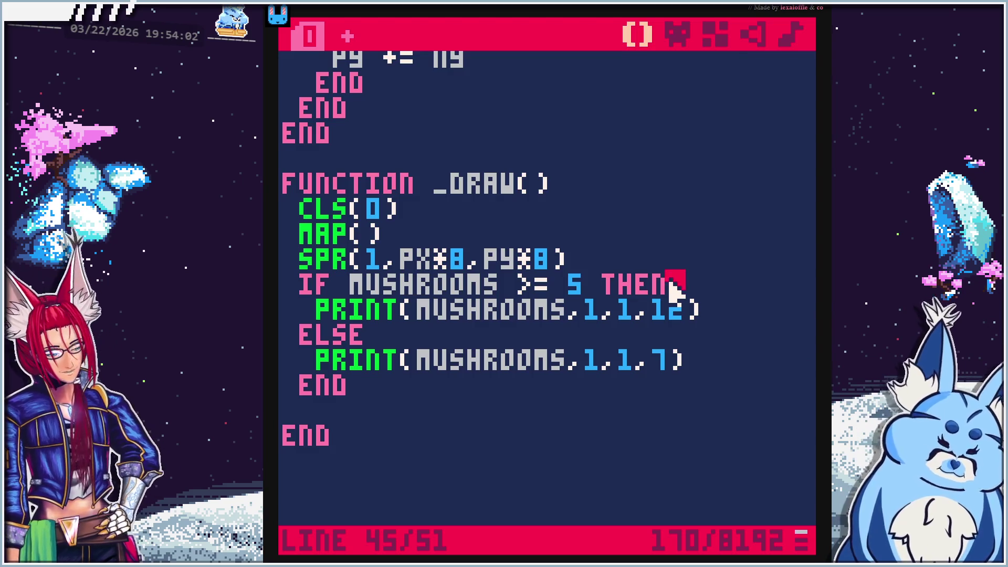
key("ctrl+r")
Move the duck toward the mushrooms in the fixed game
key("Down")
key("Left")
key("Left")
key("Down")
key("Up")
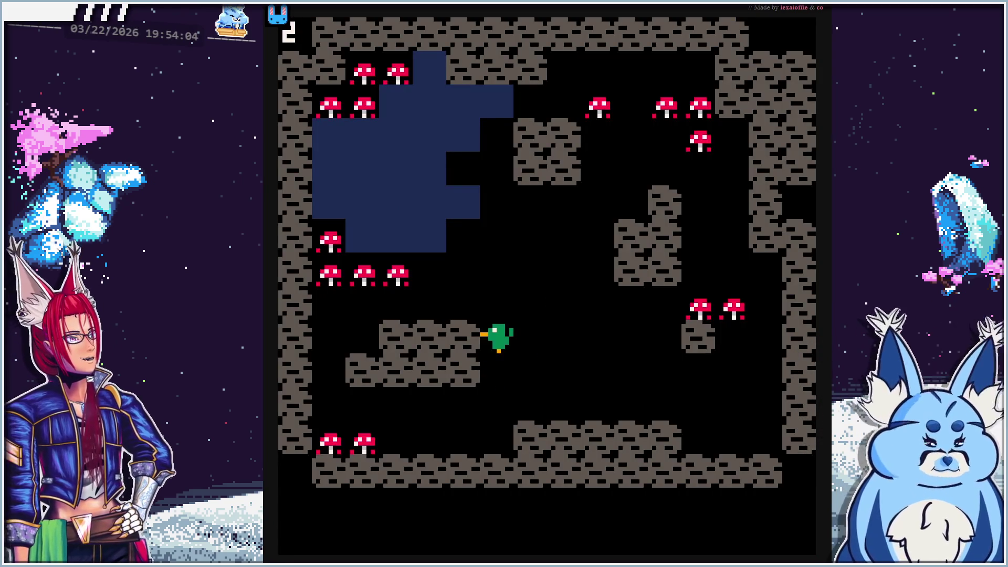
Collect mushrooms past five up to 10, watching the counter turn blue
key("Up")
key("Left")
key("Left")
key("Left")
key("Left")
key("Up")
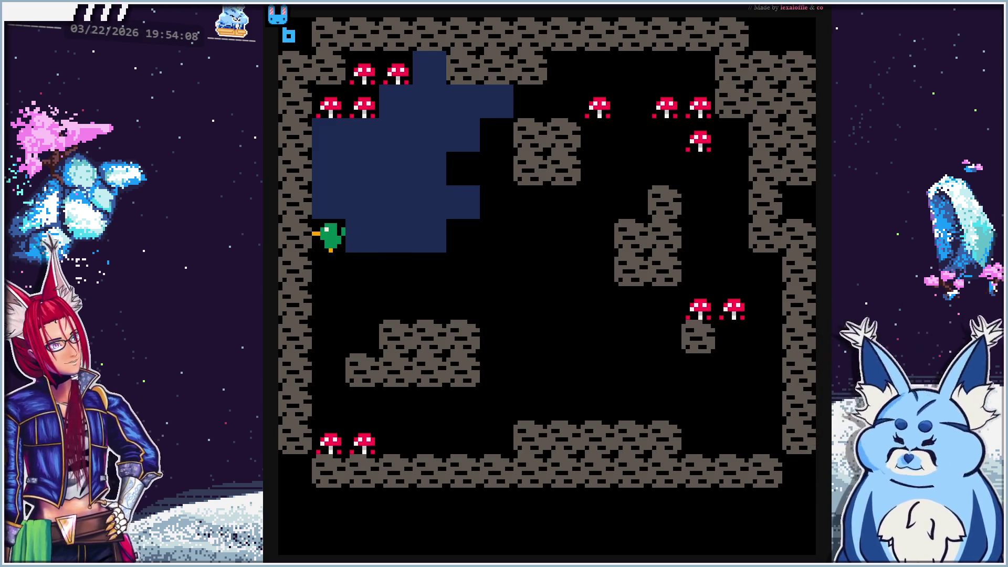
key("Up")
key("Right")
key("Up")
key("Up")
key("Up")
key("Left")
key("Right")
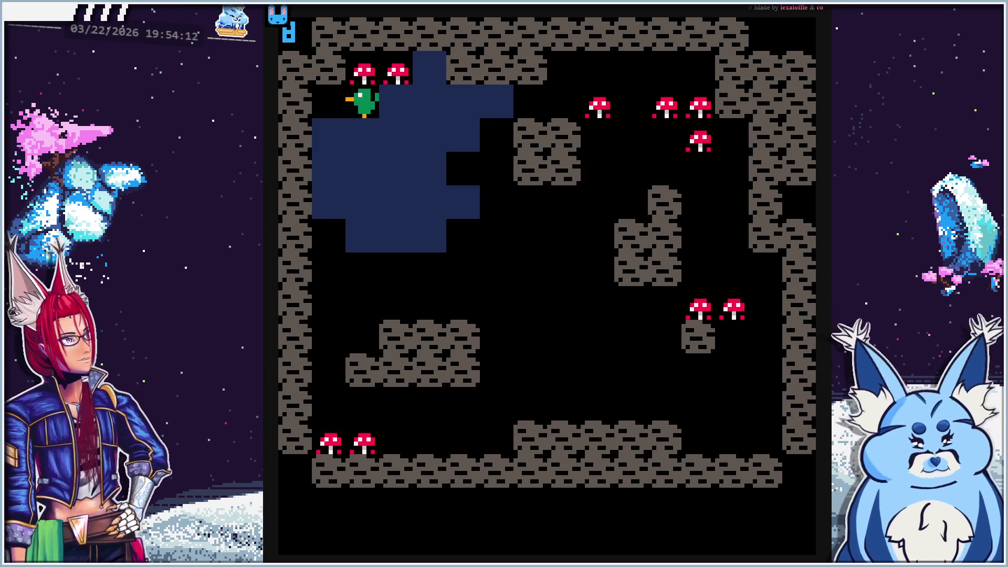
key("Right")
key("Up")
key("Left")
Restart the level to reset the counter, then stop the game and return to the tutorial
key("r")
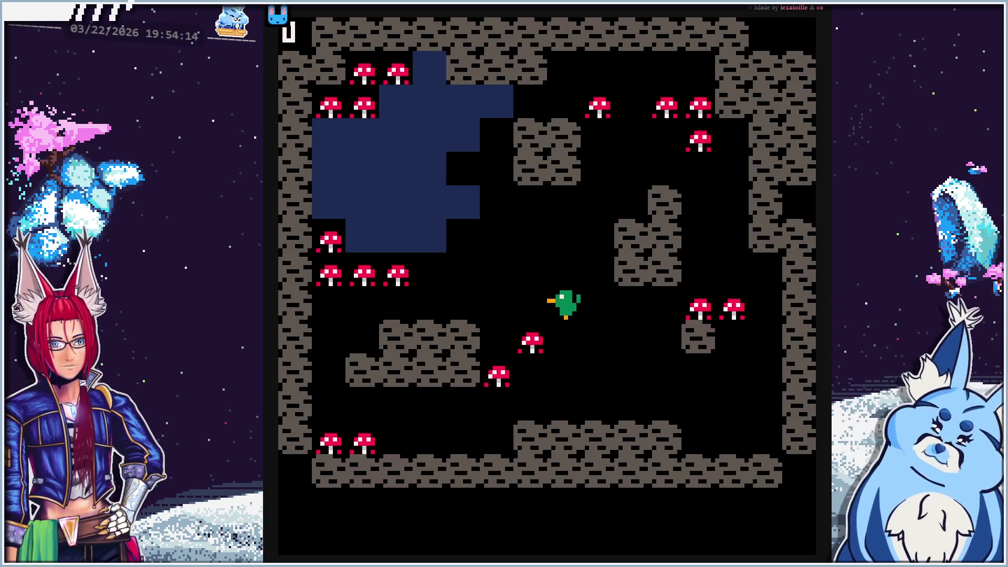
key("Left")
key("Up")
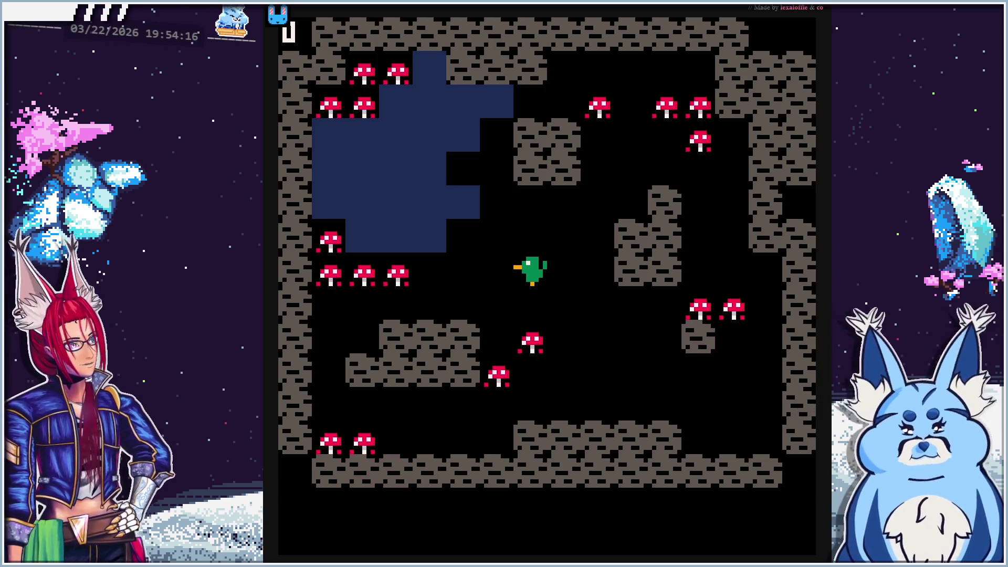
key("Escape")
key("Escape")
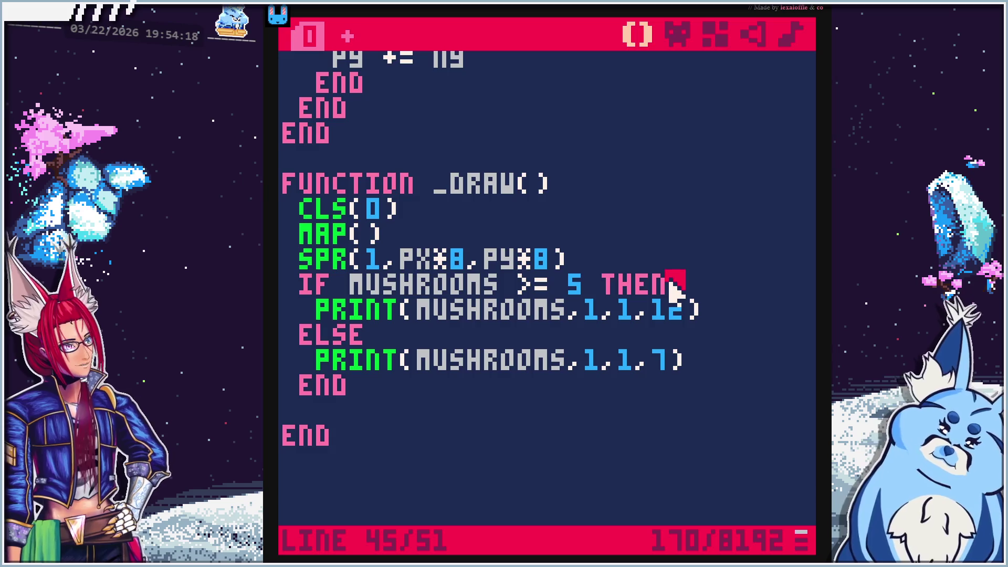
key("alt+Tab")
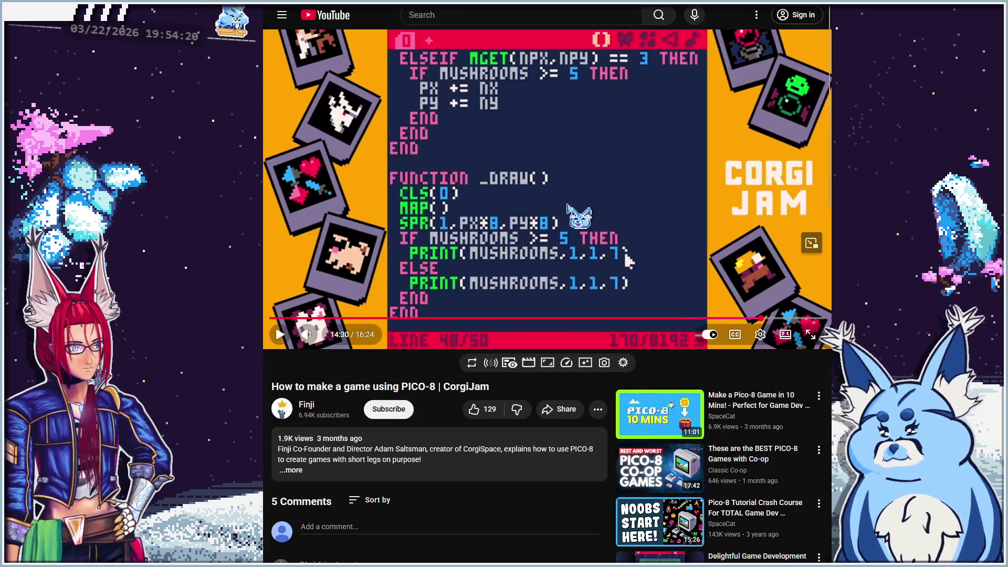
Resume the CorgiJam tutorial and let it play to the end at 16:24
left_click(584, 231)
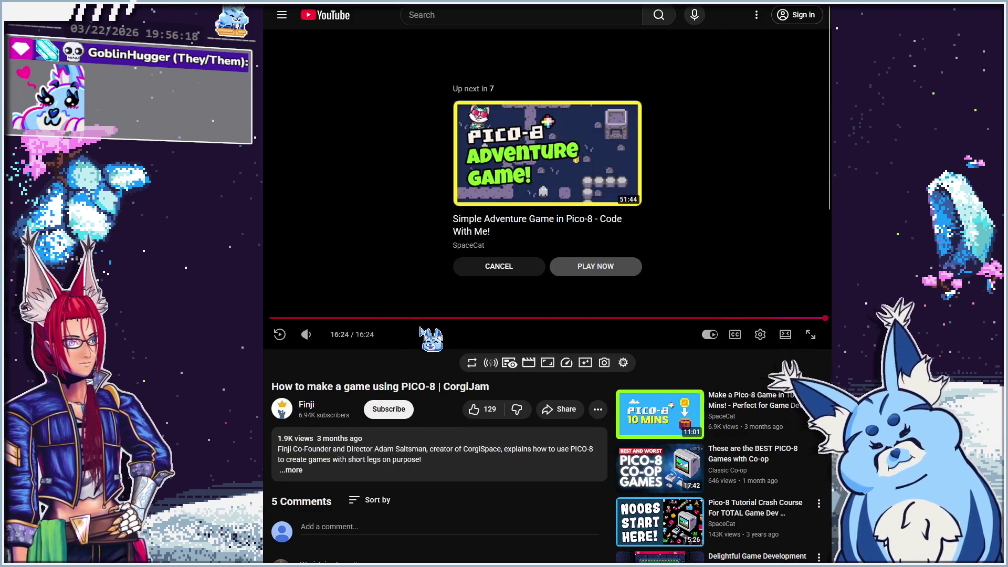
Reset the tutorial video to 0:00 from the player's context menu, then return to PICO-8
right_click(364, 288)
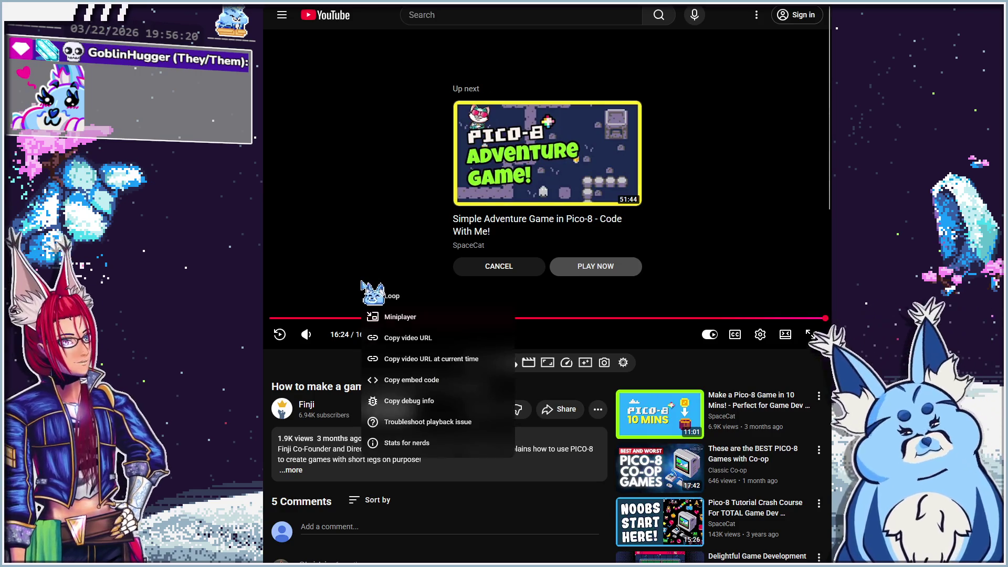
left_click(411, 339)
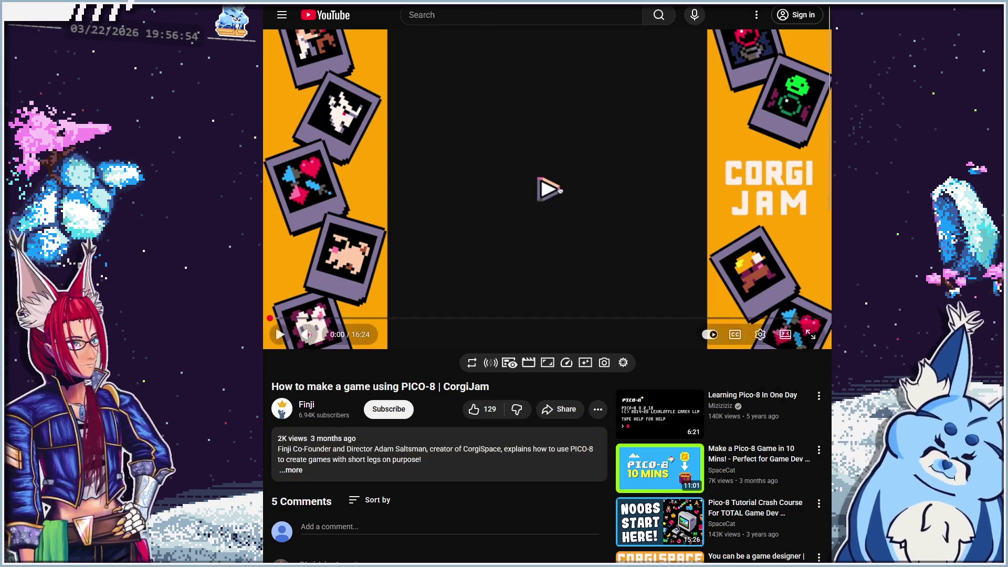
key("alt+Tab")
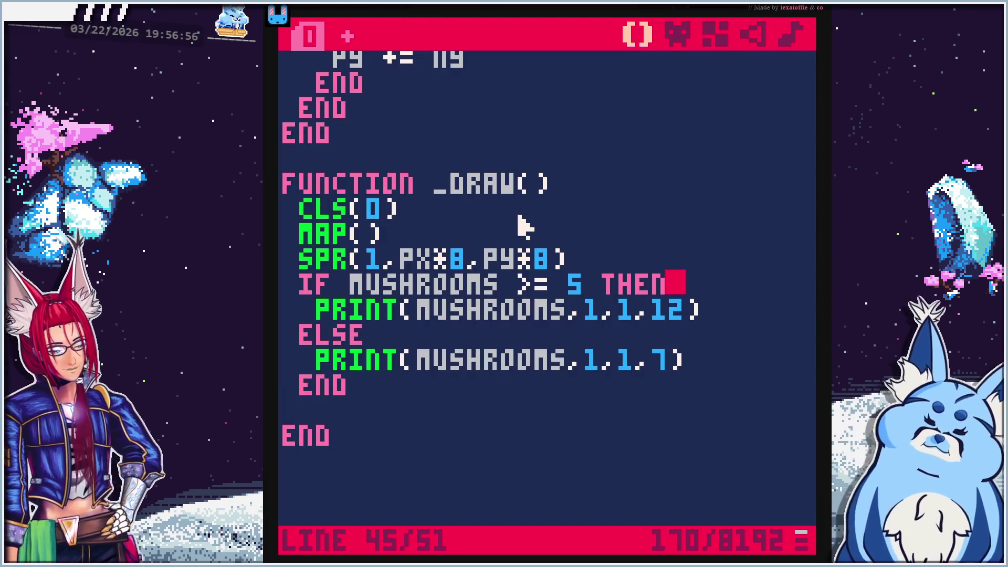
Run the cart and steer the duck to collect mushrooms until the counter reads 10 in blue
key("ctrl+r")
key("Left")
key("Down")
key("Up")
key("Up")
key("Up")
key("Left")
key("Left")
key("Left")
key("Left")
key("Left")
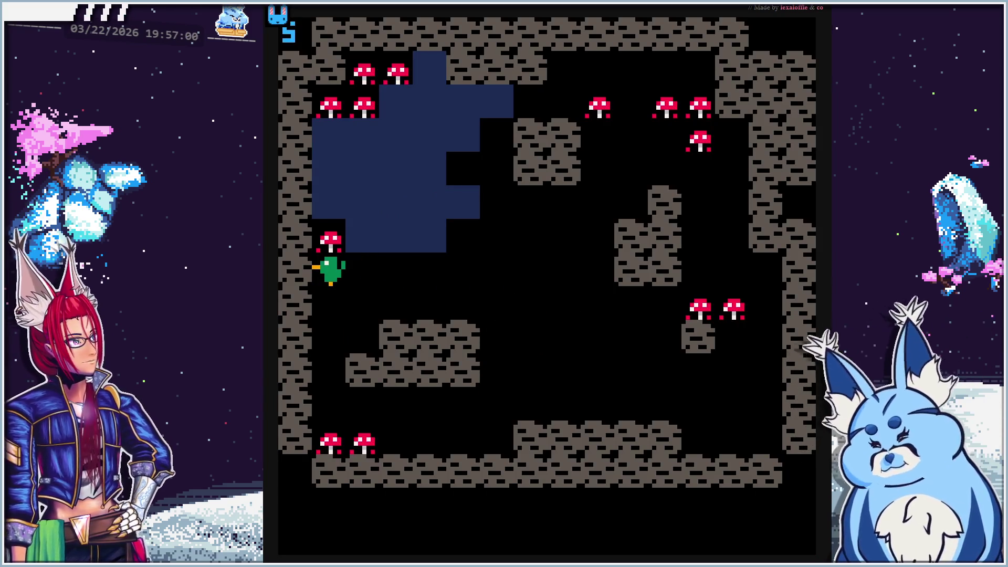
key("Up")
key("Up")
key("Up")
key("Right")
key("Up")
key("Right")
key("Down")
key("Left")
key("Down")
key("Left")
key("Down")
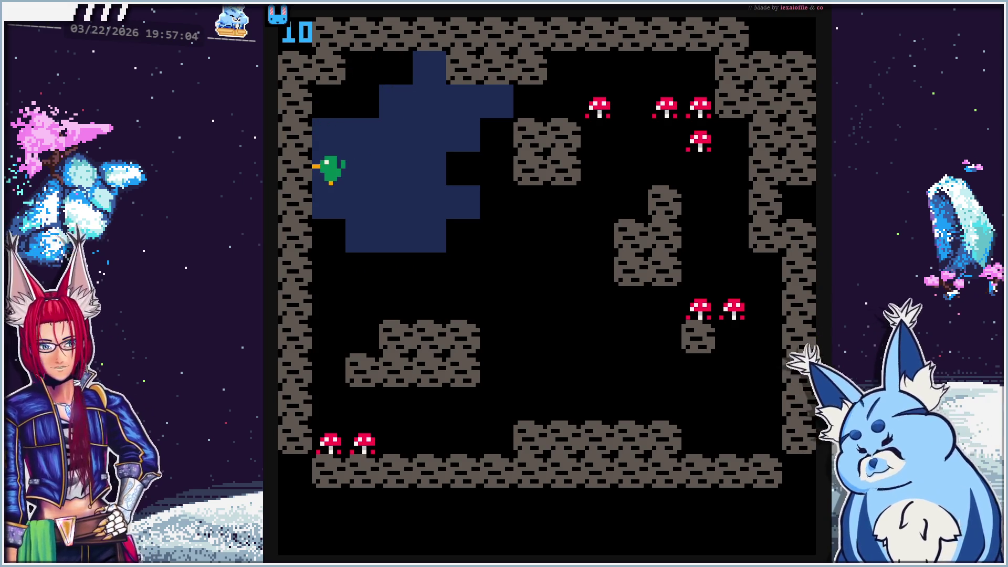
key("Right")
key("Right")
key("Right")
key("Right")
key("Down")
key("Down")
key("Right")
key("Right")
key("Down")
key("Left")
key("Right")
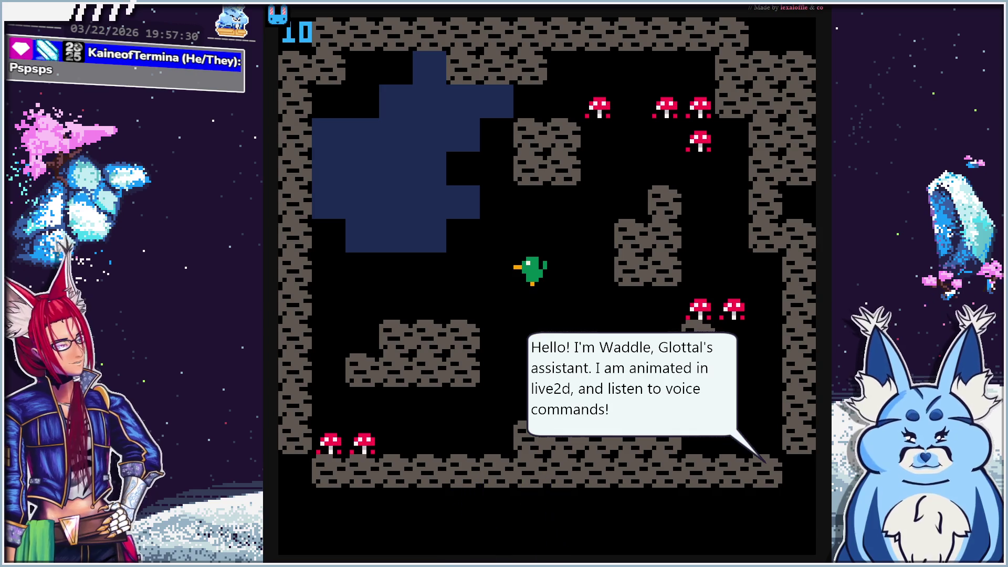
Walk the duck in loops around the map, then stop the game and return to the code
key("Down")
key("Down")
key("Right")
key("Up")
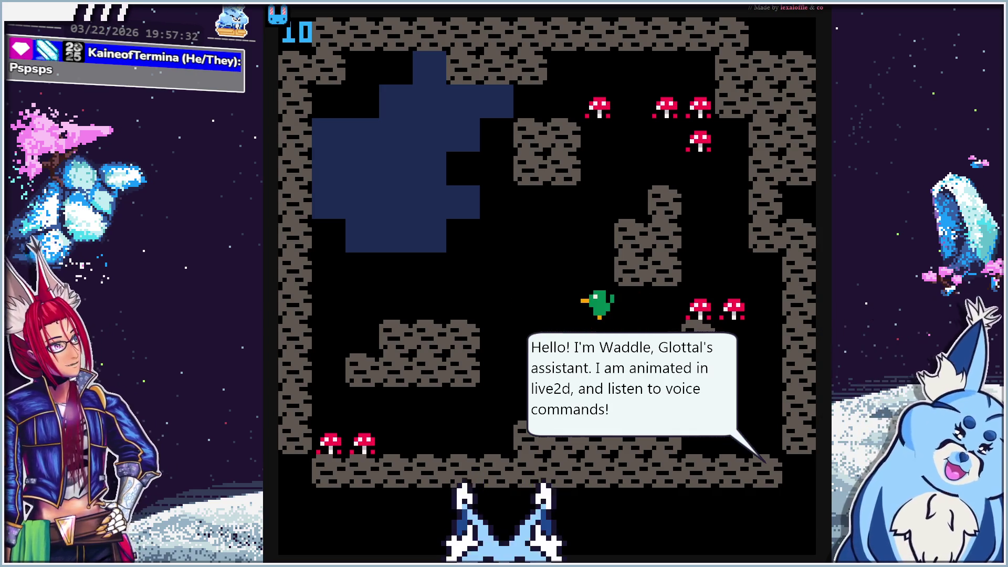
key("Left")
key("Left")
key("Left")
key("Right")
key("Right")
key("Left")
key("Left")
key("Up")
key("Up")
key("Up")
key("Right")
key("Right")
key("Right")
key("Left")
key("Left")
key("Left")
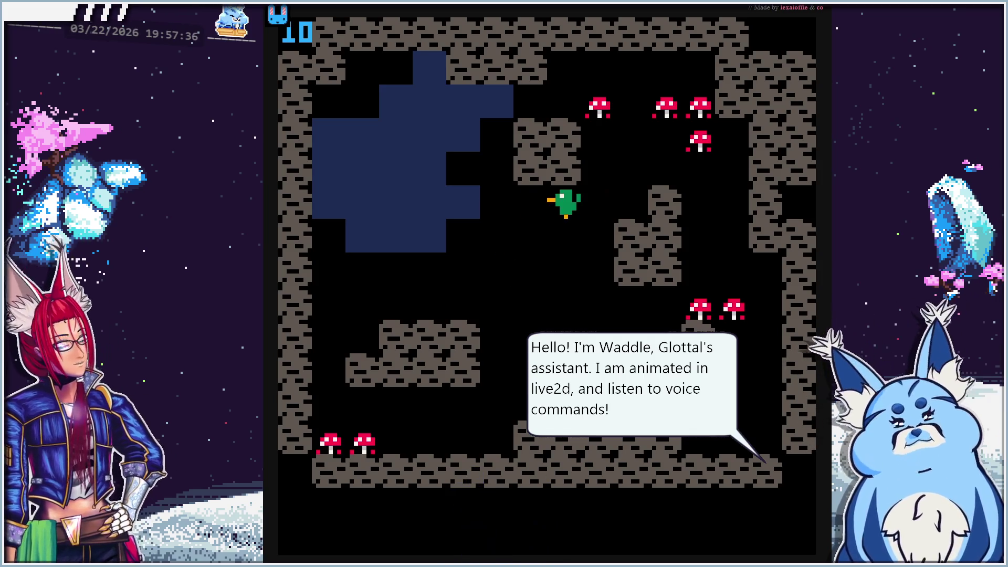
key("Down")
key("Down")
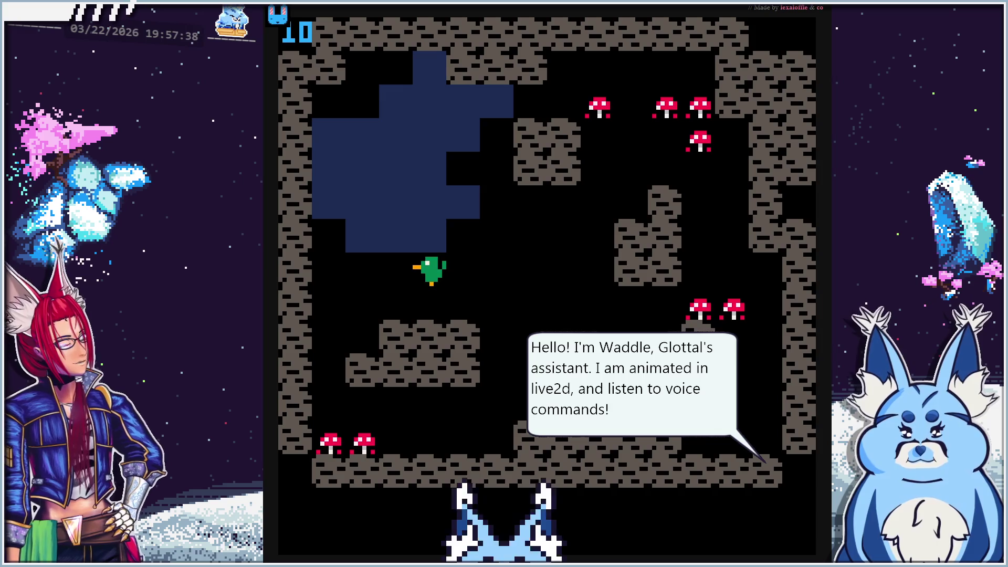
key("Right")
key("Right")
key("Right")
key("Up")
key("Left")
key("Left")
key("Left")
key("Down")
key("Down")
key("Right")
key("Right")
key("Right")
key("Up")
key("Up")
key("Left")
key("Left")
key("Down")
key("Down")
key("Right")
key("Up")
key("Left")
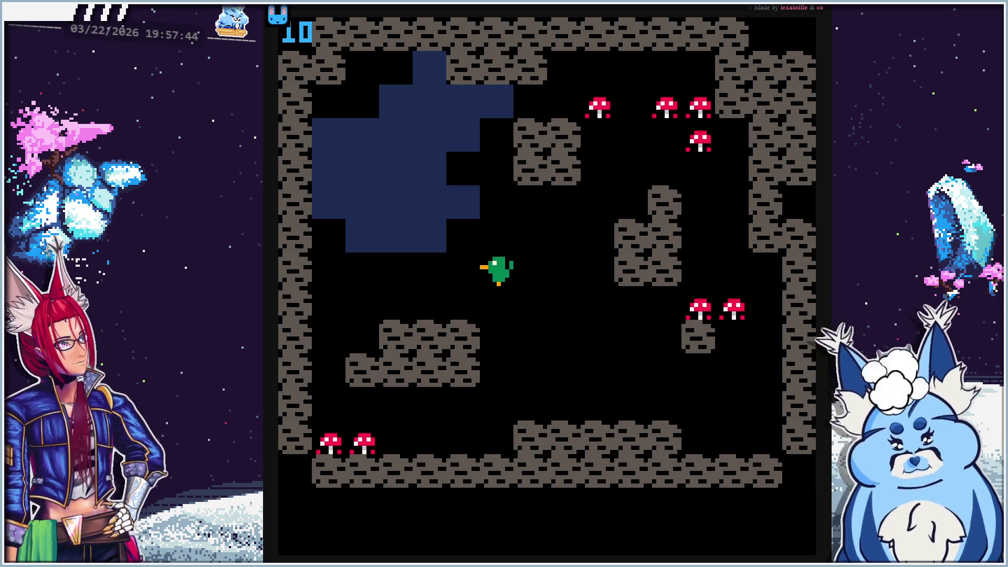
key("Right")
key("Down")
key("Left")
key("Up")
key("Escape")
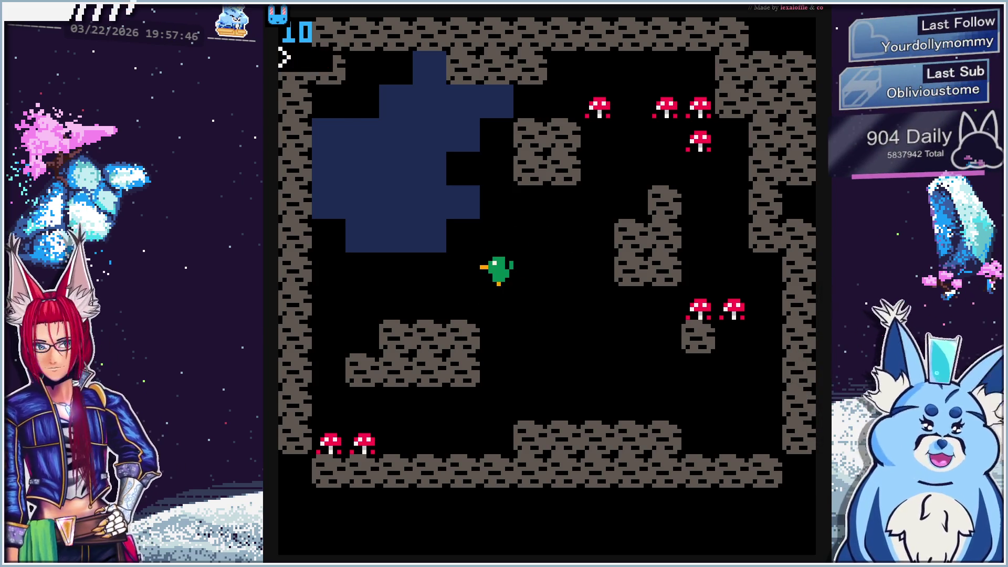
key("Escape")
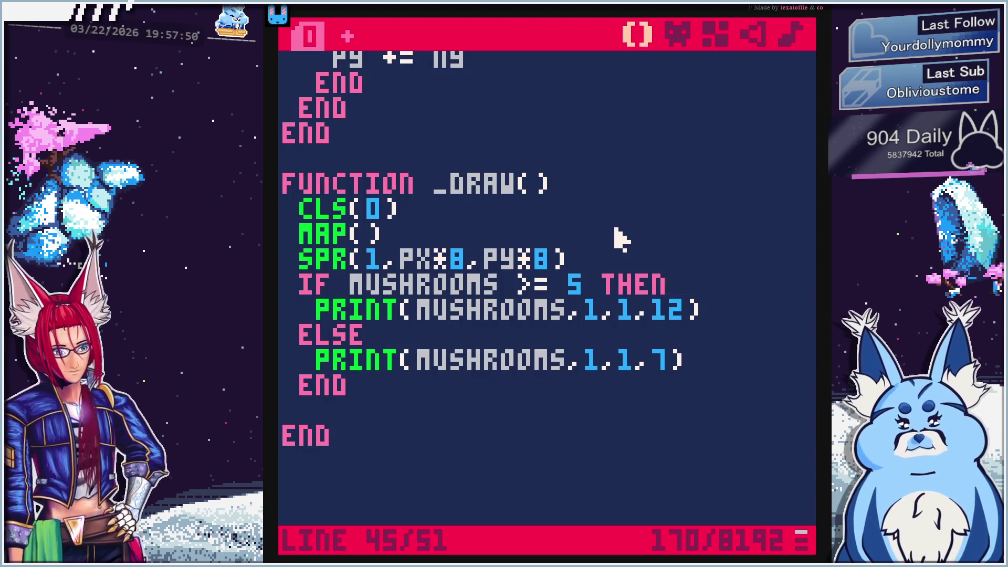
Save the cart with SAVE, then load UNTITLED(1).P8 and bring up its code
key("ctrl+r")
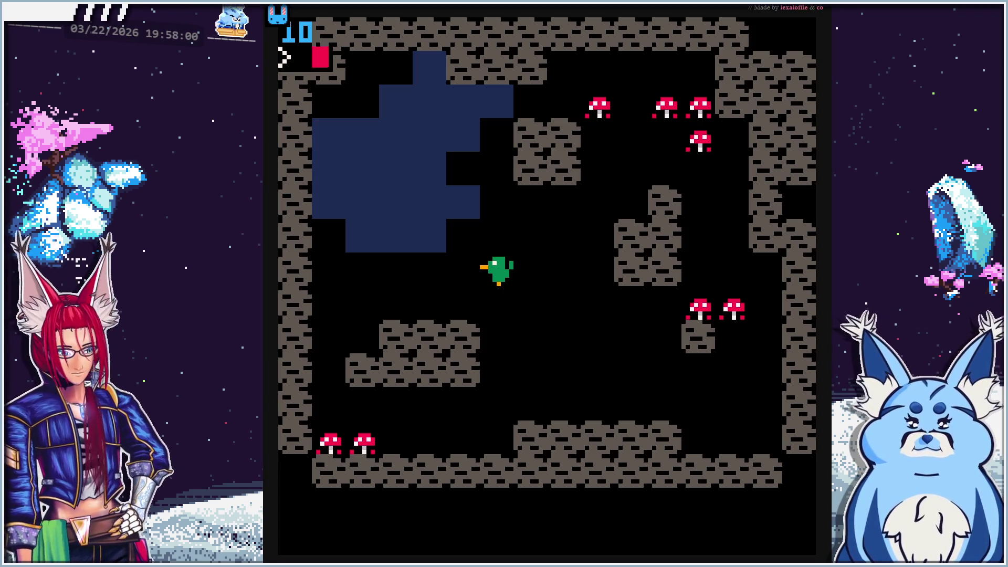
type("SAVE")
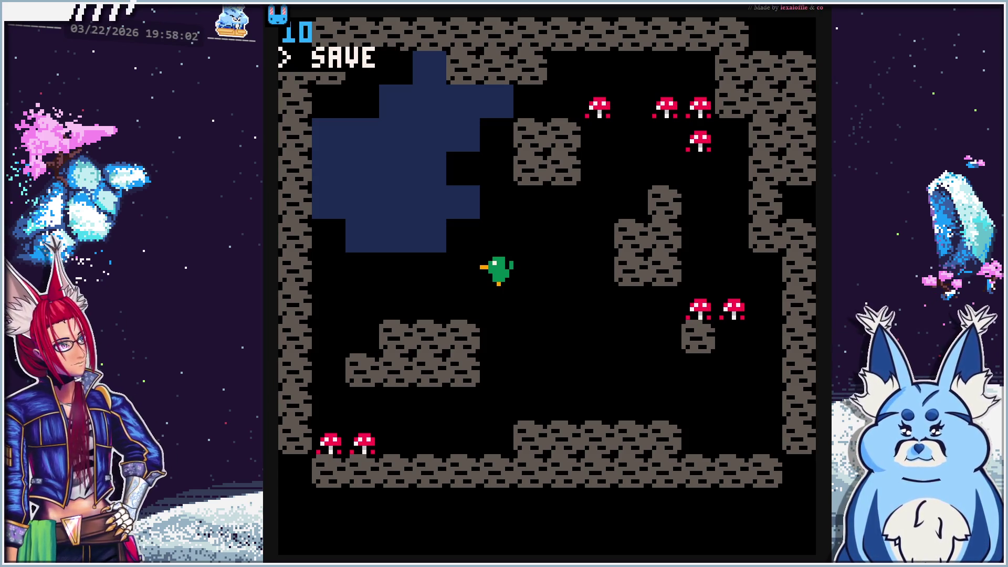
key("Return")
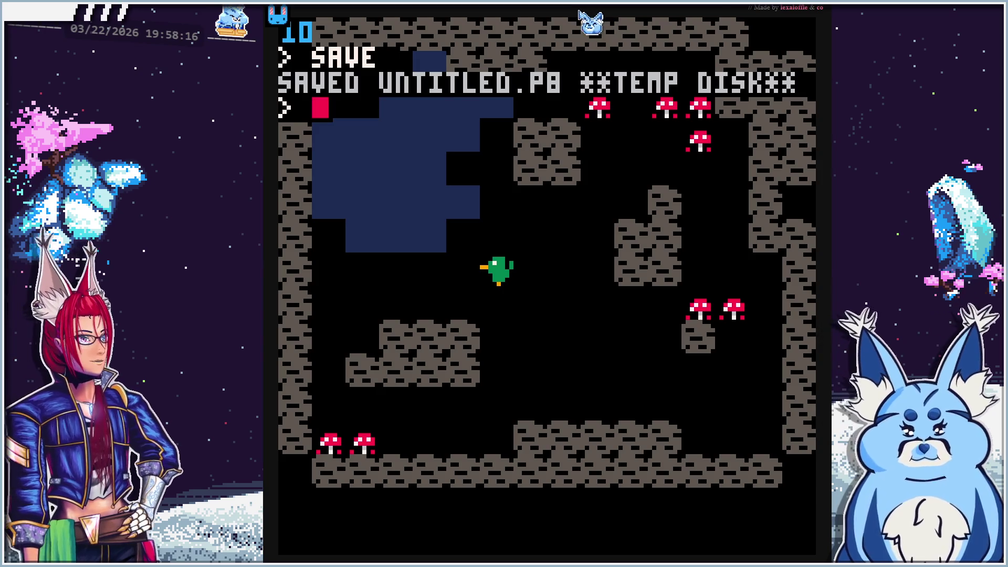
left_click_drag(572, 203, 573, 203)
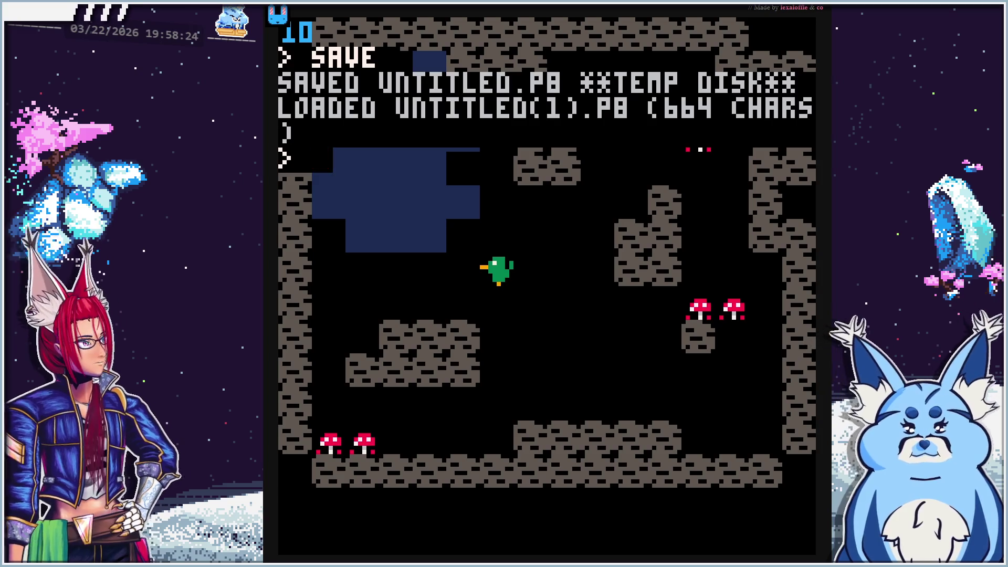
key("Escape")
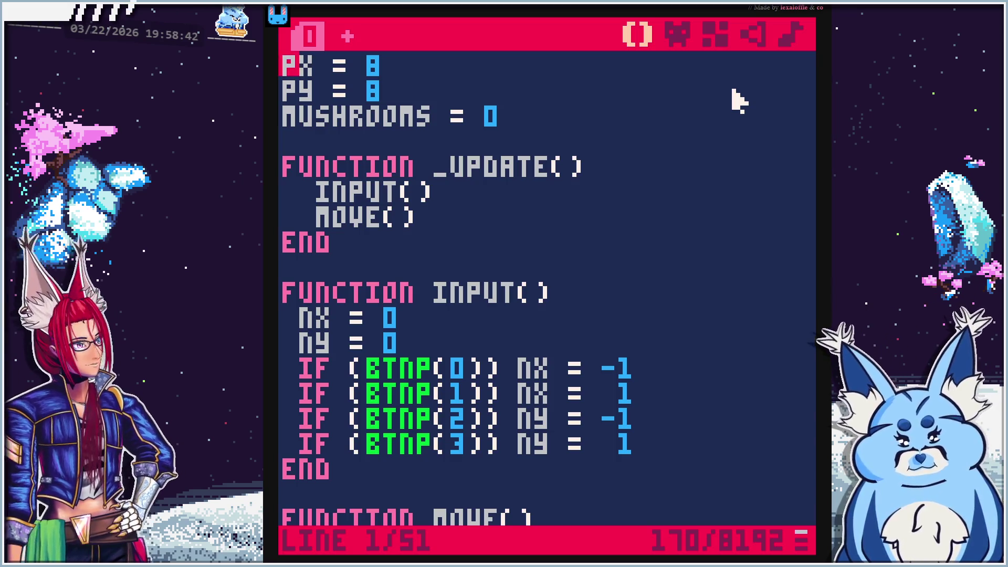
In the sprite editor, paint over sprite 001's duck in black
left_click(677, 34)
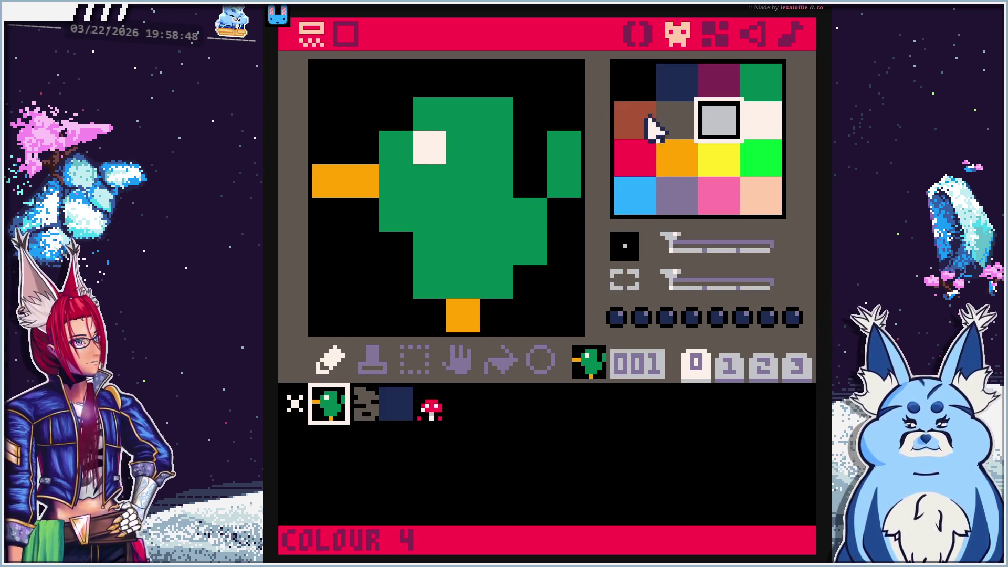
left_click(638, 84)
left_click(329, 181)
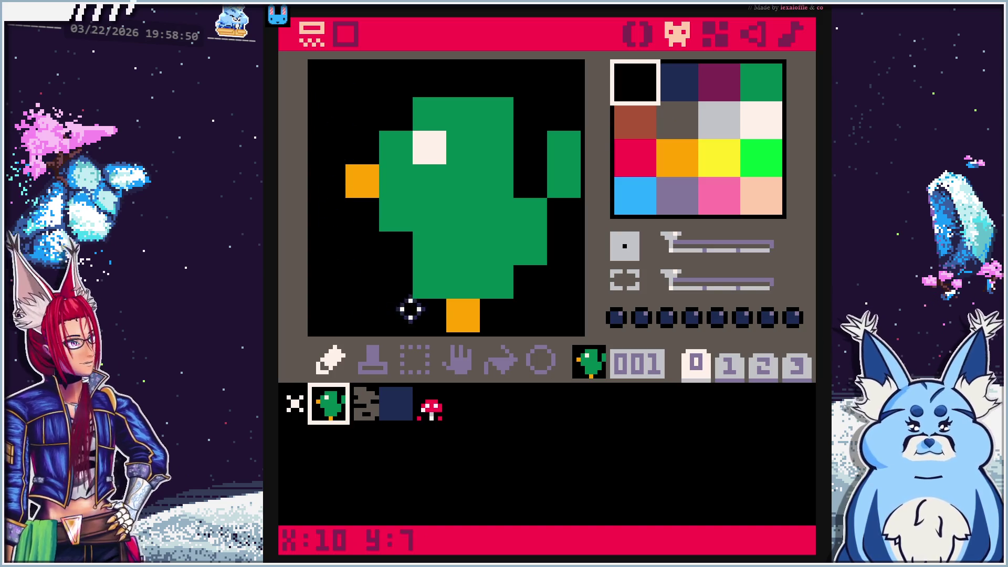
left_click(462, 316)
mouse_move(561, 275)
left_mouse_down()
mouse_move(563, 104)
mouse_move(362, 140)
mouse_move(462, 289)
mouse_move(528, 196)
mouse_move(534, 247)
mouse_move(373, 216)
mouse_move(515, 184)
mouse_move(385, 175)
mouse_move(461, 148)
mouse_move(540, 147)
left_mouse_up()
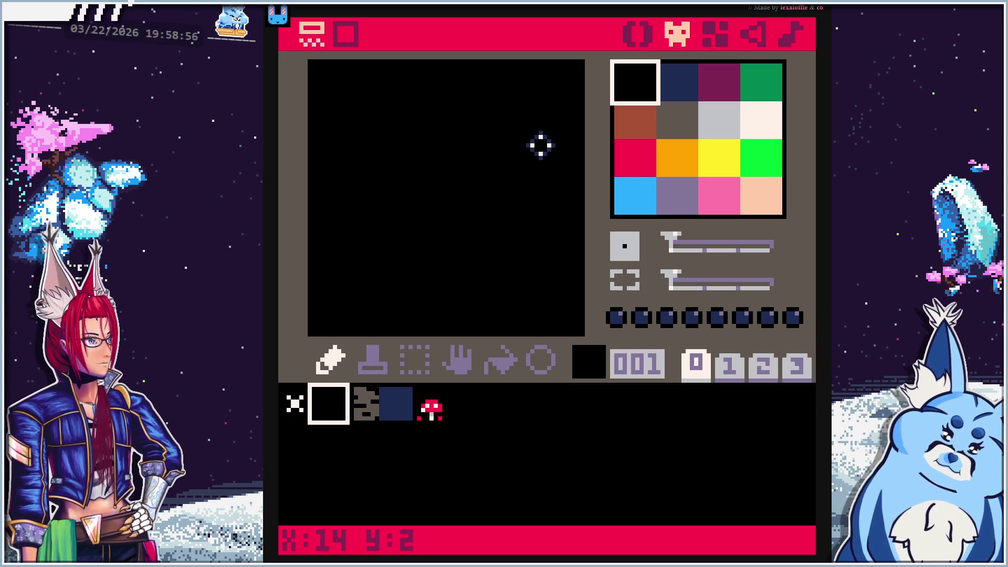
Draw the start of a blue arc outline in colour 12 with the pencil
left_click(630, 204)
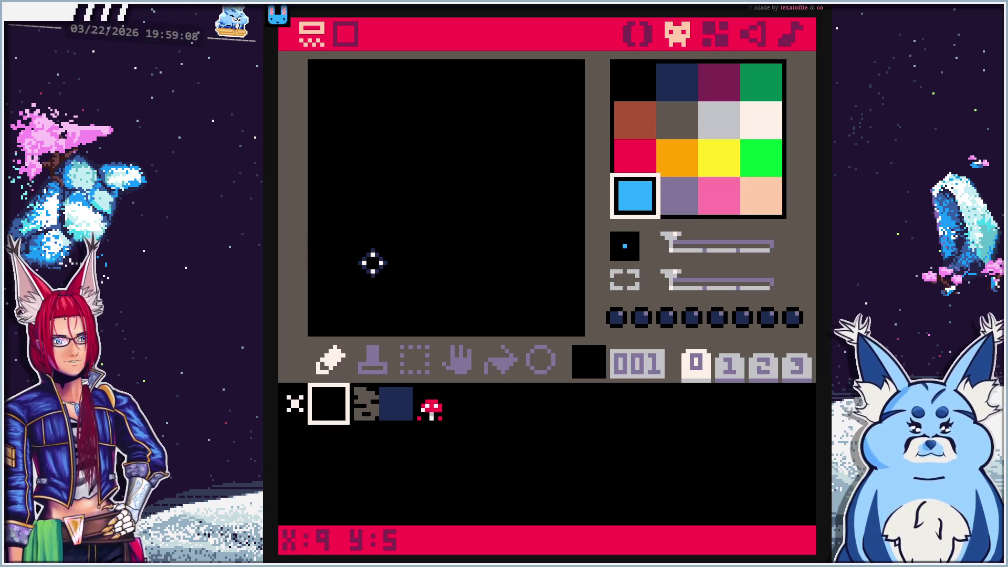
left_click_drag(333, 252, 330, 221)
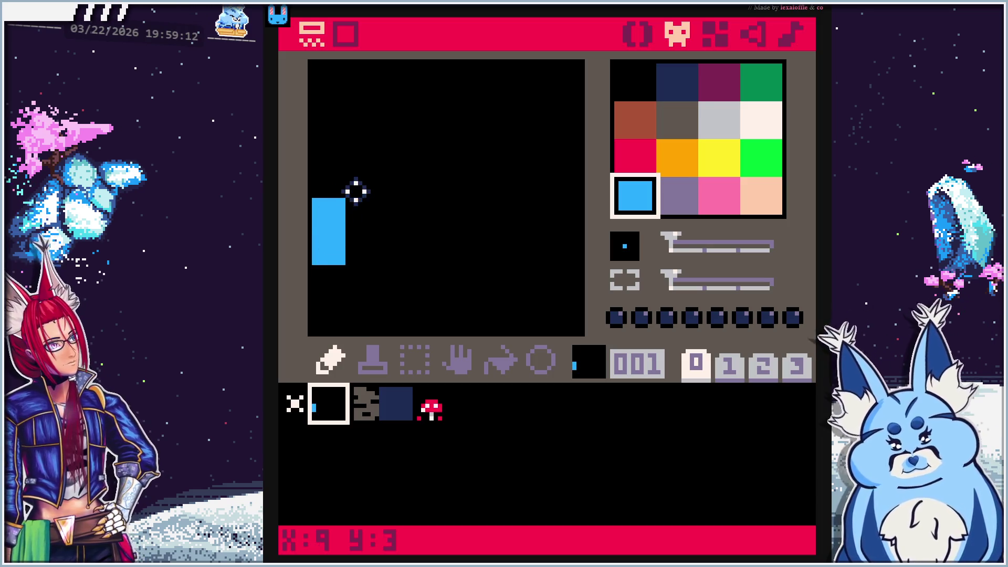
left_click(360, 185)
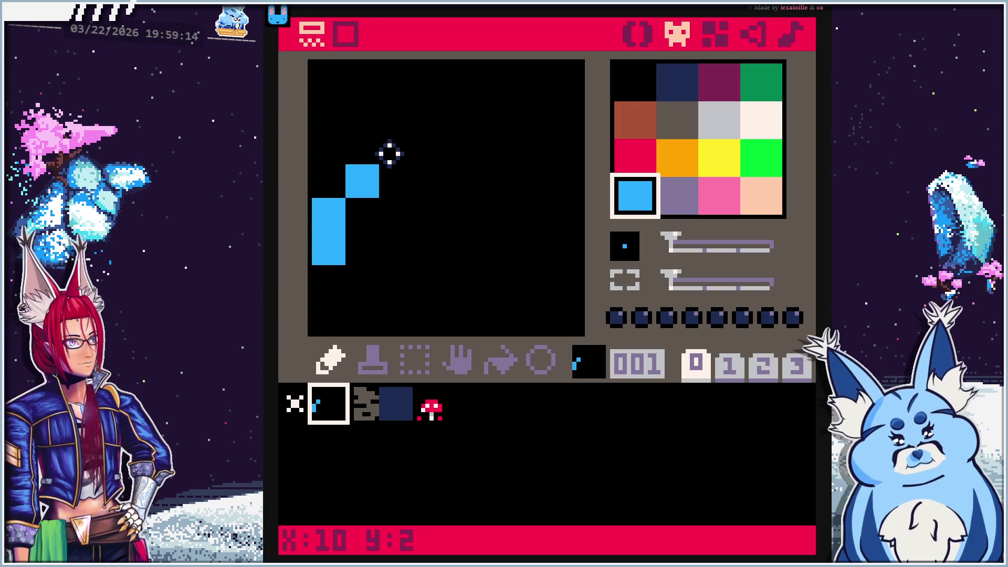